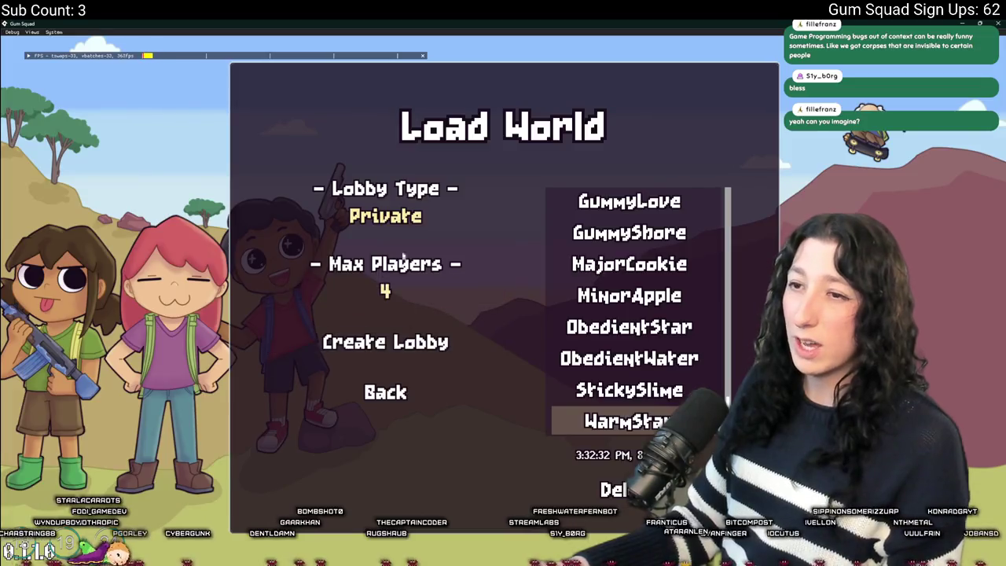
Host a Friends Only world, toggle the inventory open and shut, then close the test build
left_click(403, 340)
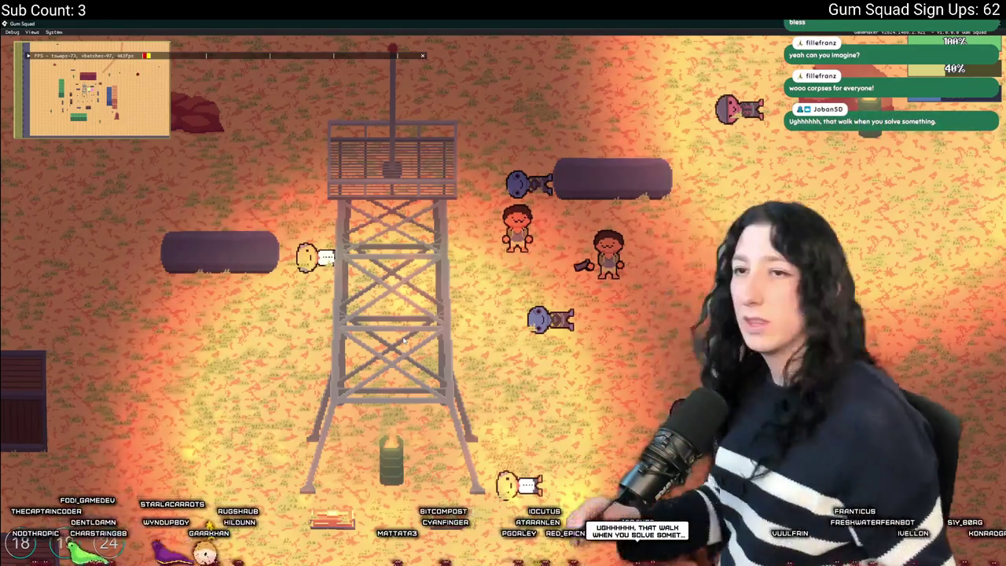
key("Tab")
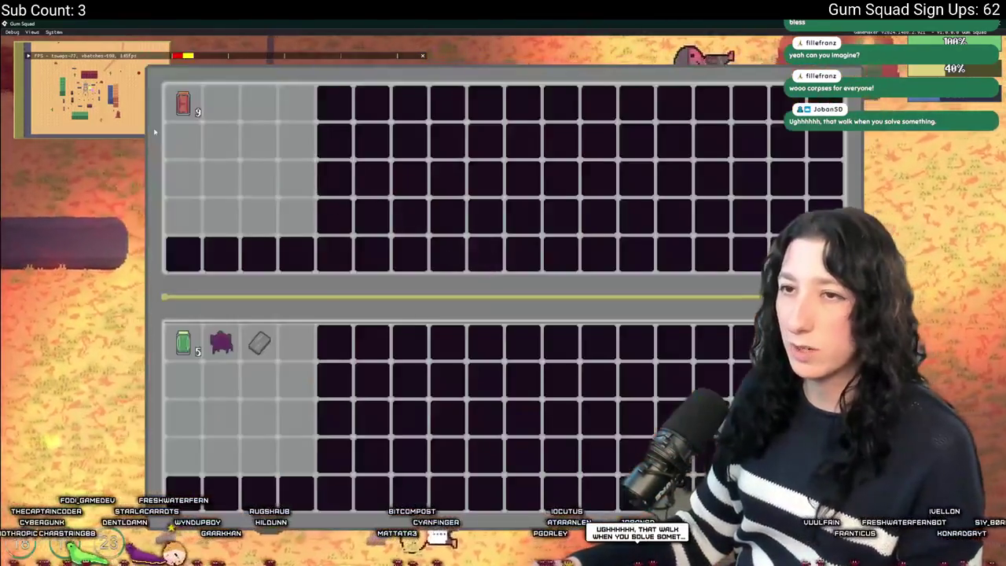
key("Tab")
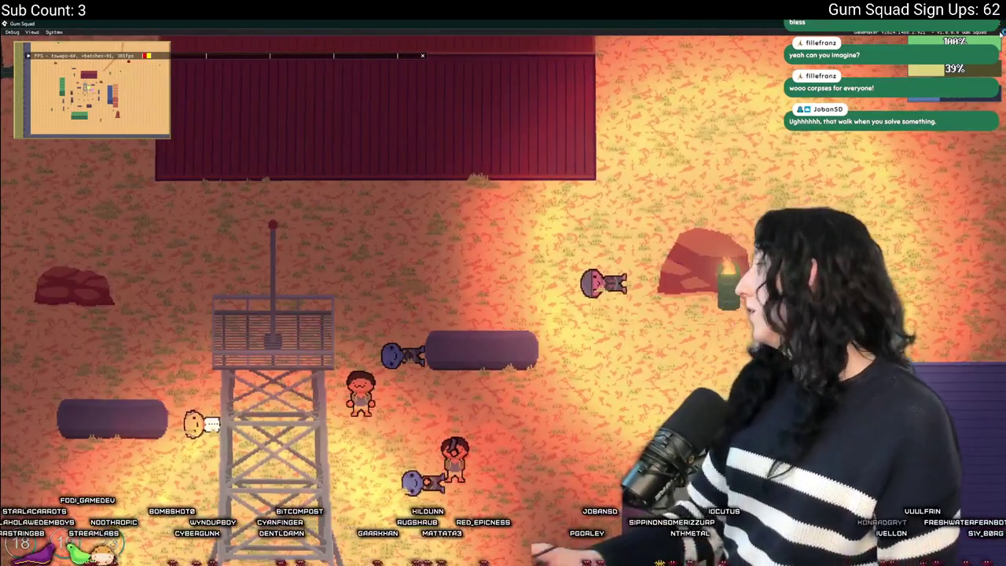
left_click(1000, 34)
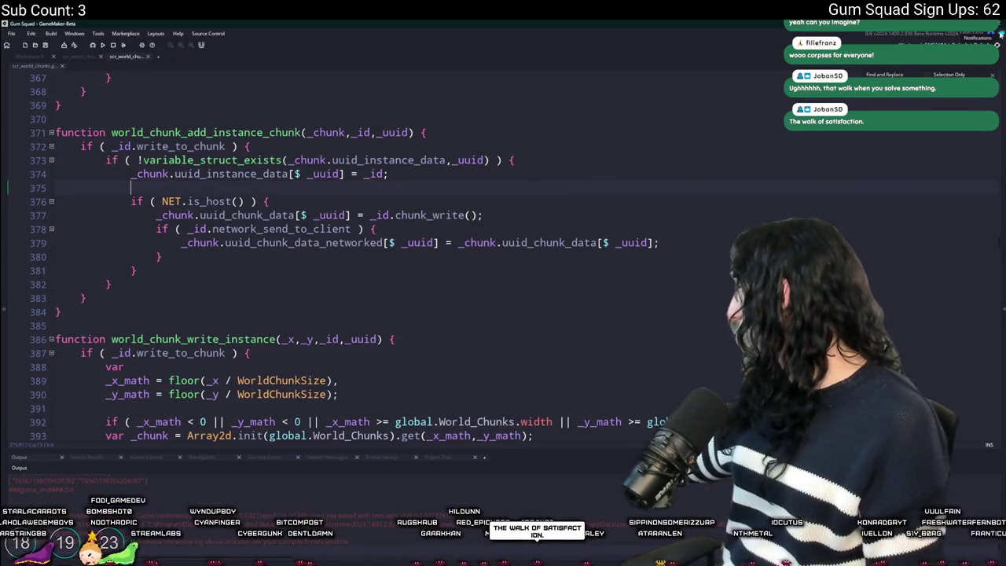
Open the ToDo note via Ctrl+T search and delete the rejoining-server line 13
left_click(871, 227)
key("ctrl+t")
type("odo")
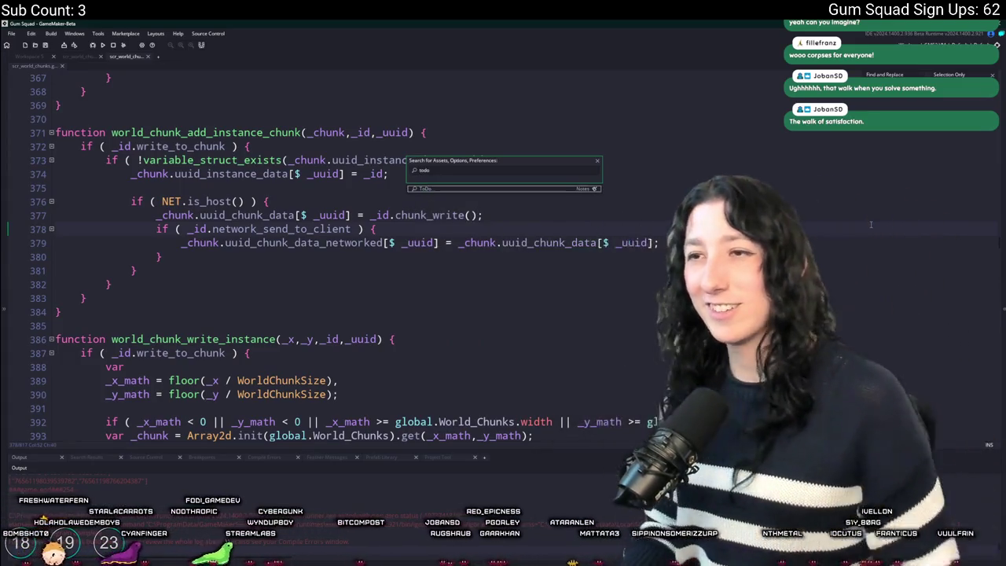
key("Return")
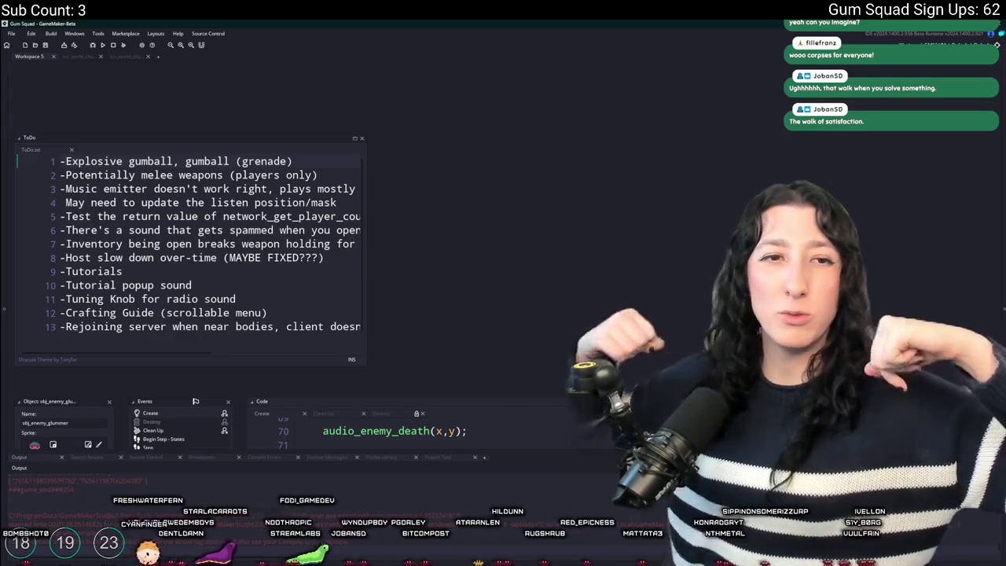
left_click_drag(383, 337, 22, 340)
key("BackSpace")
key("BackSpace")
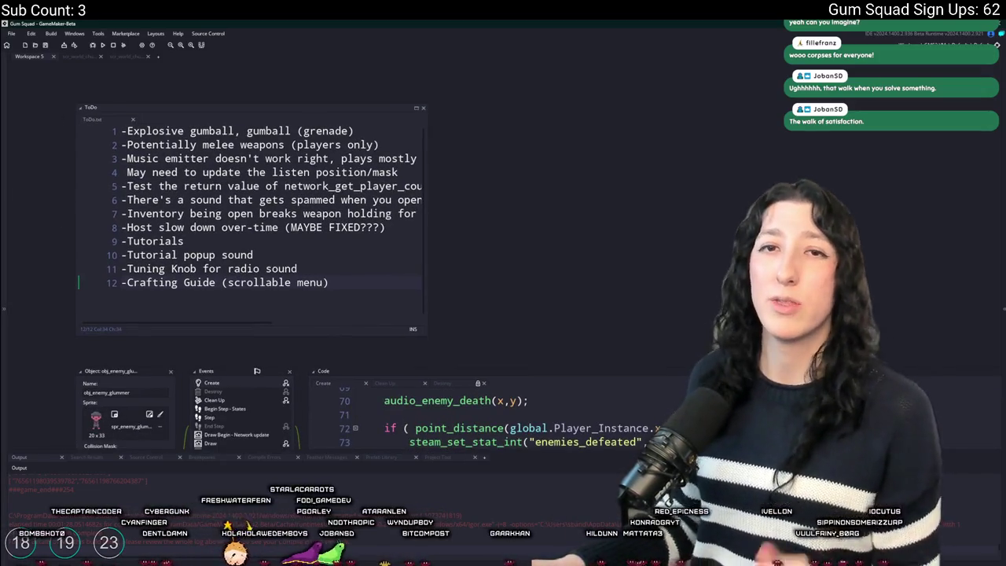
left_click_drag(447, 279, 856, 267)
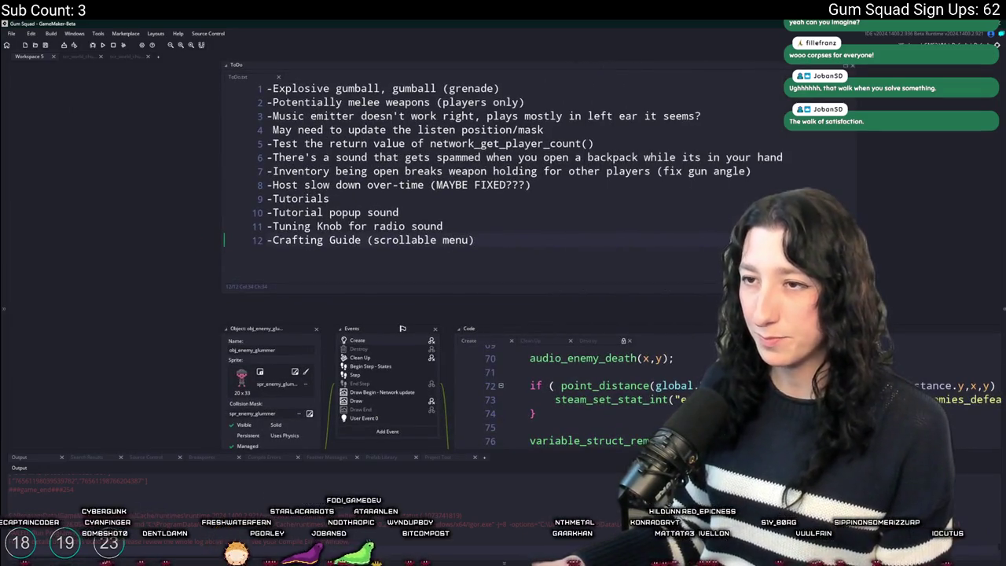
left_click_drag(736, 204, 640, 254)
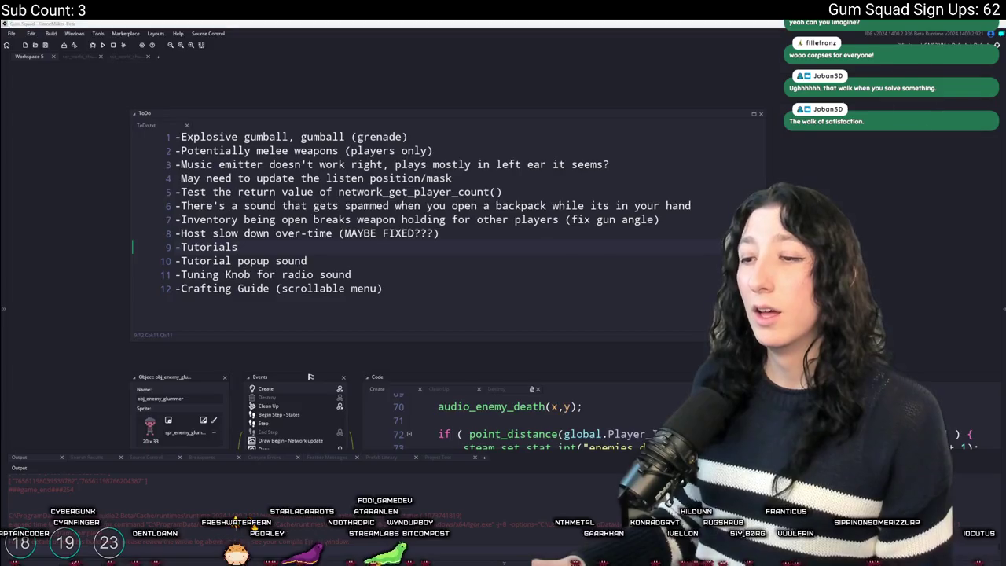
Commit the ToDo.txt change to main in GitHub Desktop and push to origin
key("alt+Tab")
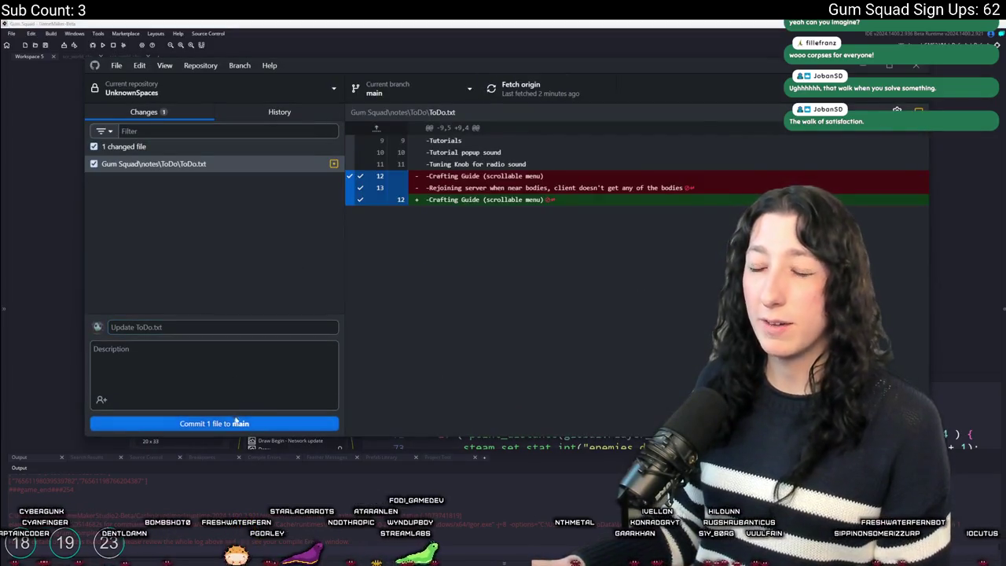
left_click(234, 424)
left_click(531, 96)
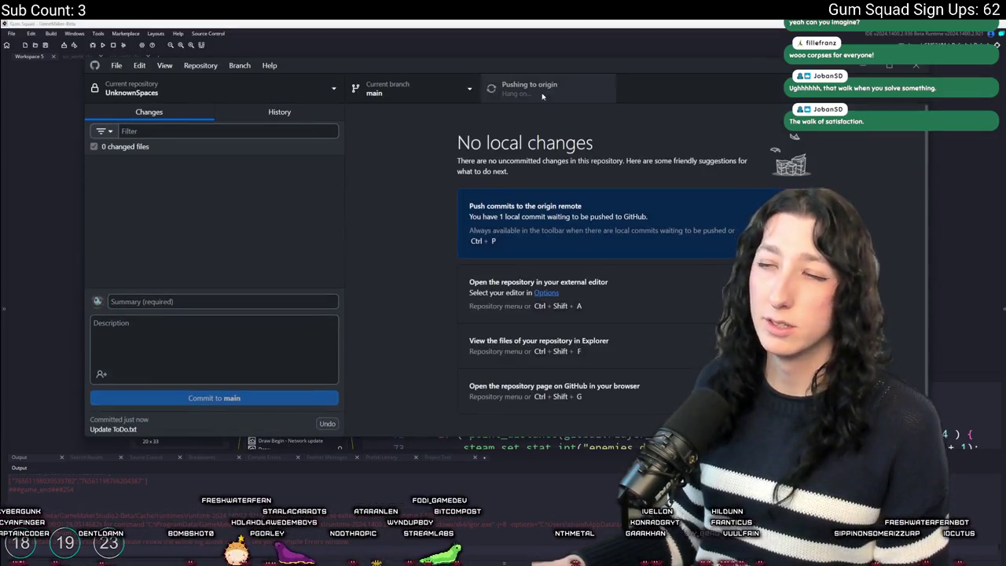
left_click(279, 112)
key("alt+Tab")
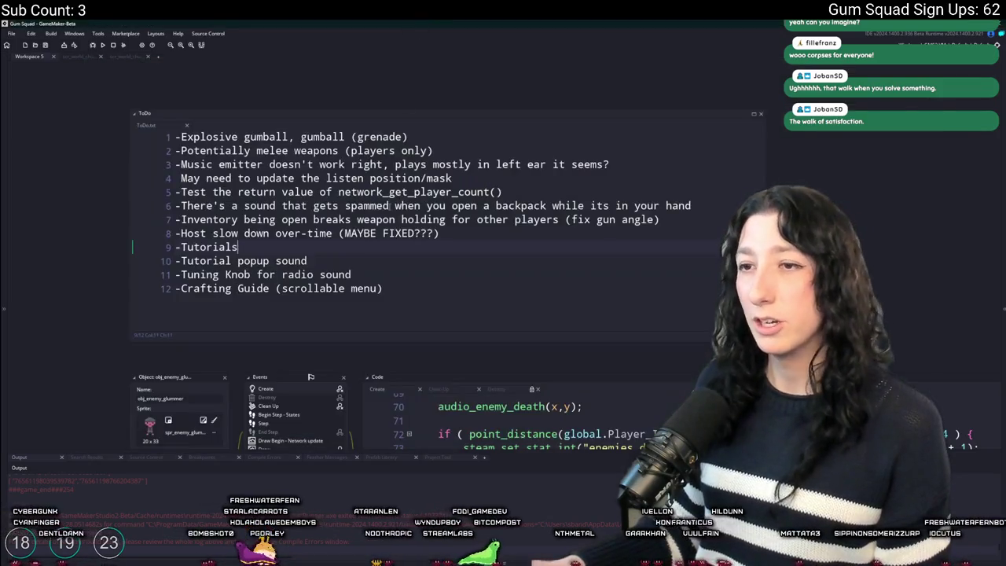
Place the caret at the end of line 6 in the ToDo note
key("Up")
key("Up")
key("End")
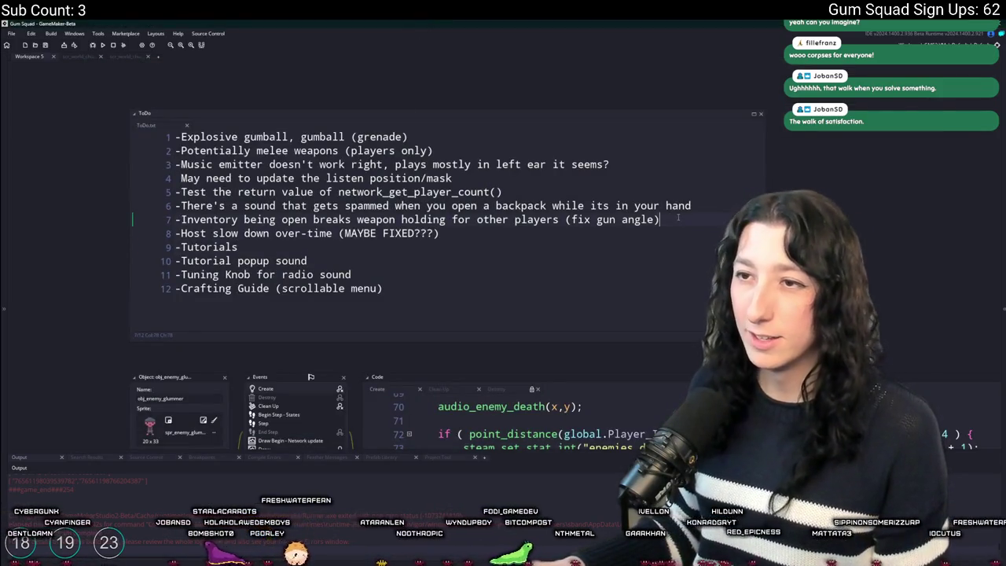
left_click(695, 205)
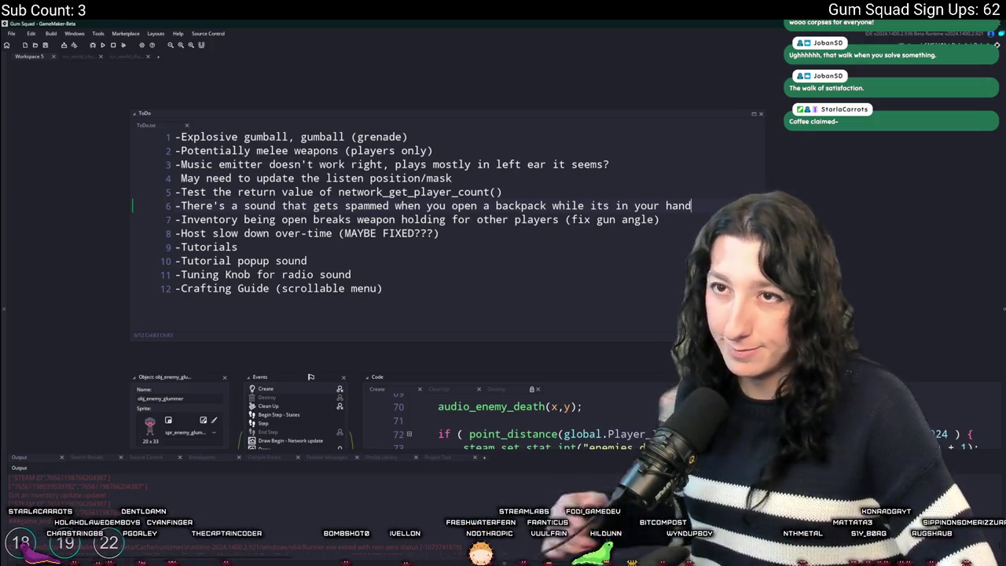
Run the game and create a new Friends Only lobby
left_click(102, 45)
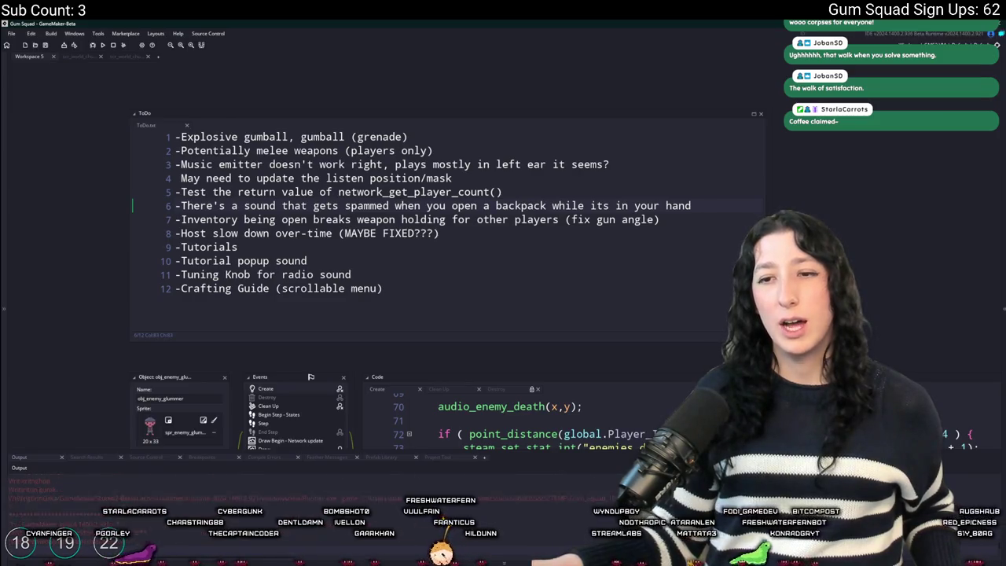
left_click(472, 283)
left_click(503, 305)
left_click(498, 361)
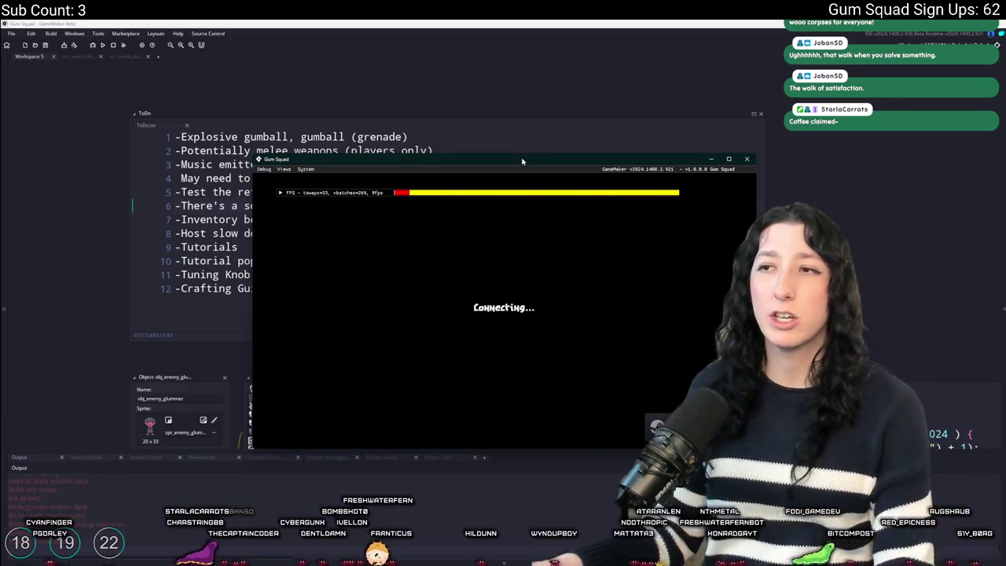
Maximize the game window and peek into the green backpack's storage from the inventory
left_click_drag(528, 157, 459, 22)
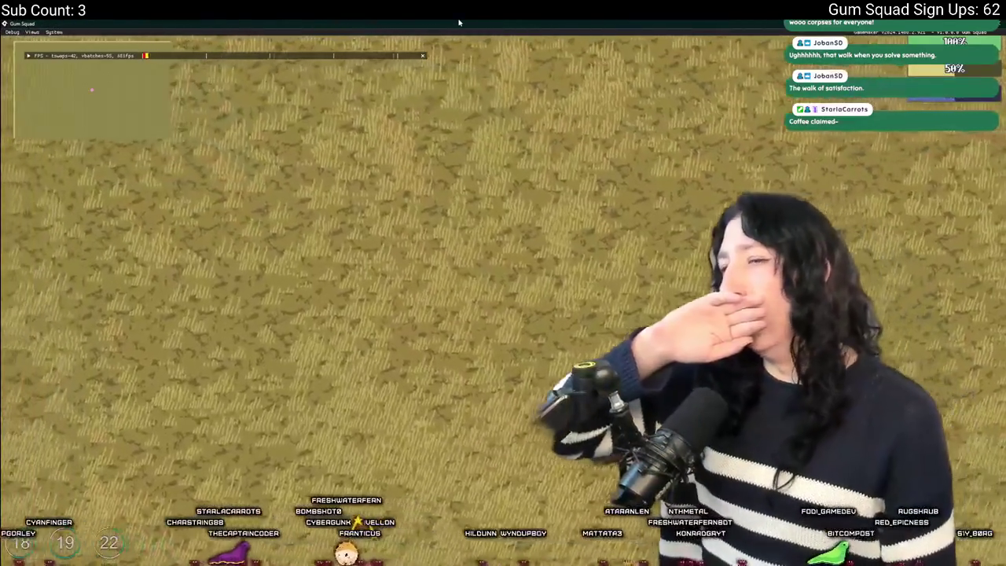
key("Tab")
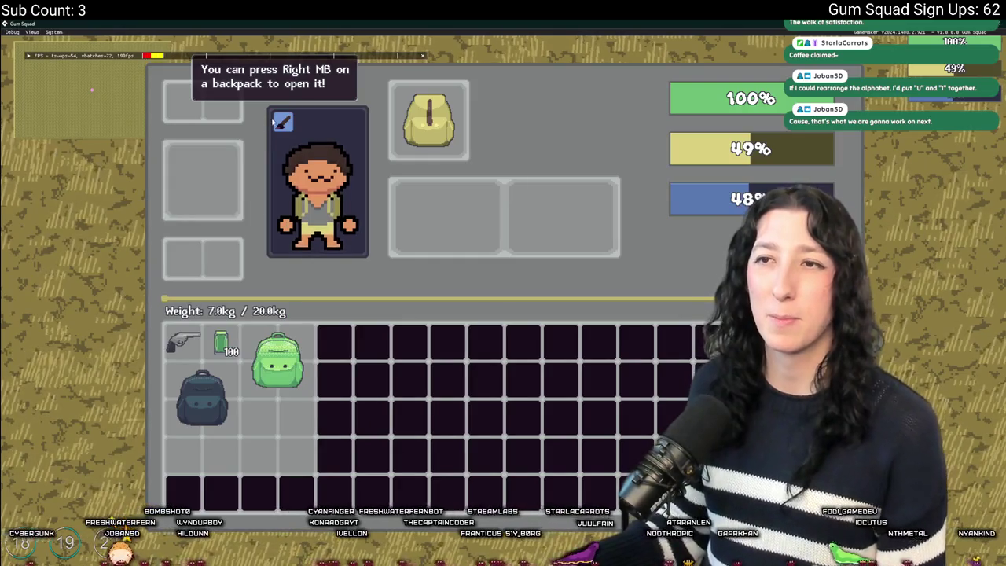
right_click(277, 358)
left_click(289, 285)
key("Tab")
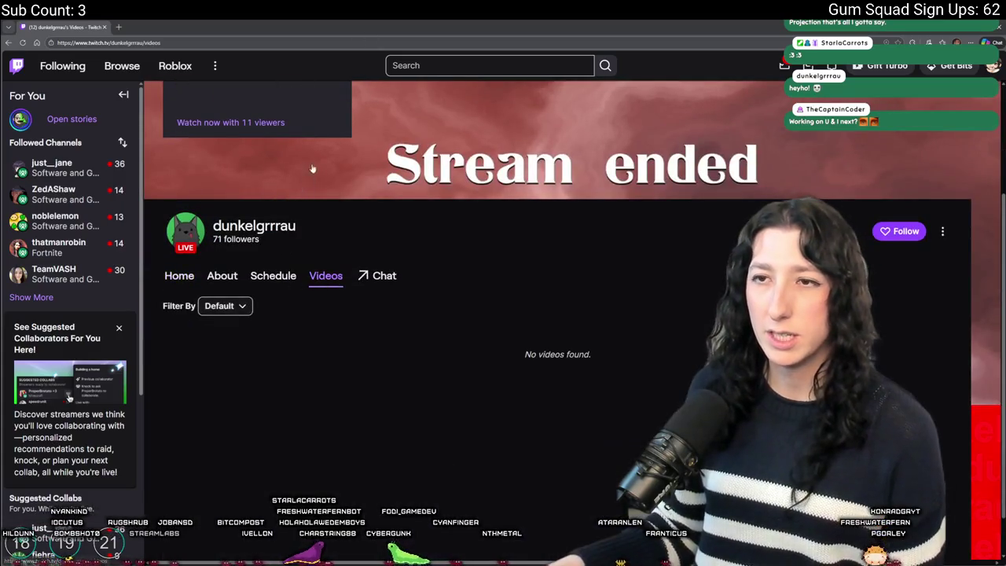
Go to the channel's Home tab, open the offline player and chat, and scroll to About
left_click(221, 275)
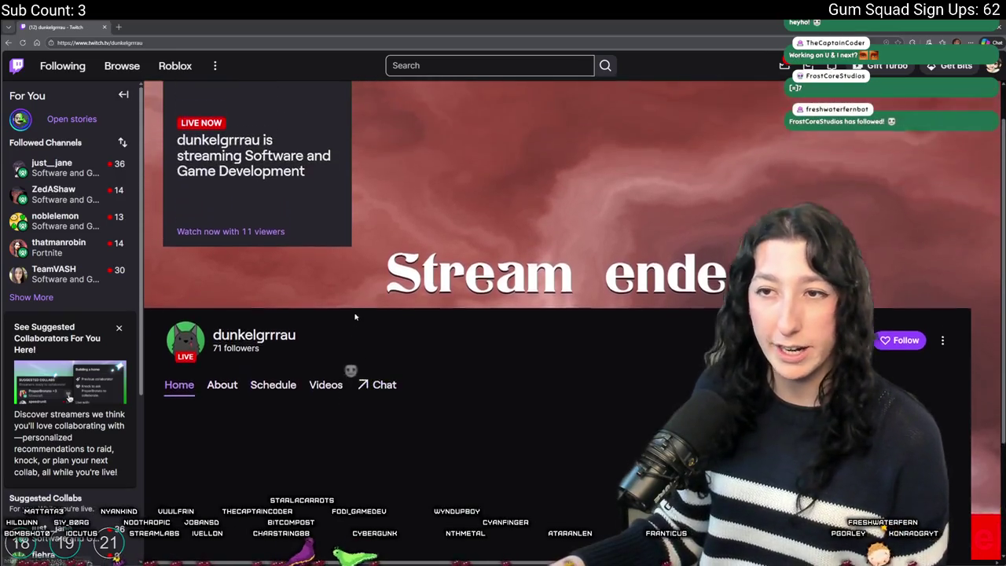
left_click(276, 253)
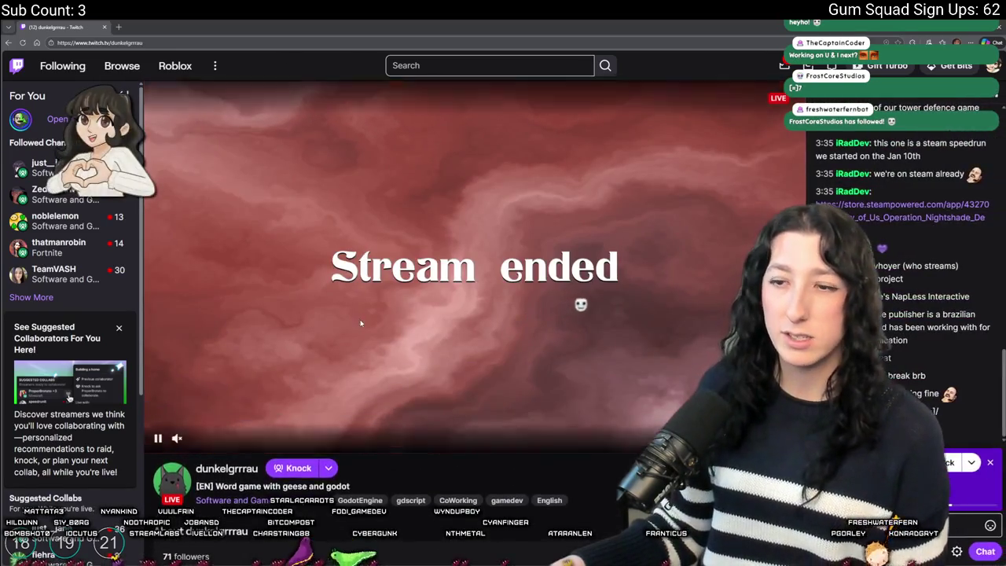
scroll(515, 308, "down", 4)
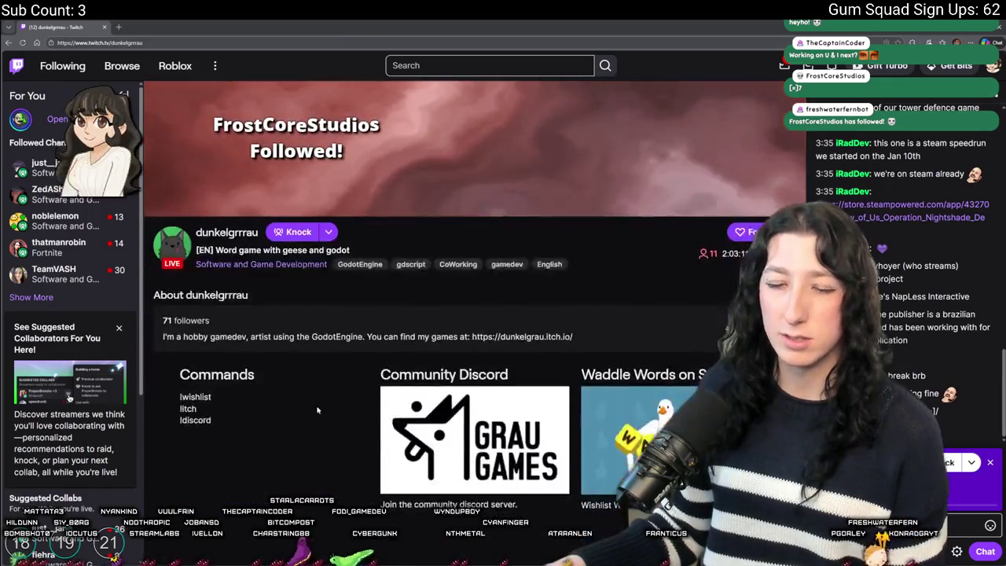
scroll(507, 326, "up", 3)
scroll(504, 336, "up", 1)
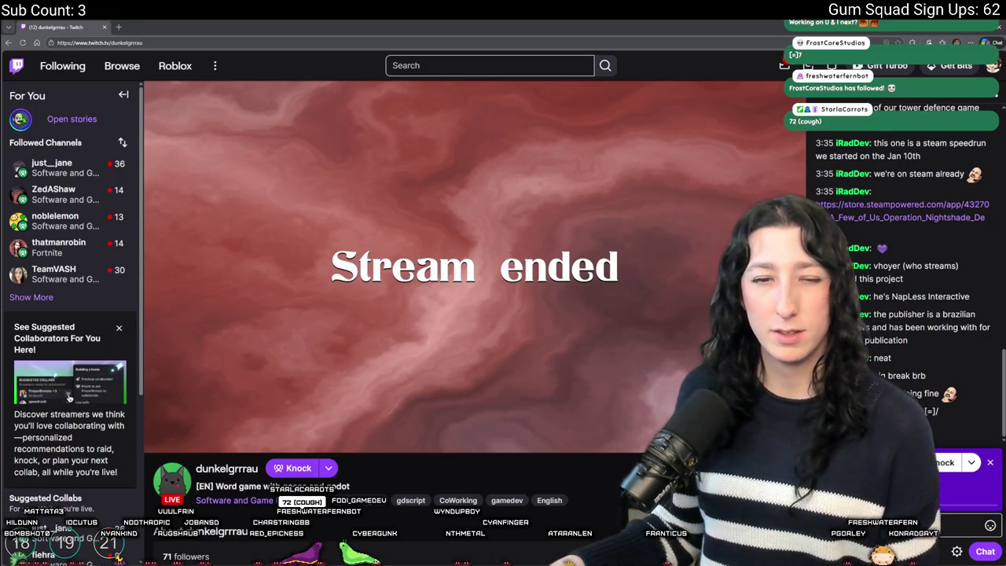
scroll(267, 463, "down", 2)
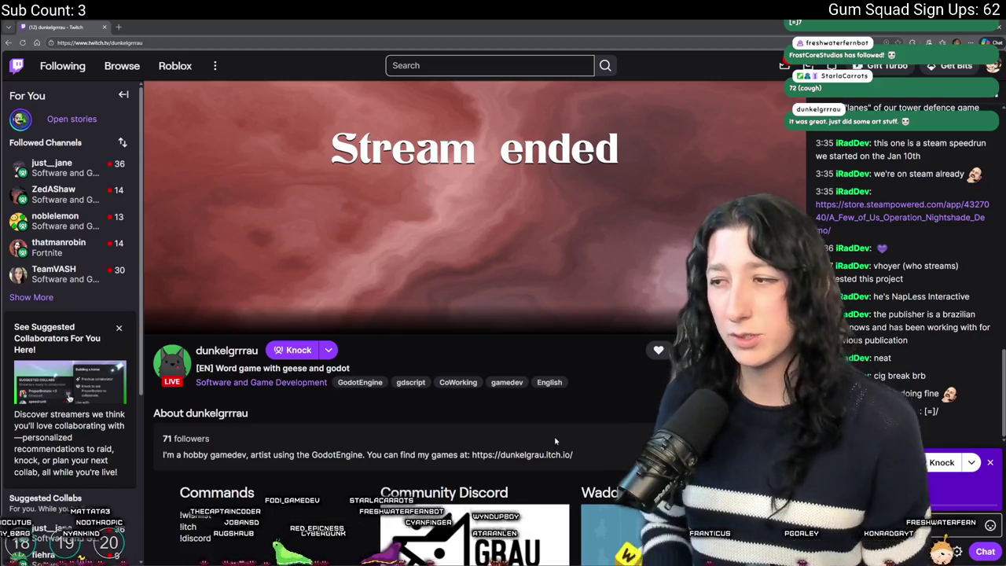
scroll(540, 444, "down", 2)
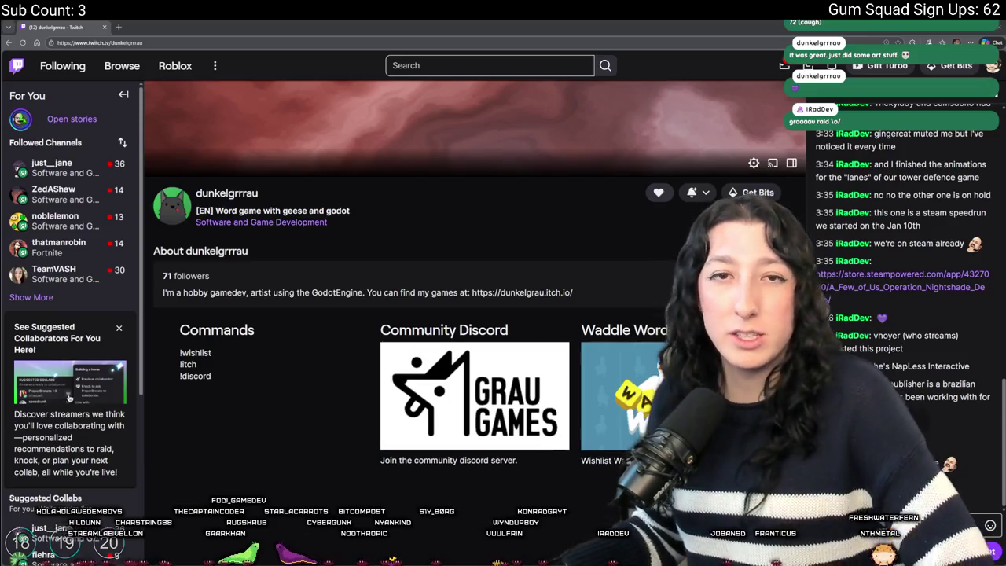
Scroll back up the Twitch channel's About page
scroll(275, 346, "up", 2)
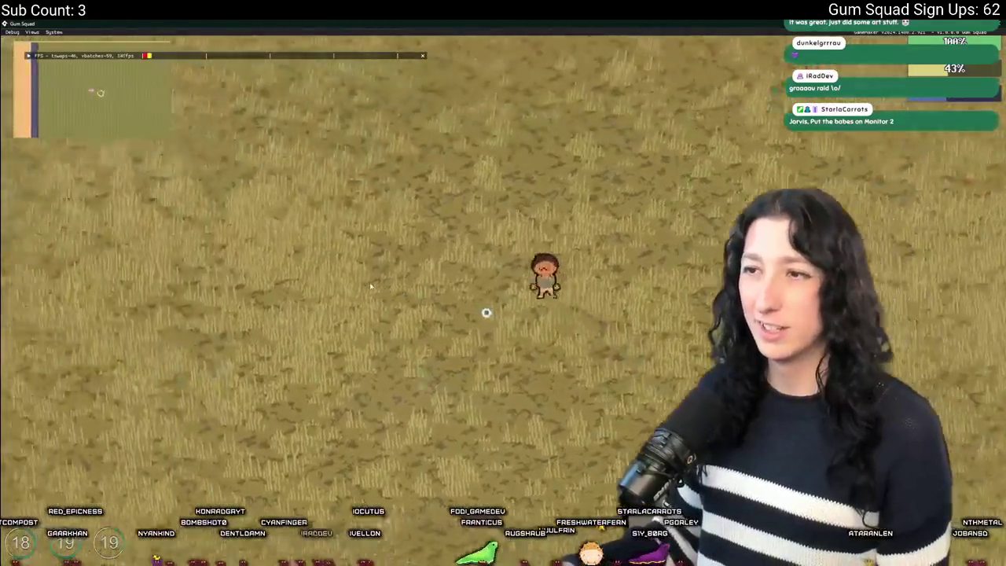
Walk the character down, down-right, then up-left across the field, and return to GameMaker's ToDo note
key("s")
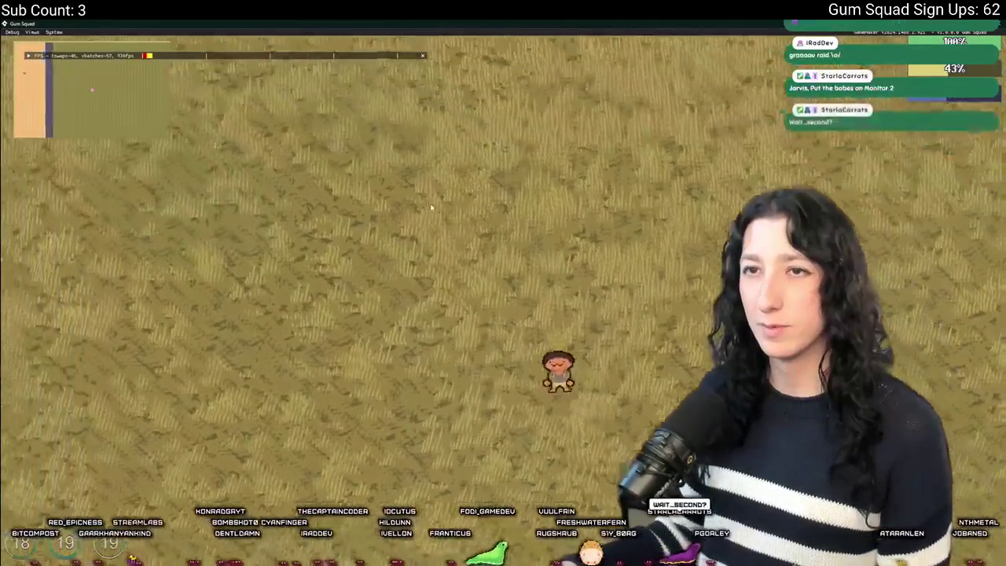
key("s+d")
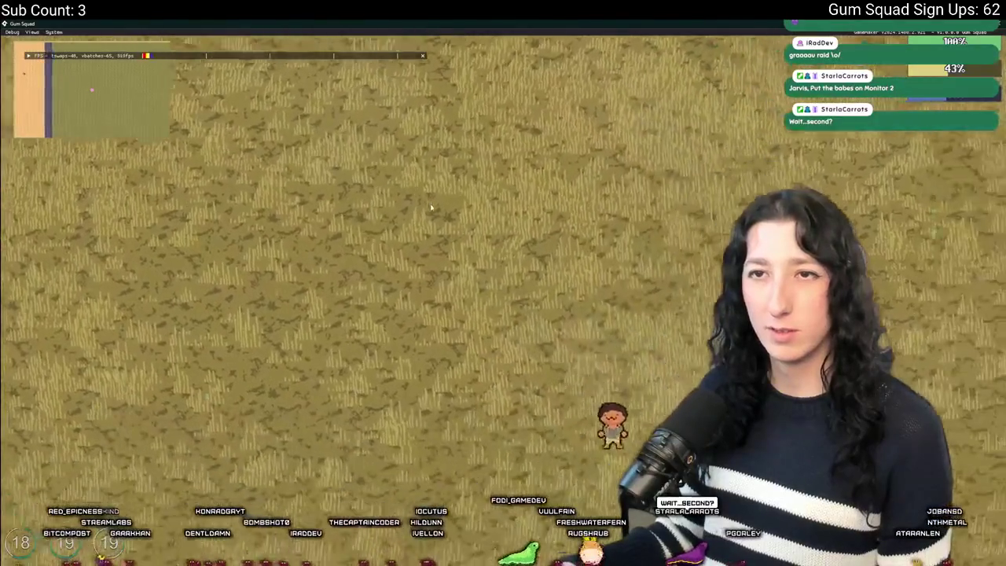
key("a+w")
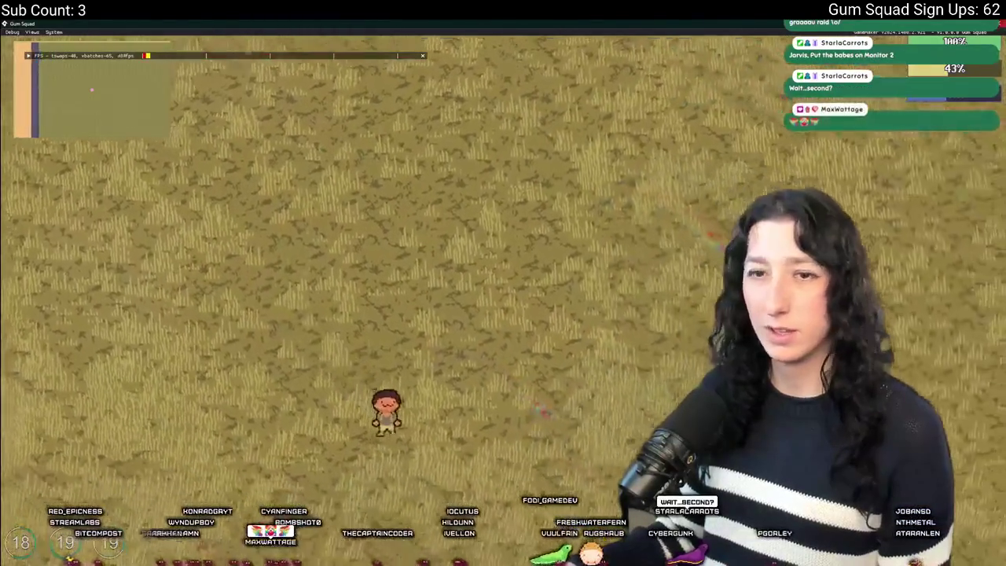
key("a+w")
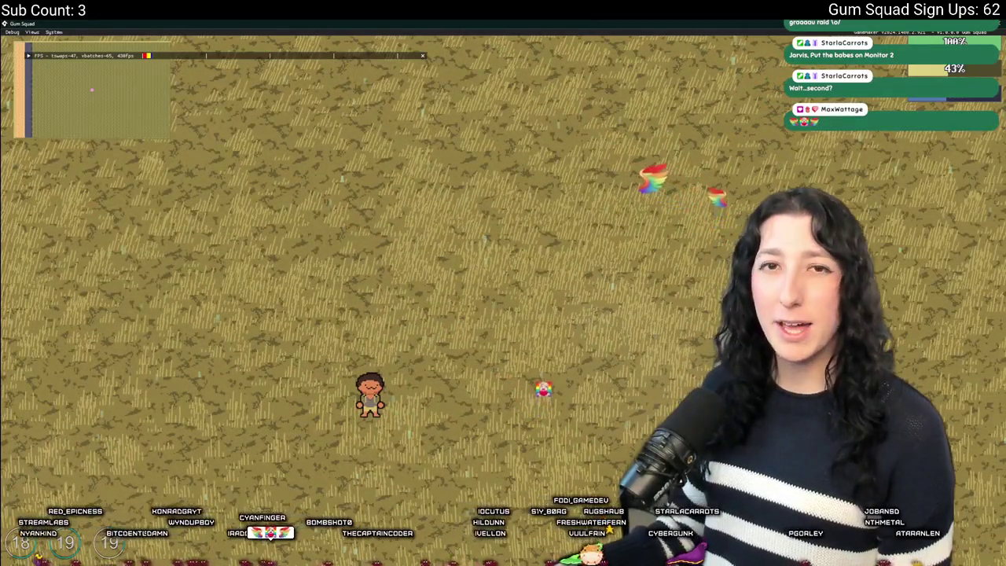
key("alt+Tab")
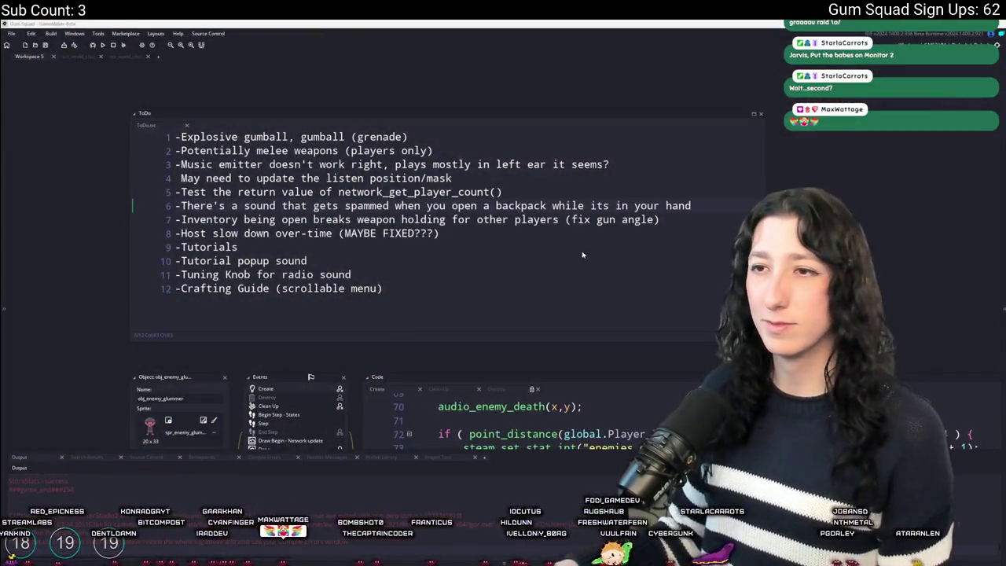
left_click(687, 205)
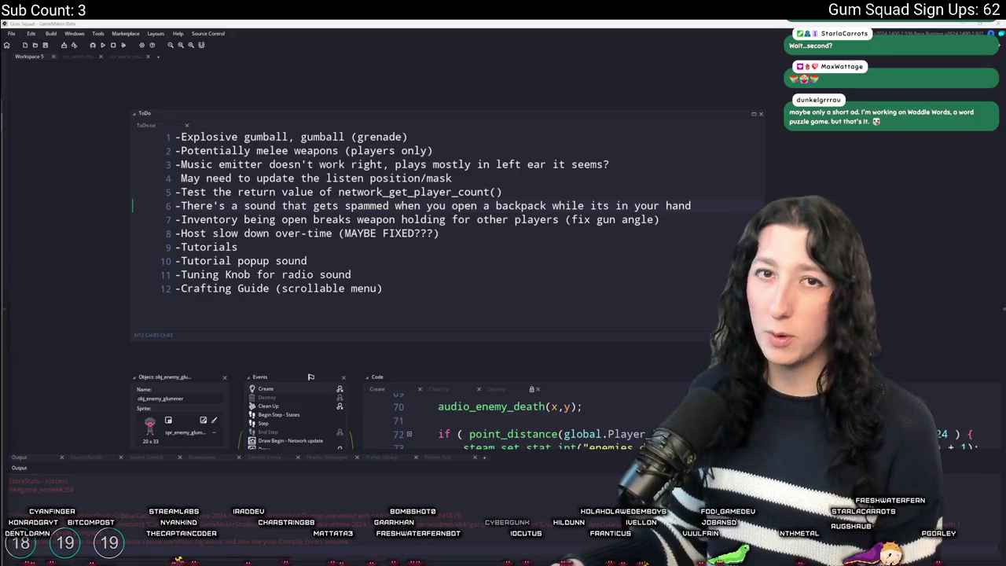
Switch to the browser showing the streamer's offline Twitch channel
key("alt+Tab")
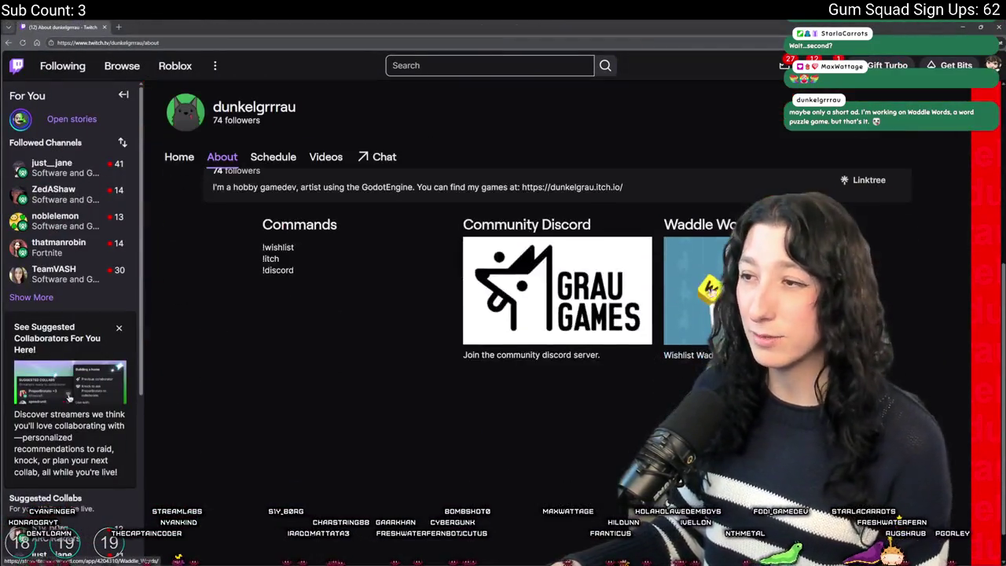
Open the Waddle Words Steam page from the channel's game link and play its trailer full screen
left_click(683, 242)
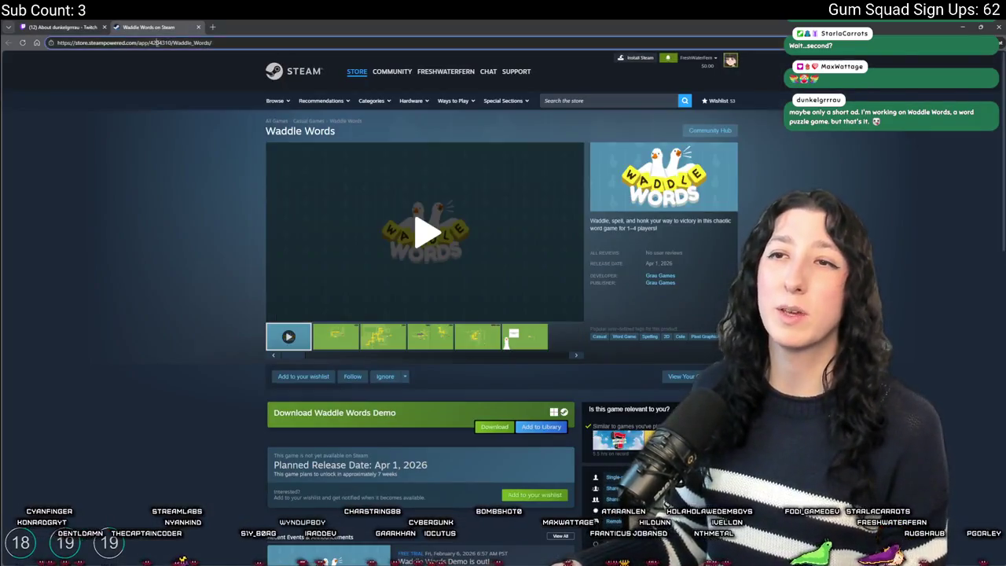
left_click(213, 44)
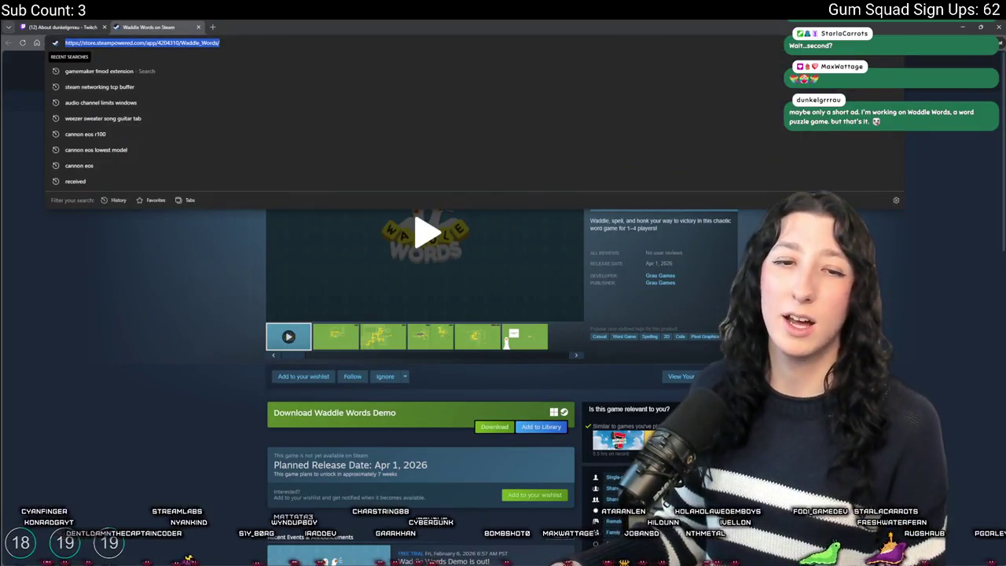
key("Escape")
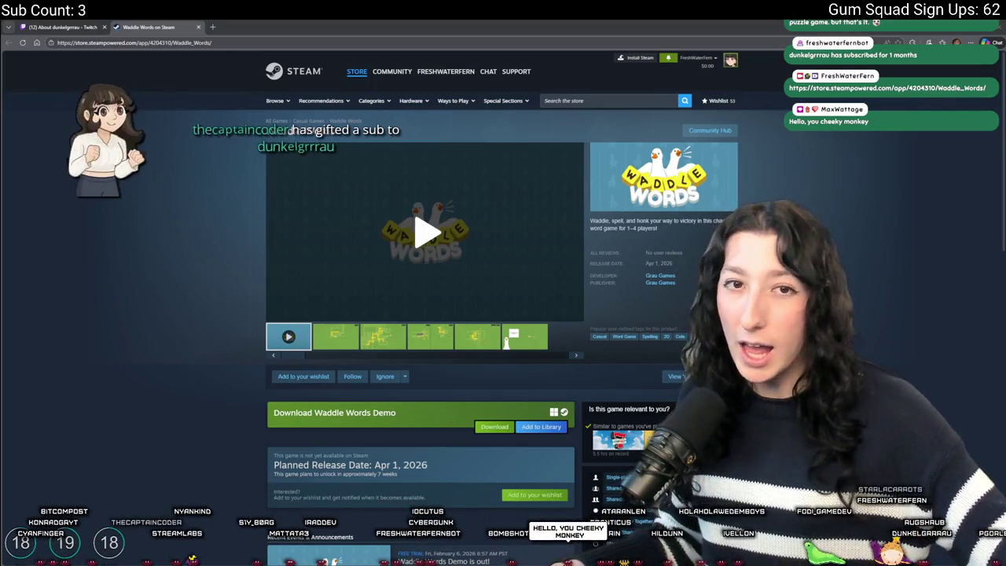
left_click(662, 58)
left_click(816, 182)
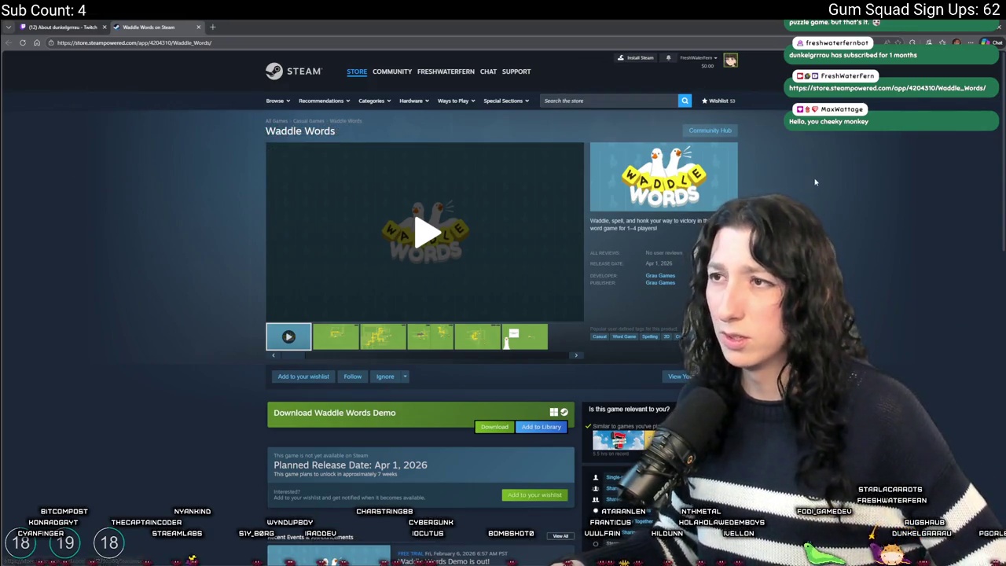
left_click(310, 332)
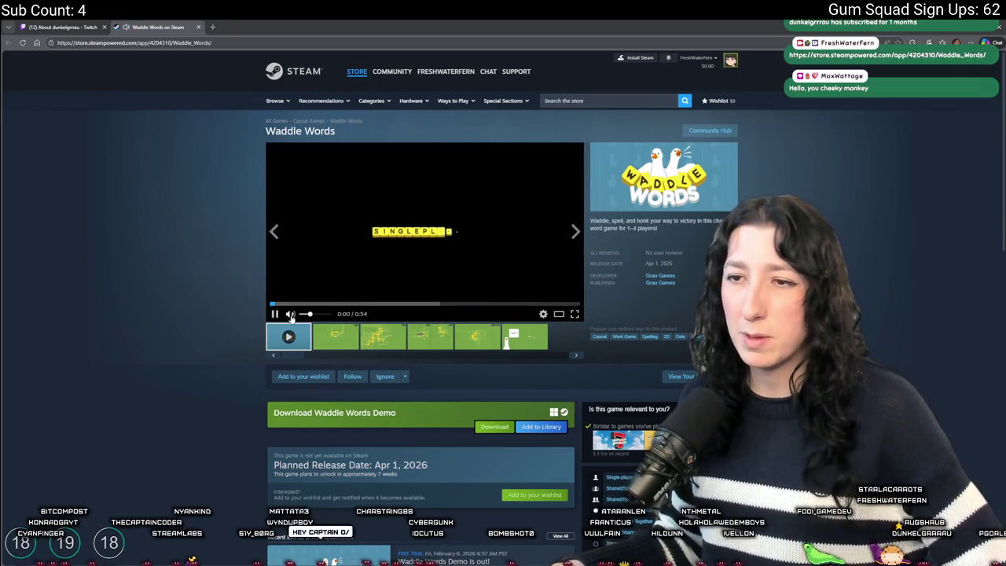
left_click(575, 313)
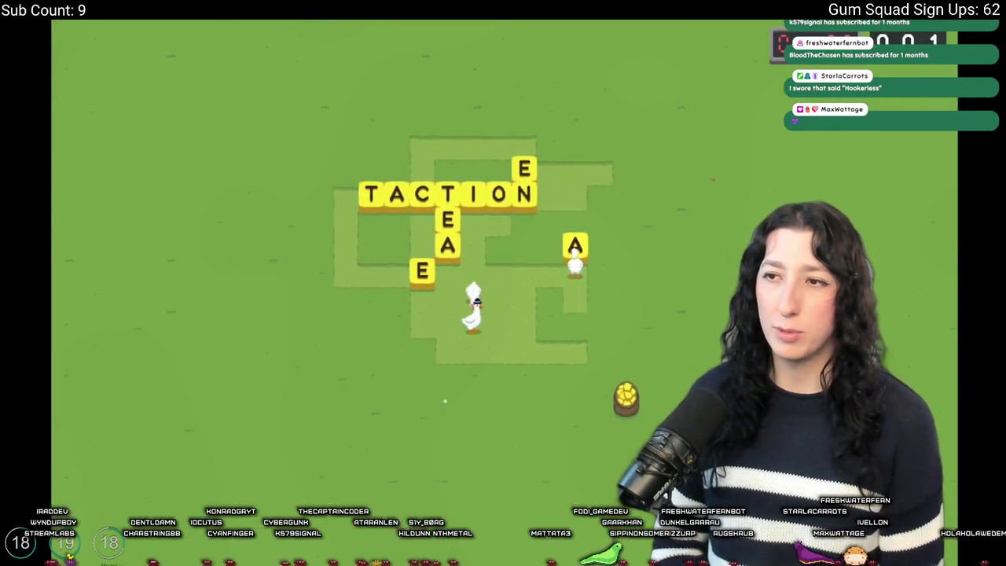
key("Left")
key("Left")
key("Left")
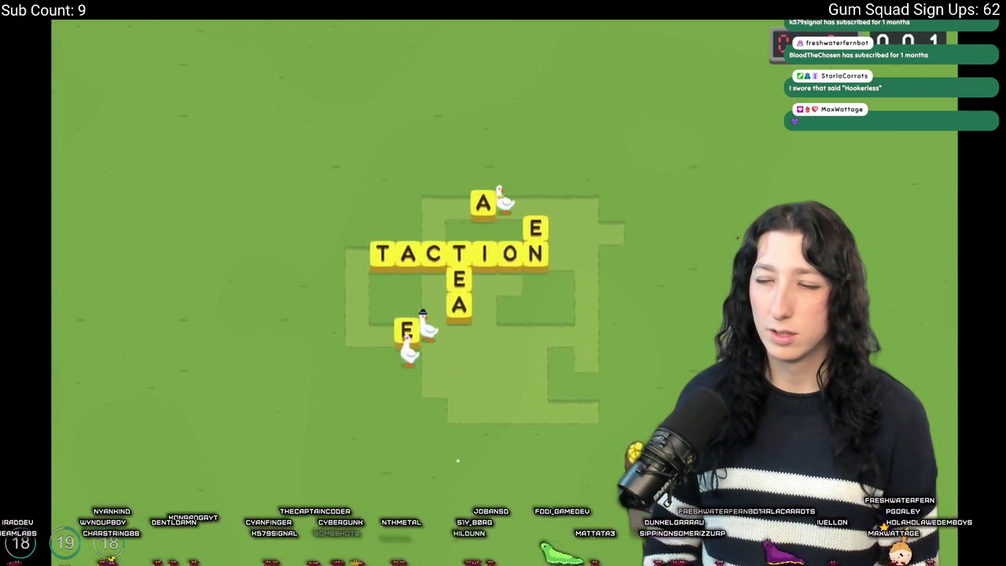
key("Left")
key("Left")
key("Left")
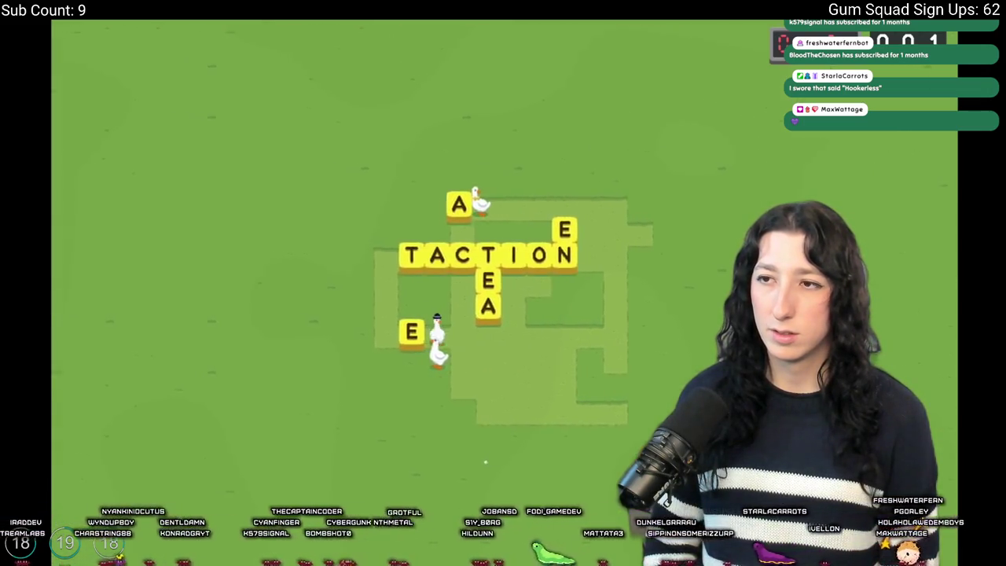
key("Up")
key("Left")
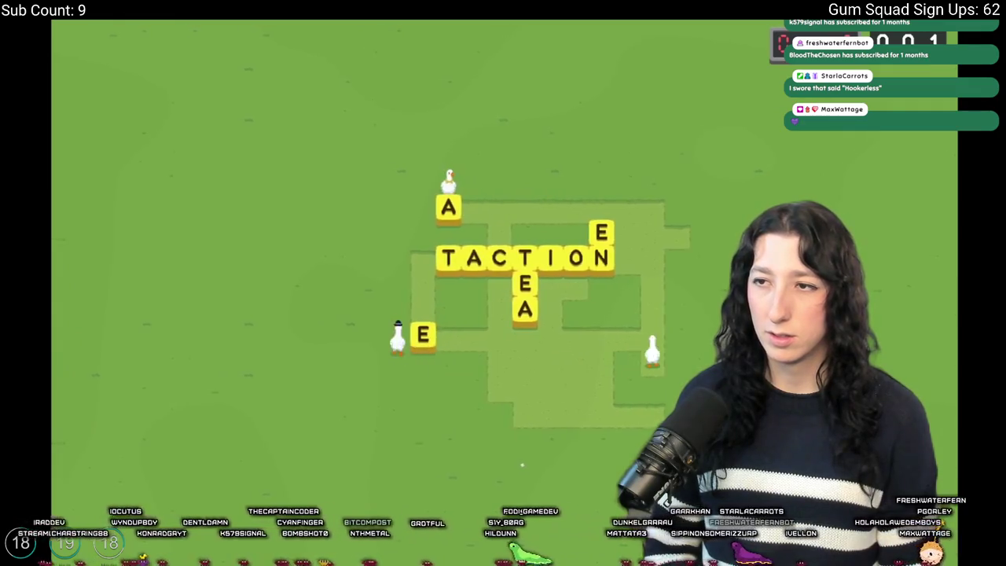
key("Down")
key("Right")
key("Left")
key("Down")
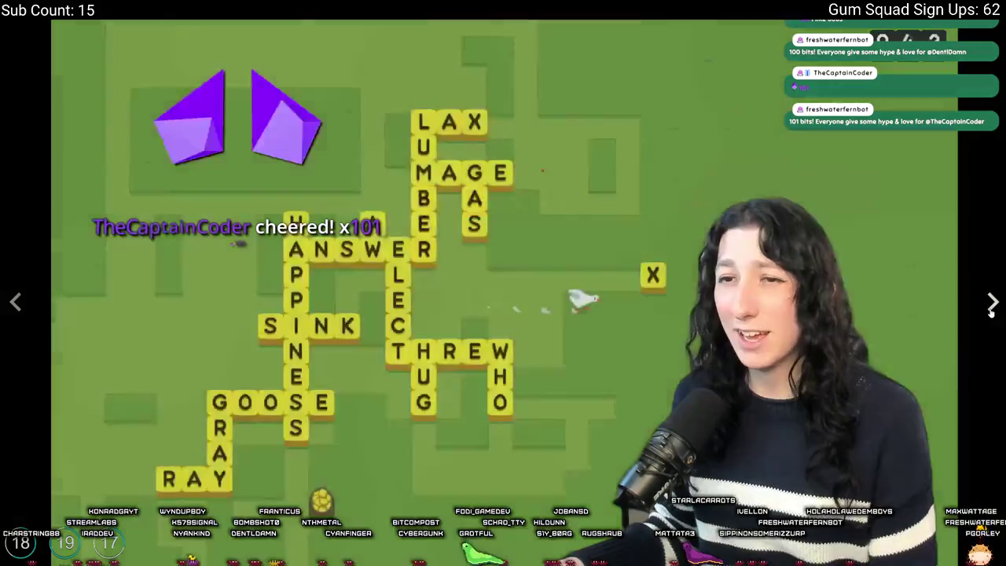
Exit the full-screen Waddle Words trailer with Esc
key("Escape")
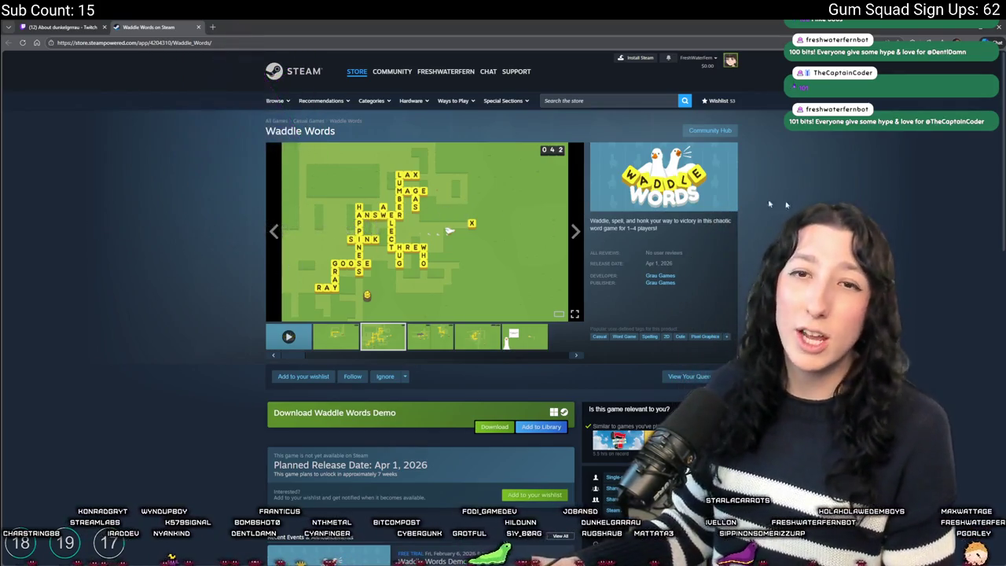
Add Waddle Words to the Steam wishlist, then go back to the Twitch channel tab
left_click(303, 376)
scroll(304, 376, "down", 2)
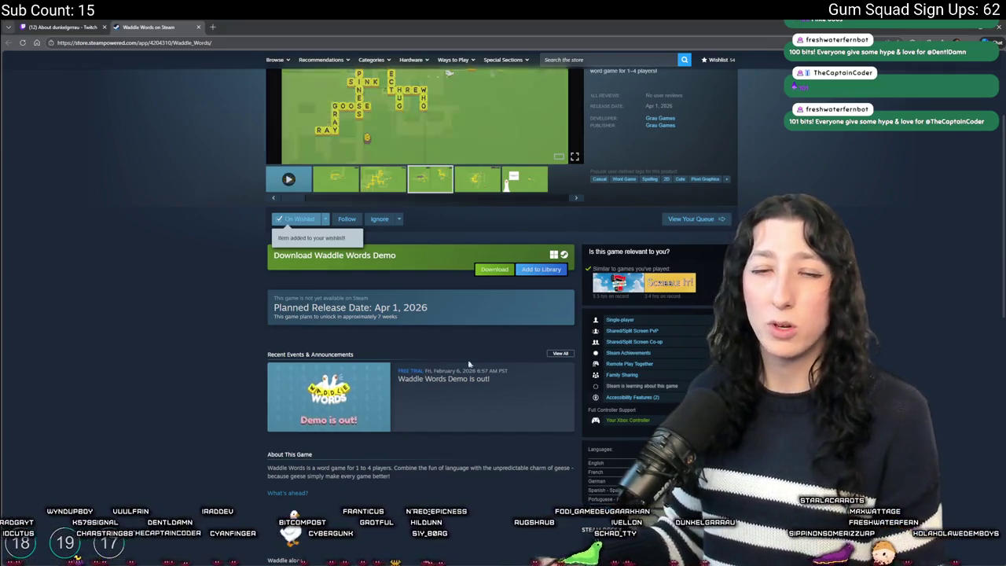
scroll(444, 354, "up", 2)
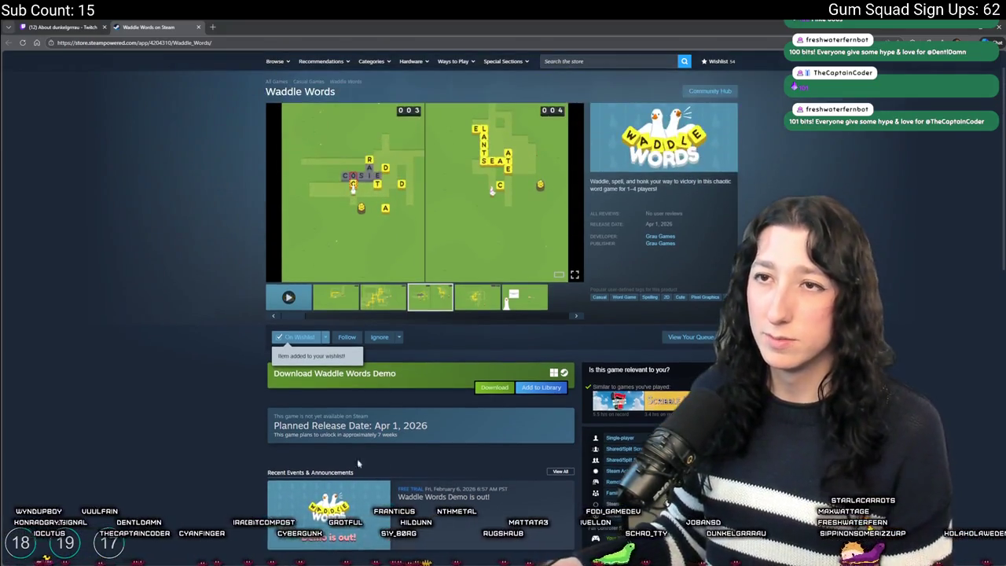
scroll(132, 249, "up", 1)
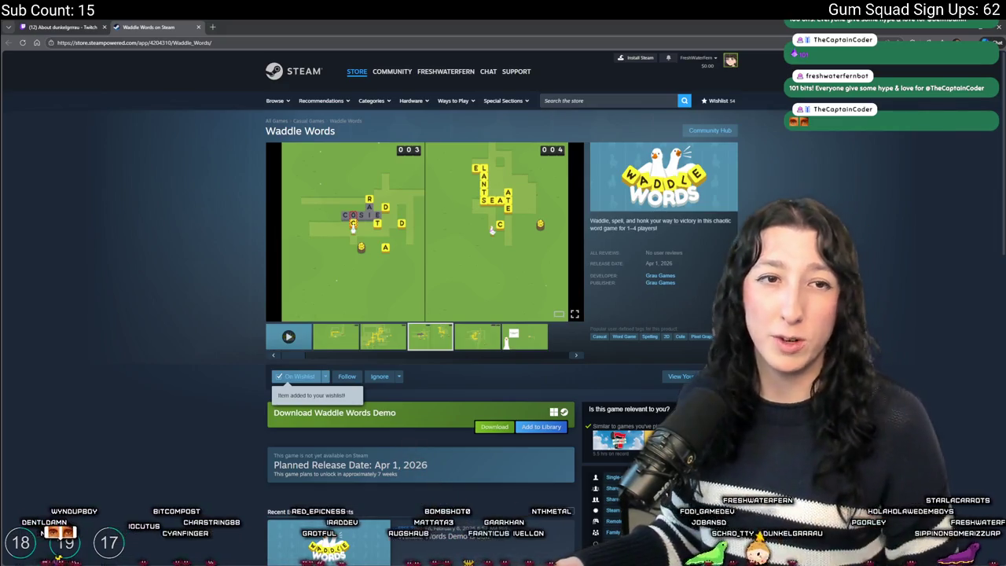
left_click(65, 27)
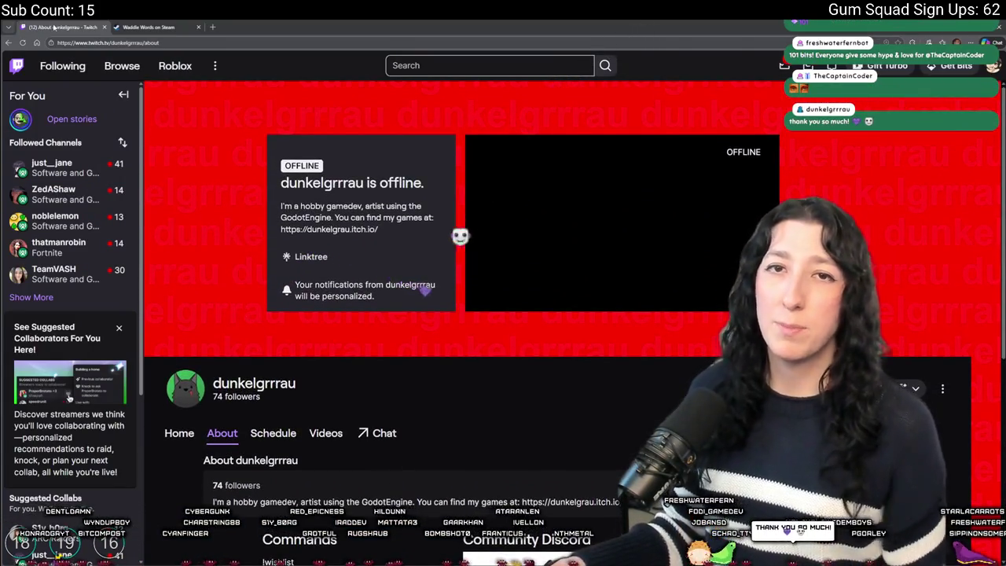
Close the Twitch tab and show the first Waddle Words screenshot
middle_click(53, 26)
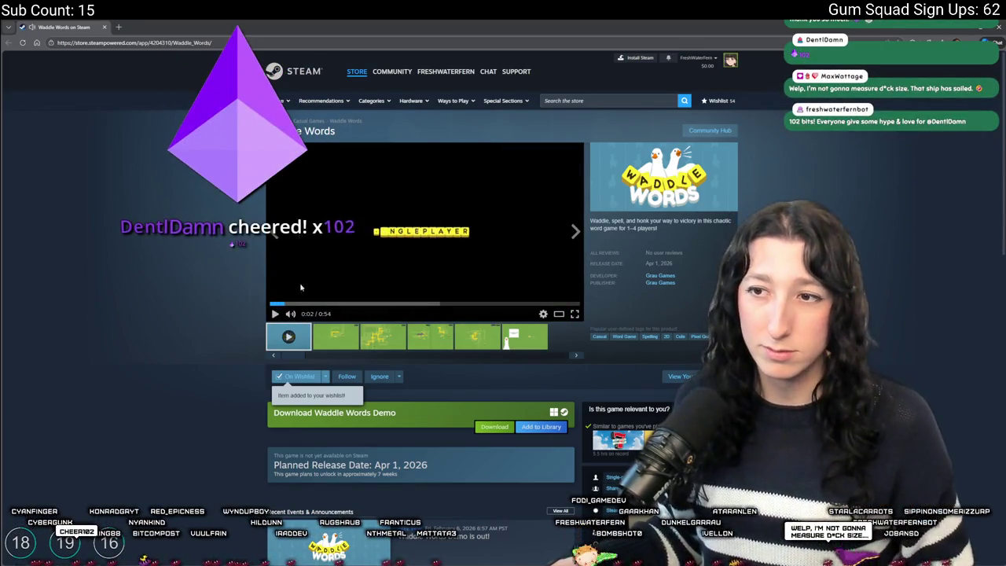
left_click(333, 334)
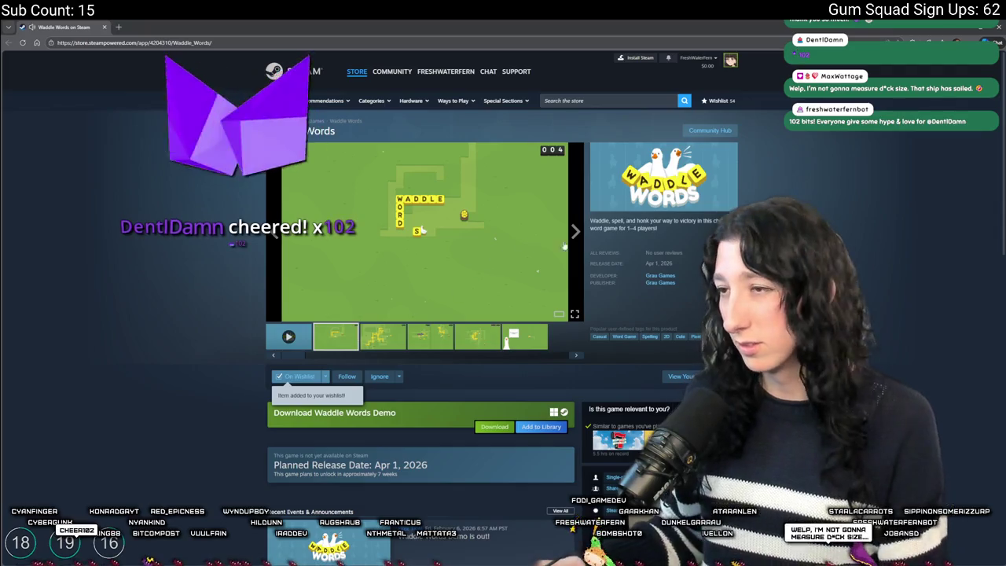
Go to Grau Games' developer page, open Obgoose from New Releases, and play its trailer full screen
left_click(660, 275)
scroll(563, 407, "down", 2)
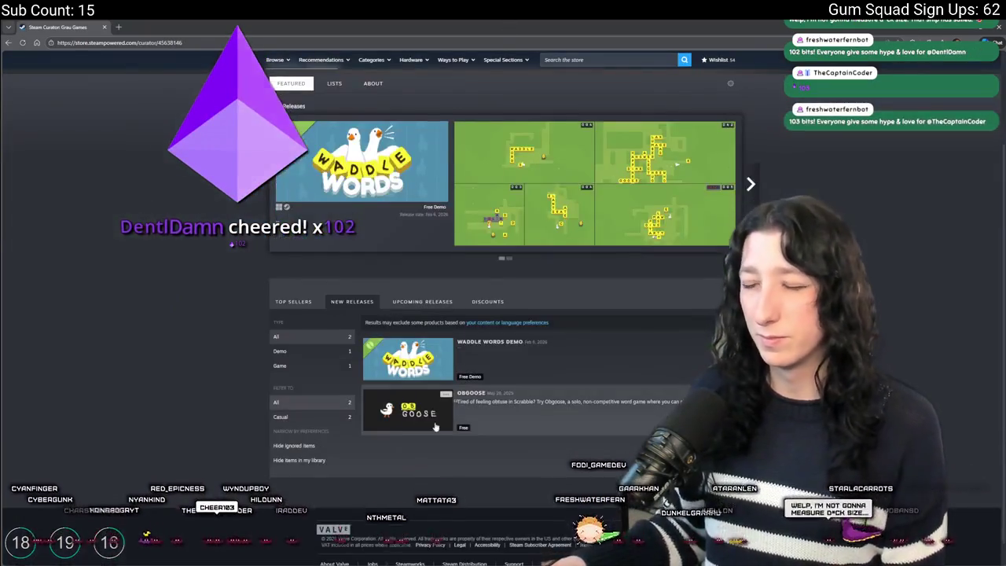
left_click(563, 406)
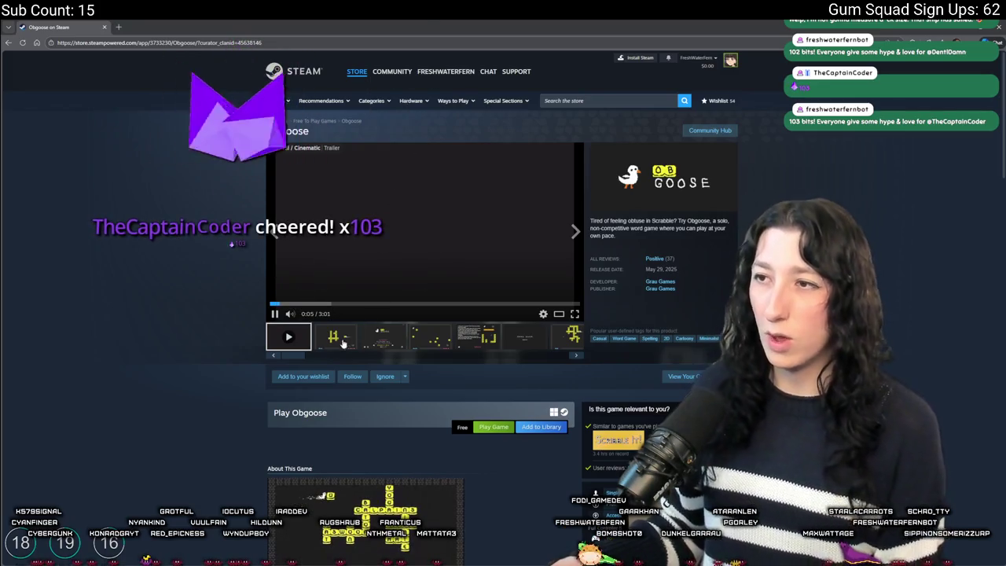
scroll(303, 326, "down", 1)
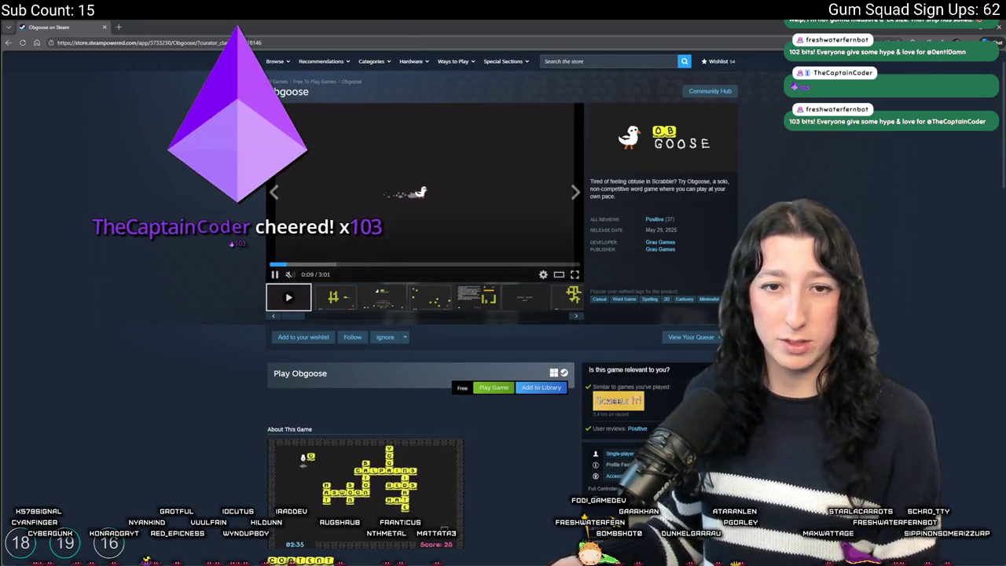
left_click(574, 274)
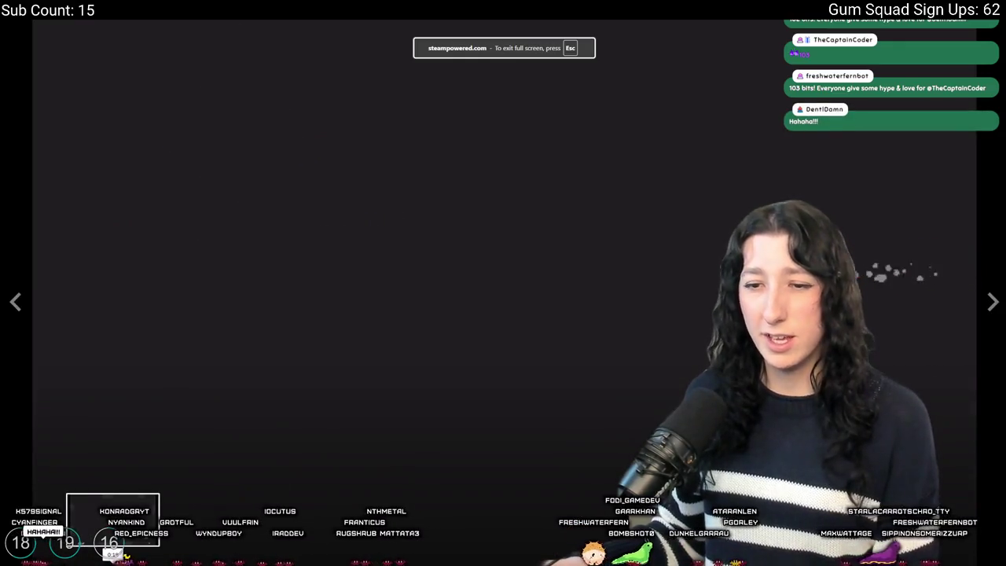
Watch the 3:01 Obgoose trailer, then pause it back on the store page
key("space")
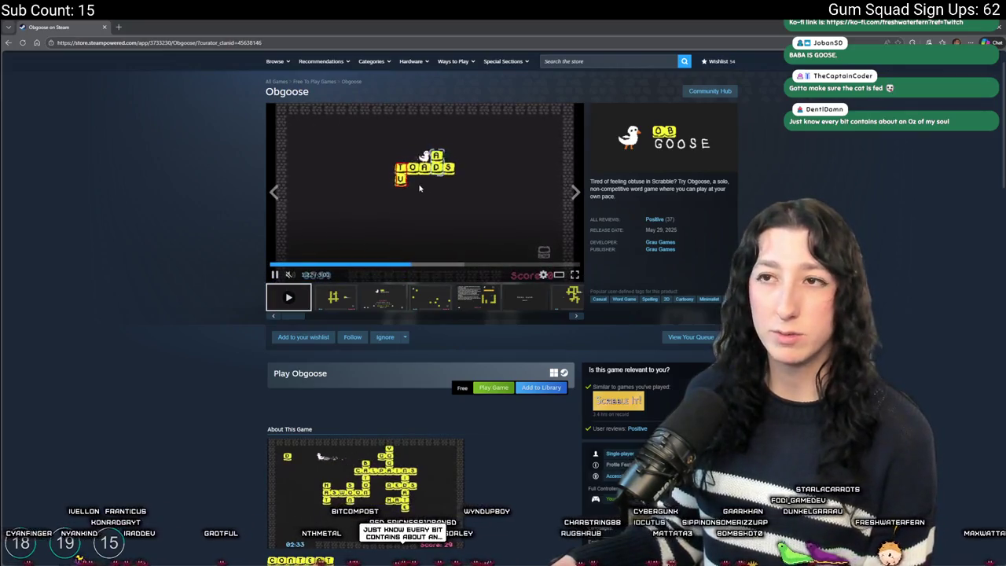
left_click(353, 236)
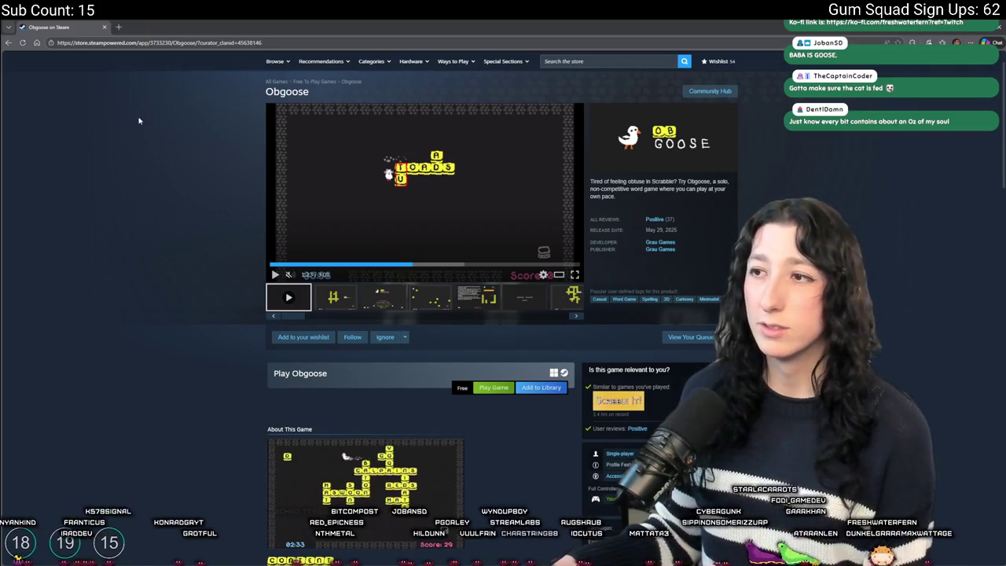
Switch from the Steam store back to the GameMaker editor
key("alt+Tab")
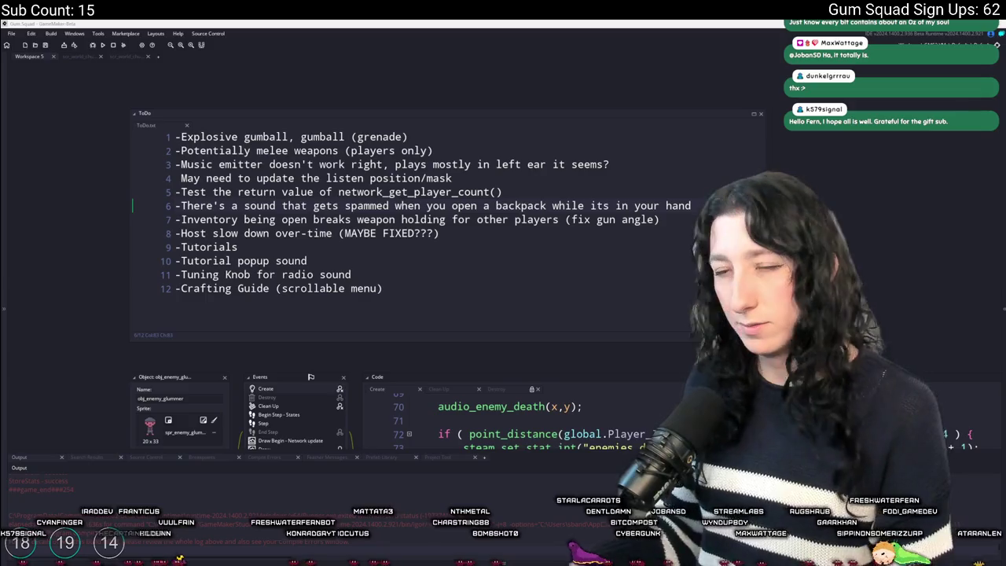
Go to the Crafting Guide line in the ToDo notes, then build and launch a Gum Squad test run
left_click(463, 290)
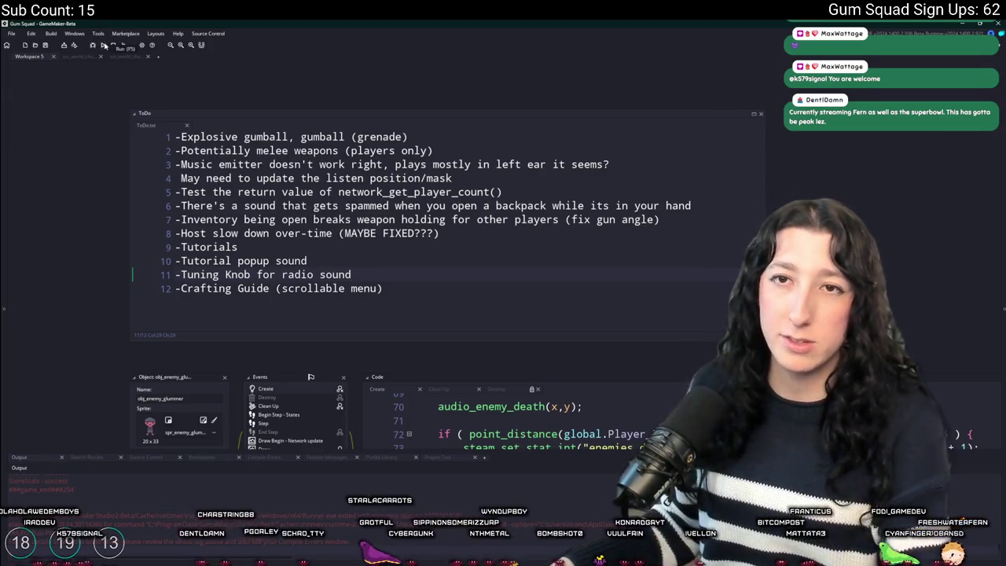
left_click(103, 45)
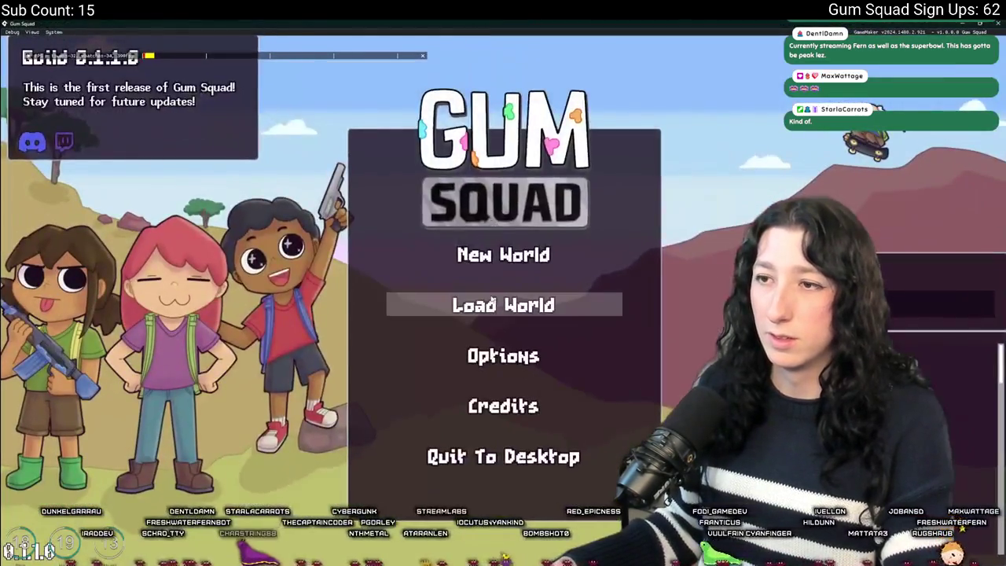
Load a saved world and host it as a lobby, briefly checking the inventory
left_click(503, 303)
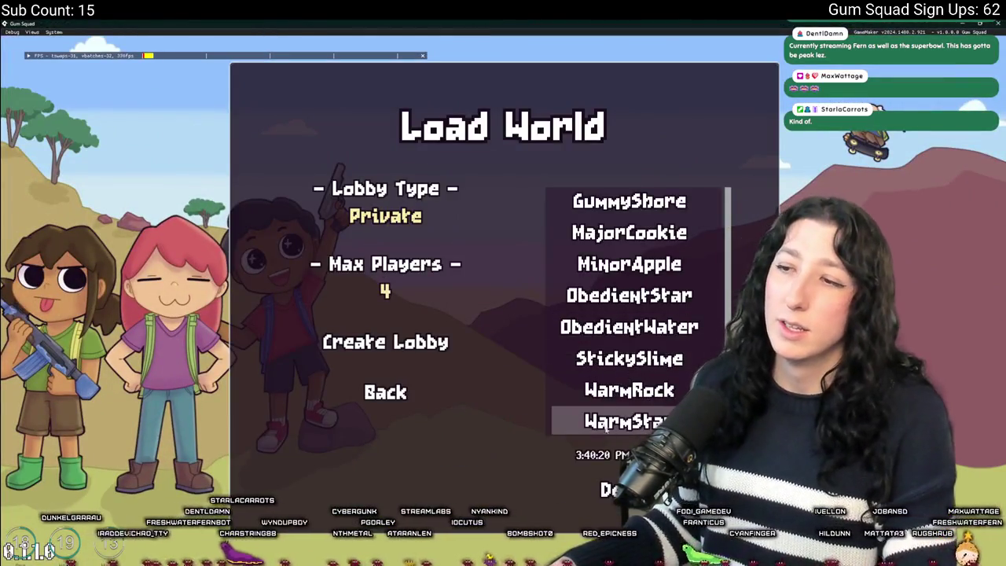
left_click(404, 340)
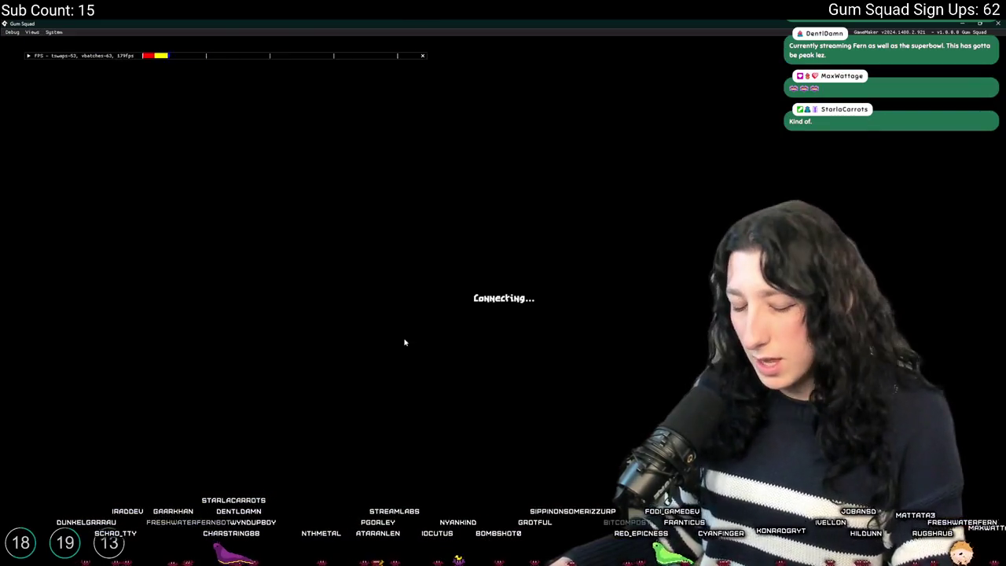
key("Tab")
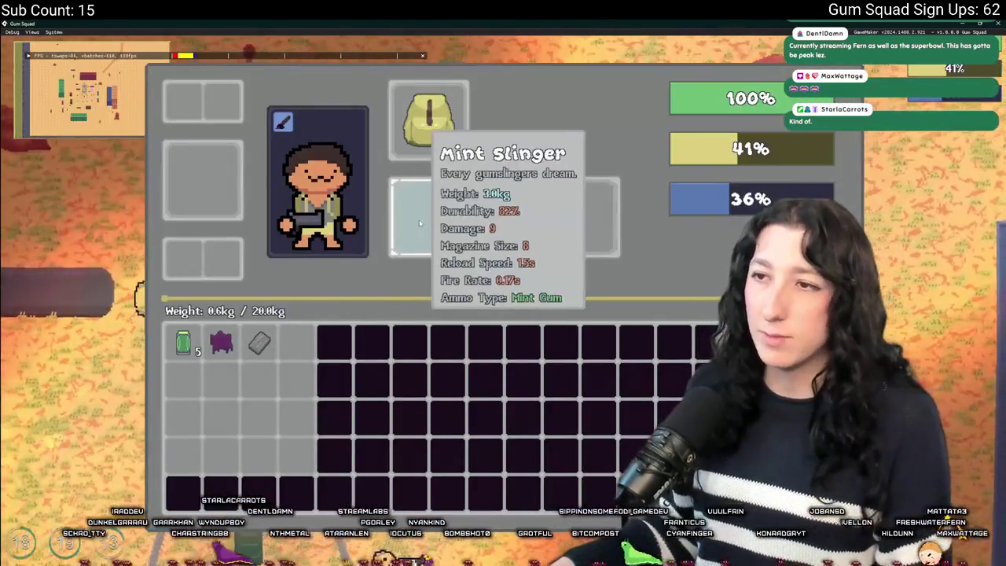
key("Tab")
Walk north up the desert road into the brick room and open the crates' contents
key("w")
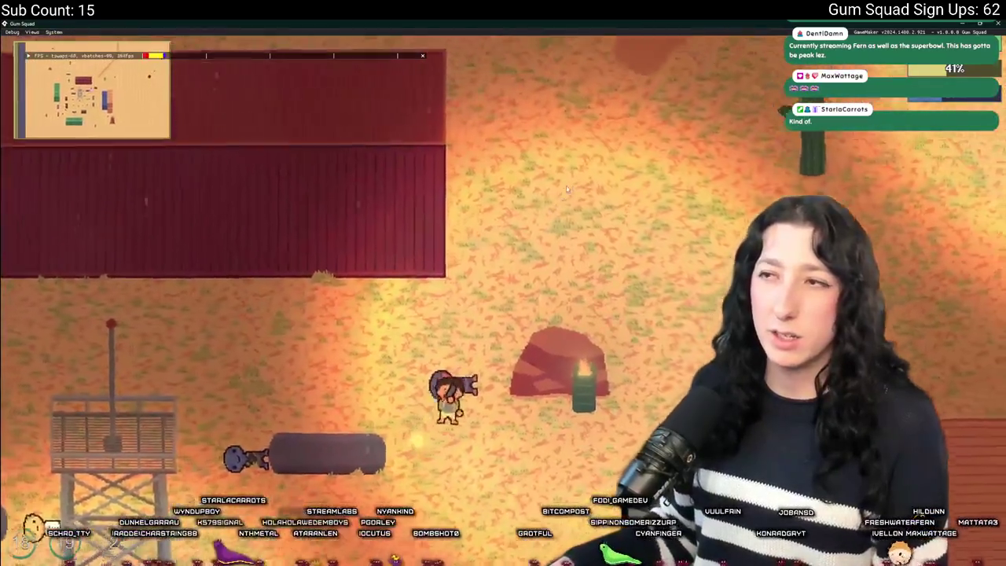
key("d")
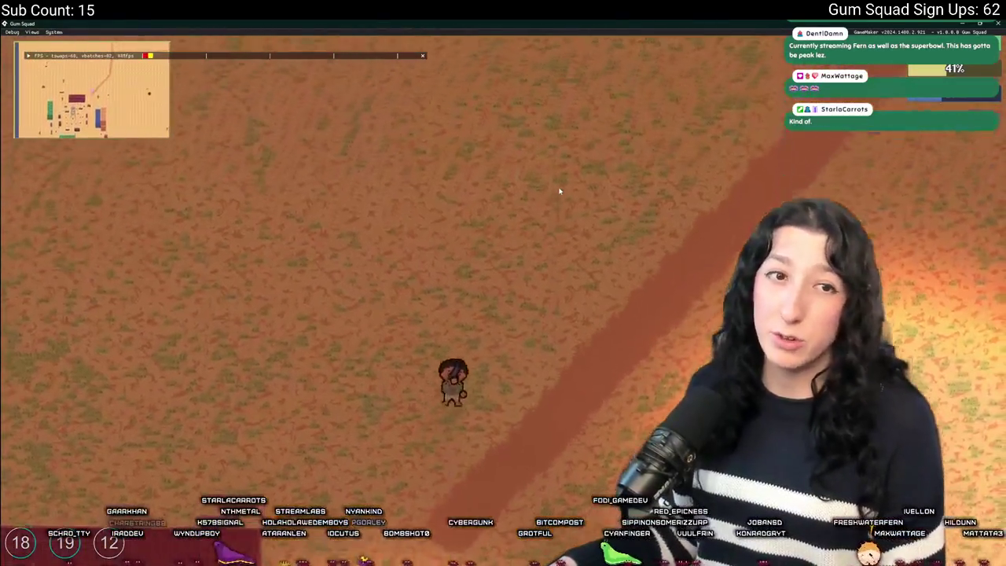
key("d")
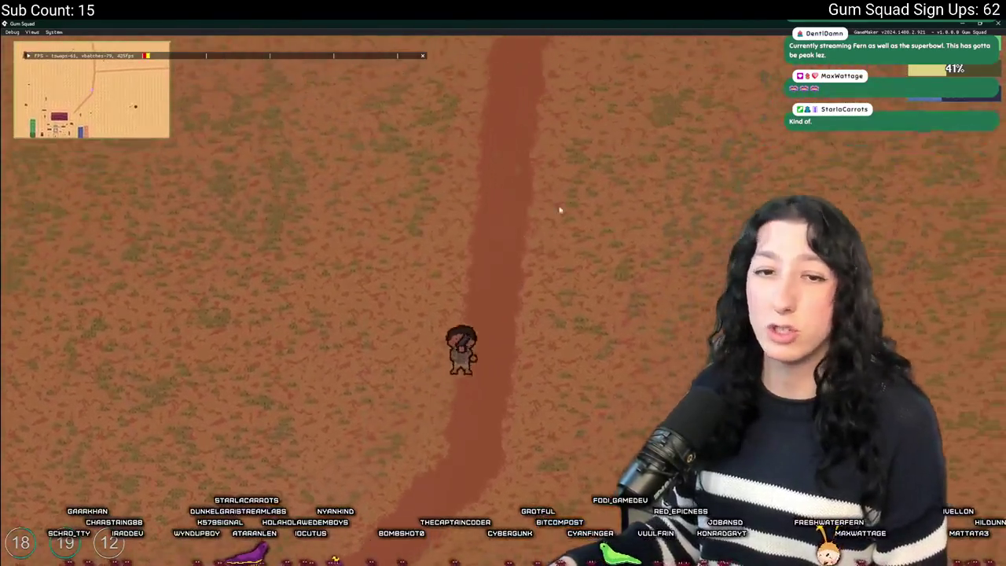
key("d")
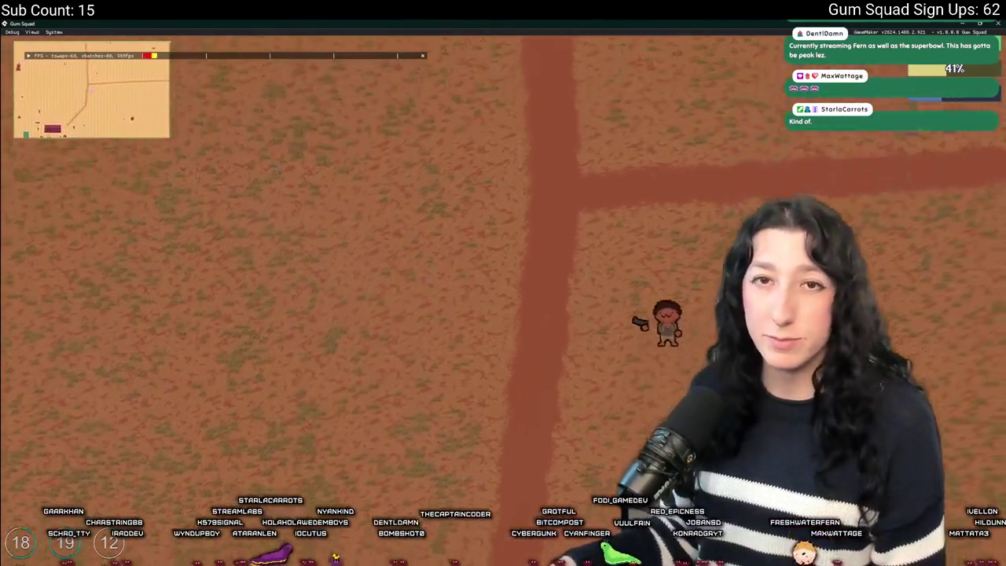
key("a")
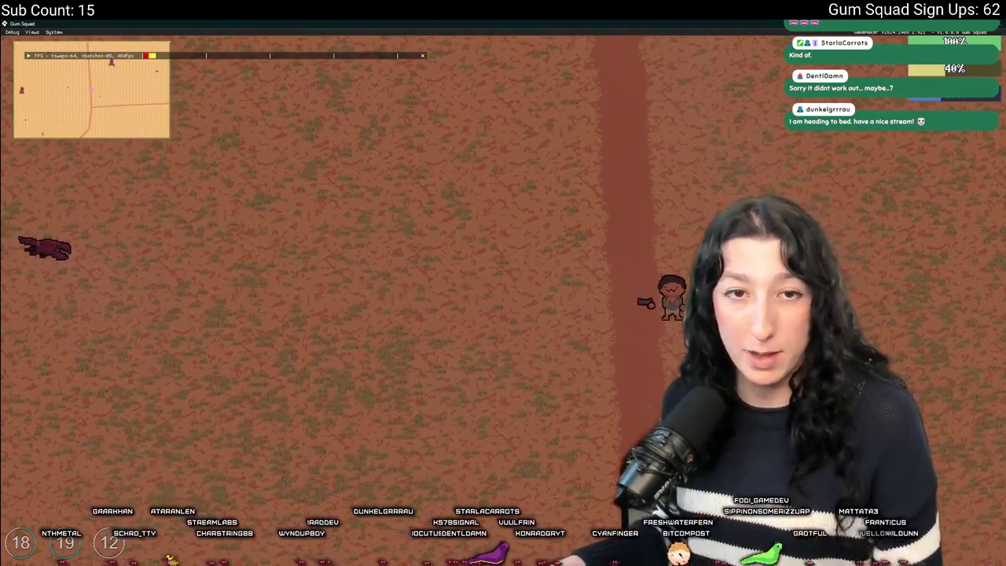
key("a")
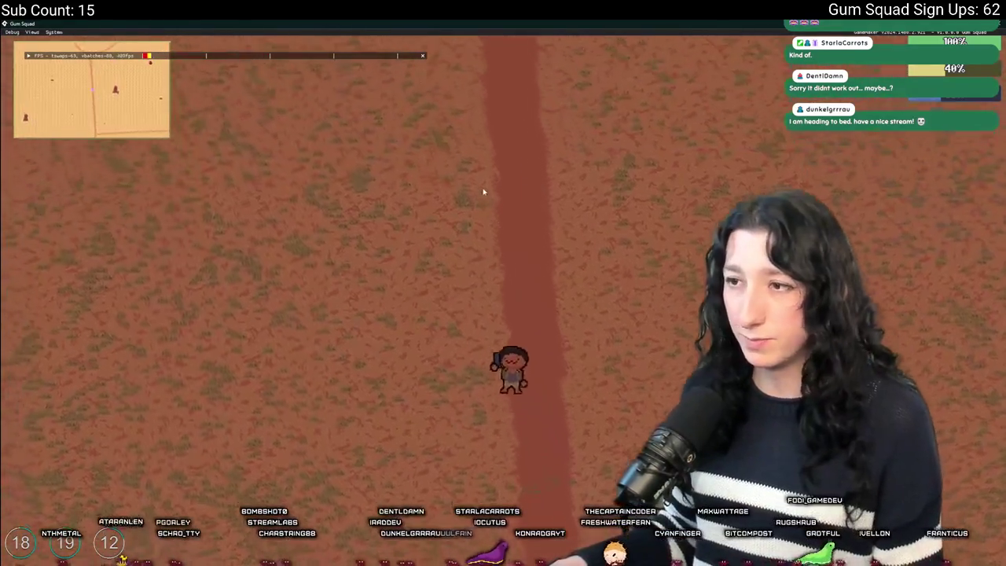
key("w")
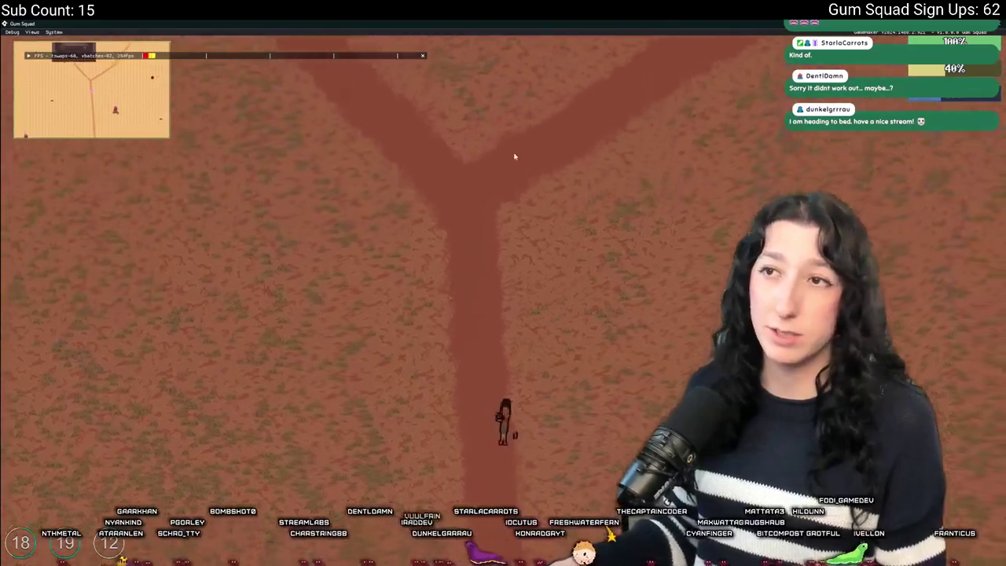
key("w")
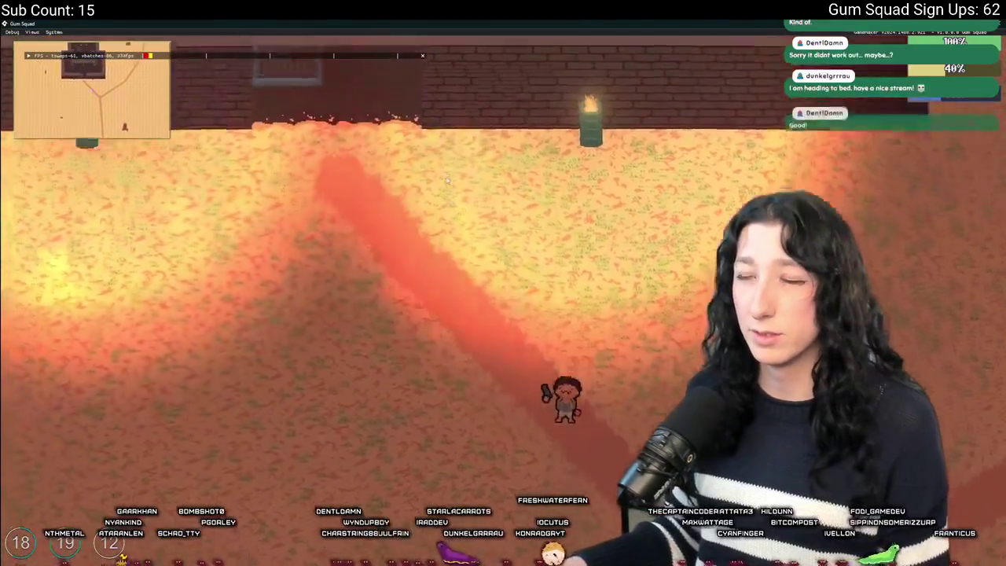
key("w")
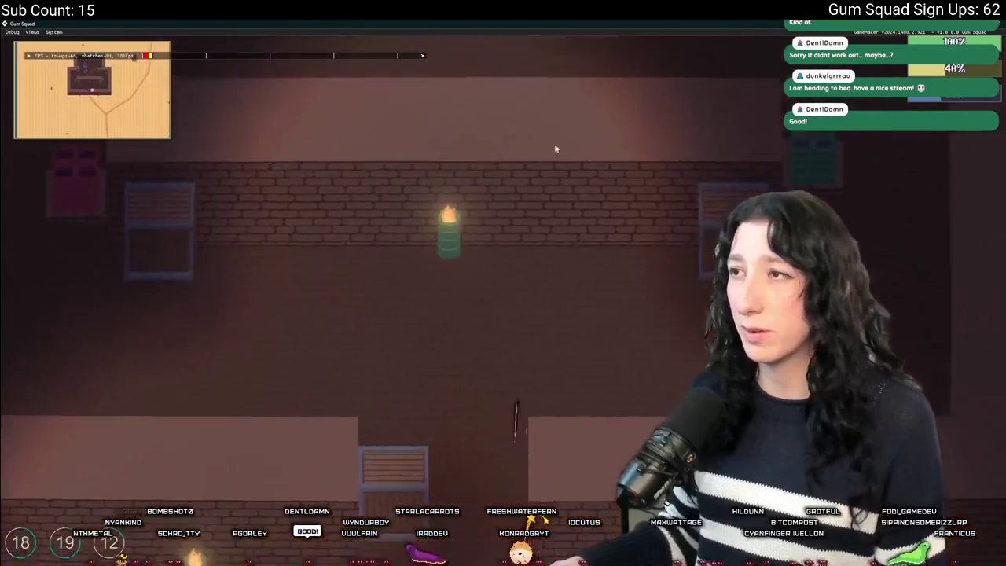
key("w")
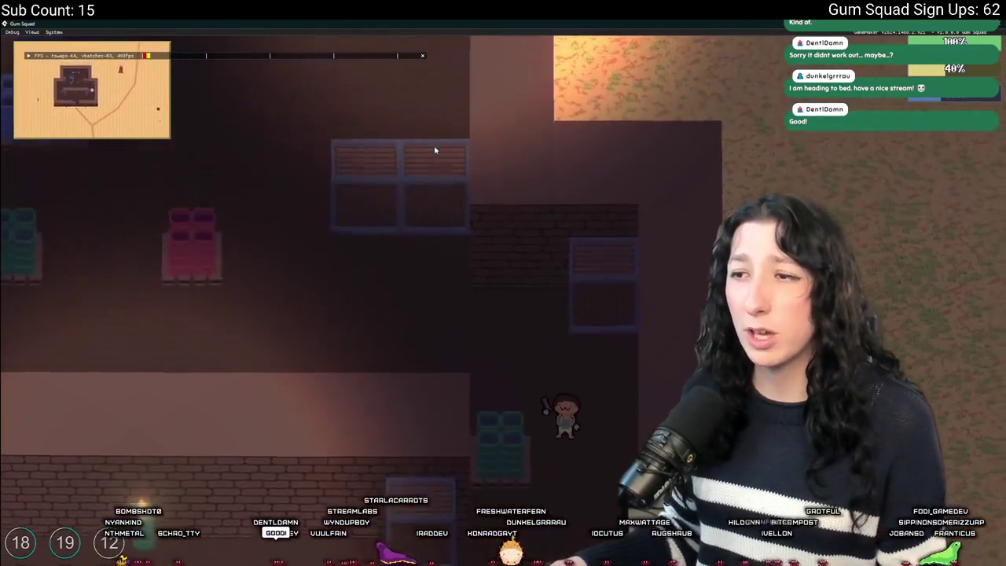
key("w")
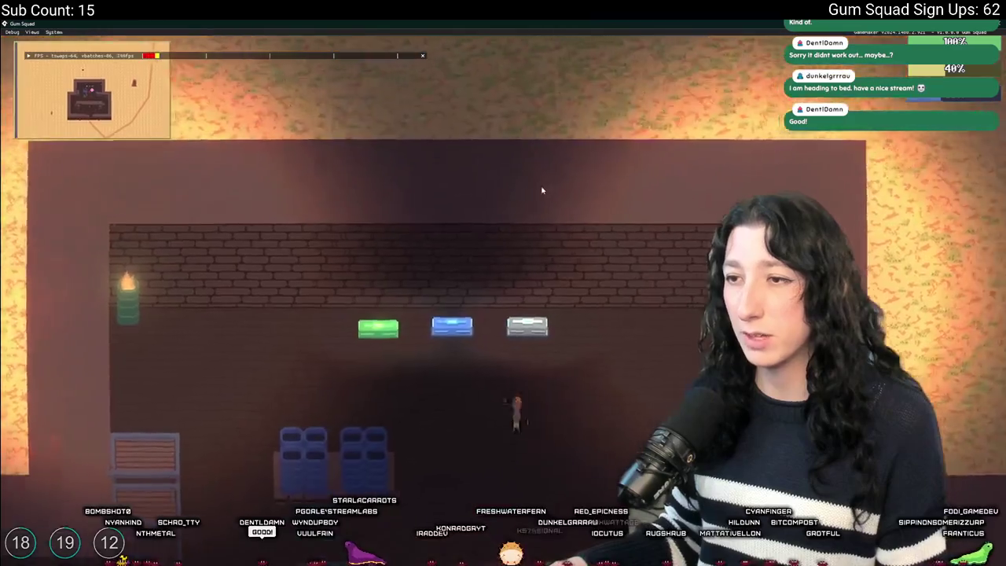
key("Tab")
key("Tab")
key("Tab")
Take the bow from a crate, equip it as headwear, and move the pink sock into an equipment slot
left_click(216, 98)
key("Tab")
left_click(296, 342)
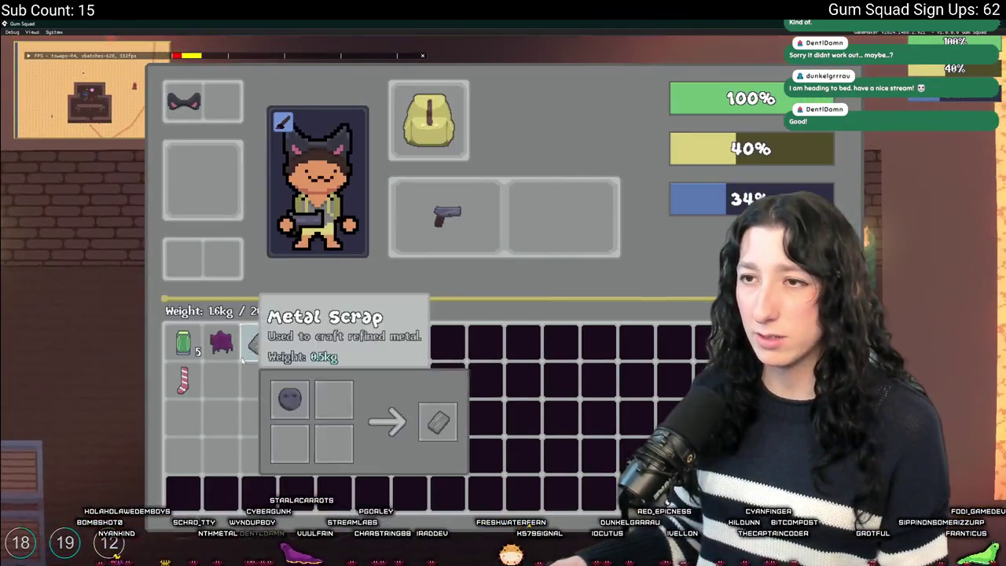
key("e")
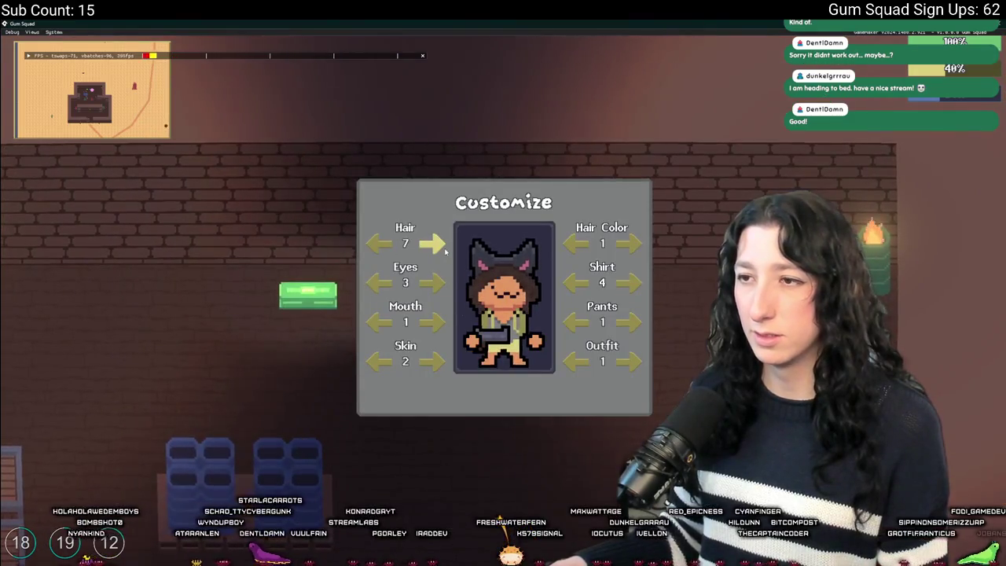
key("Escape")
key("a")
key("Tab")
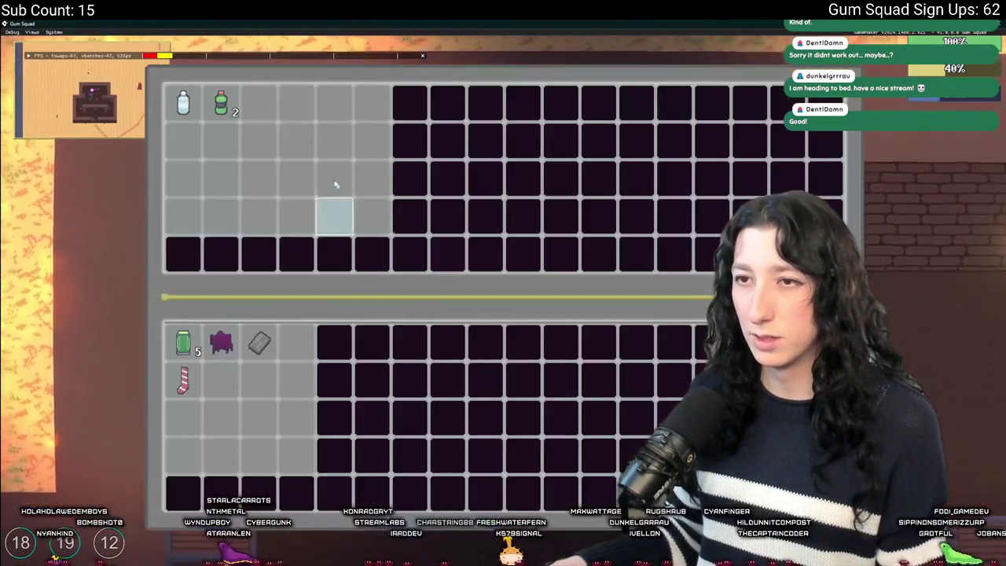
key("Tab")
key("Tab")
left_click(185, 384)
key("Tab")
key("s")
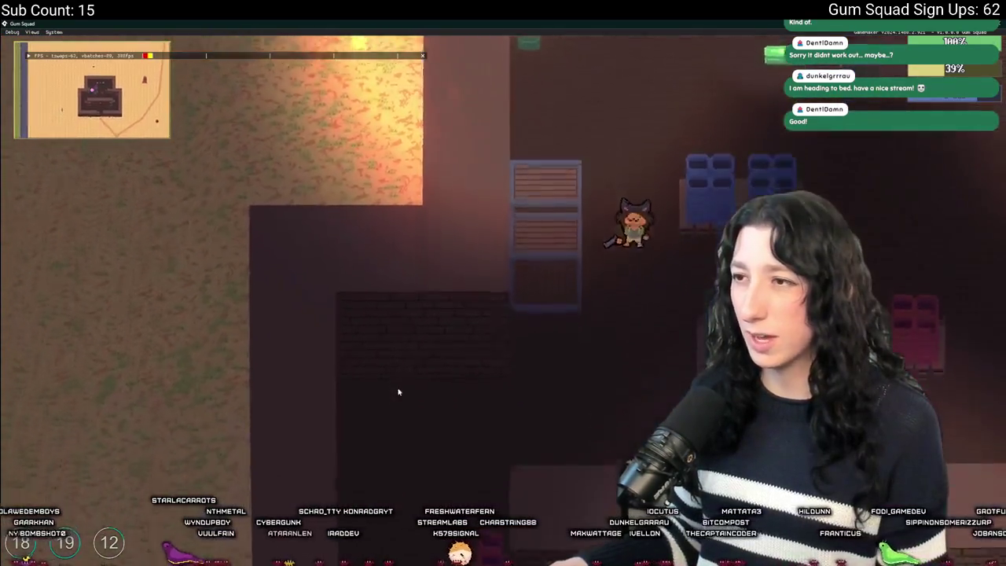
Walk out of the brick building and down the desert path to the watchtower
key("d")
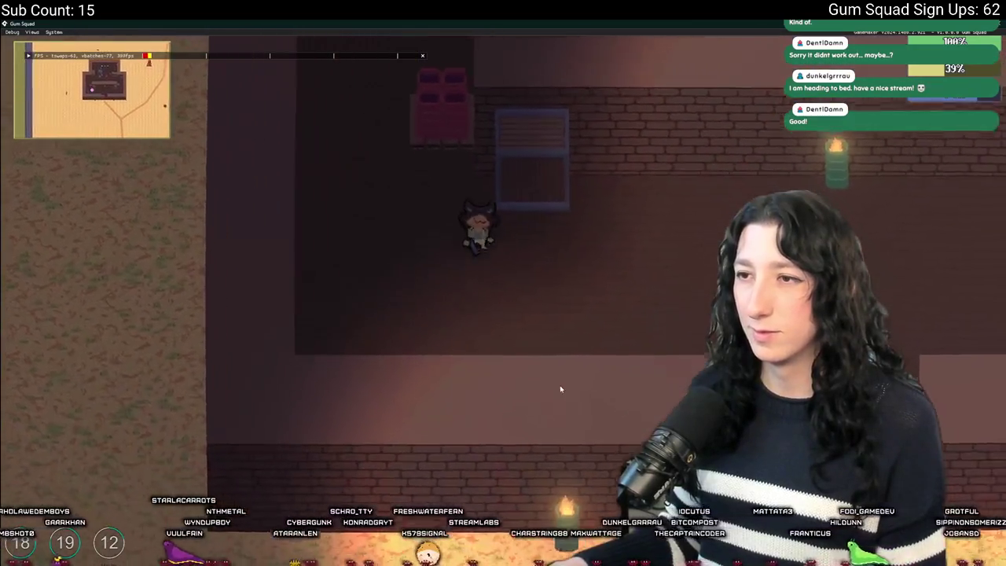
key("s")
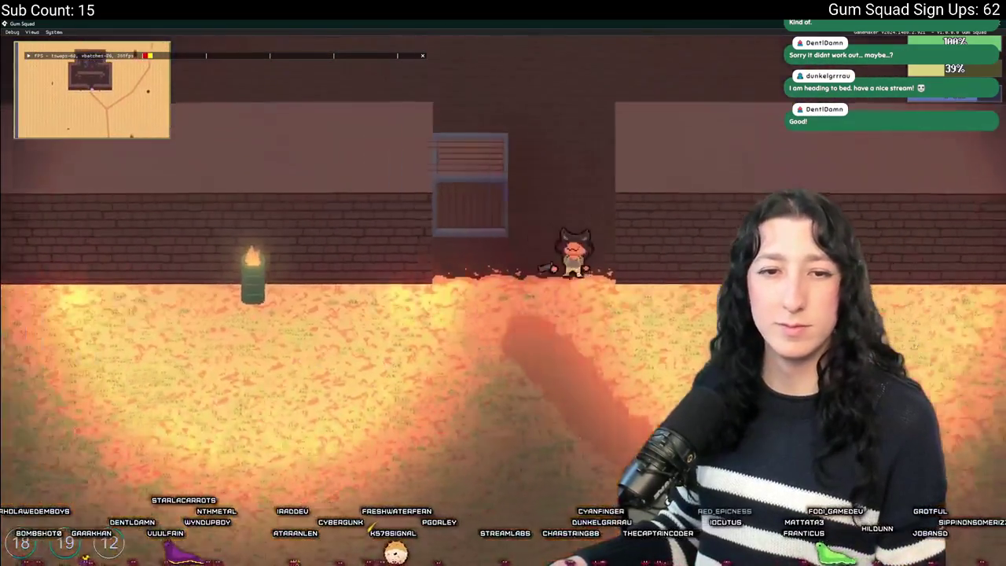
key("s")
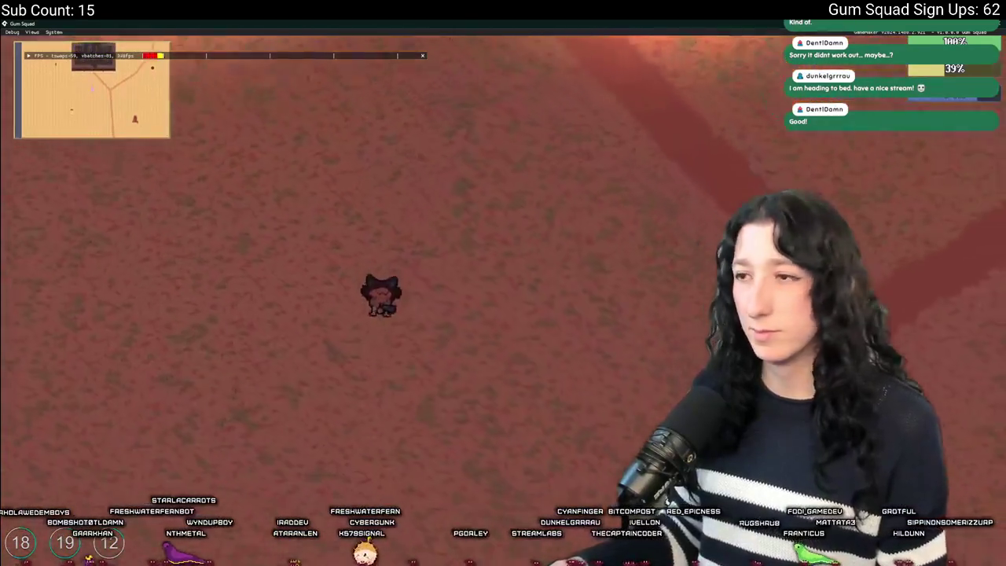
key("d")
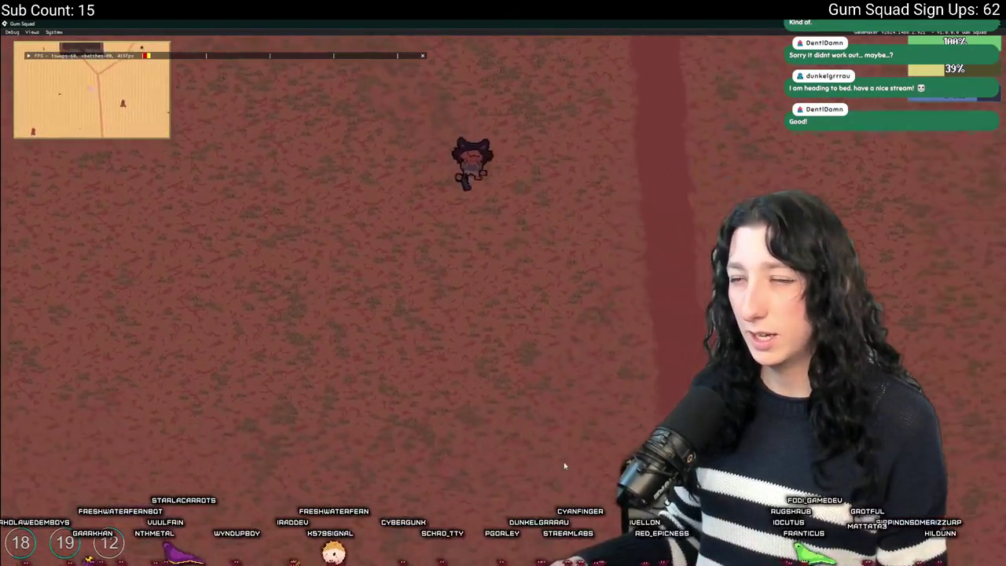
key("d")
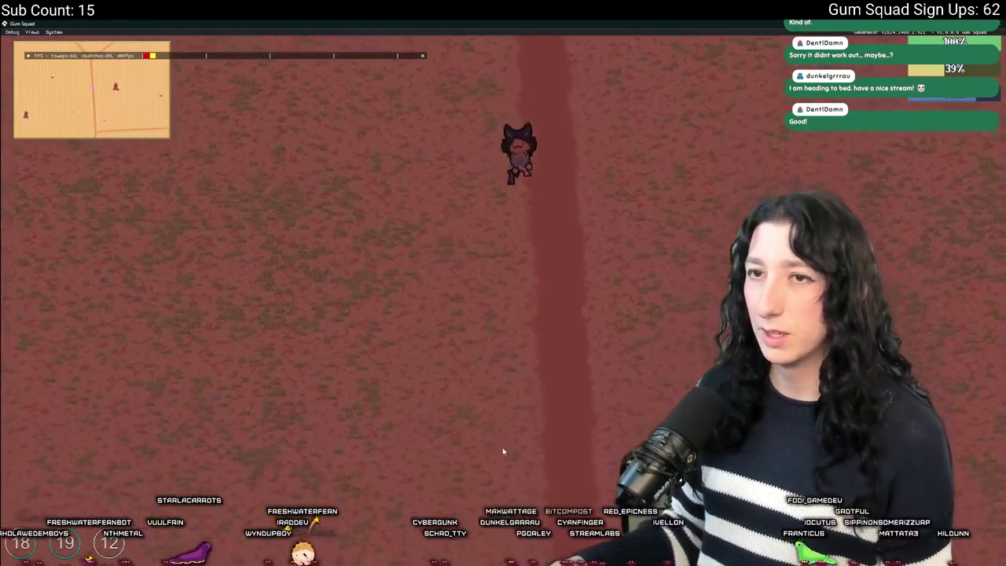
key("s")
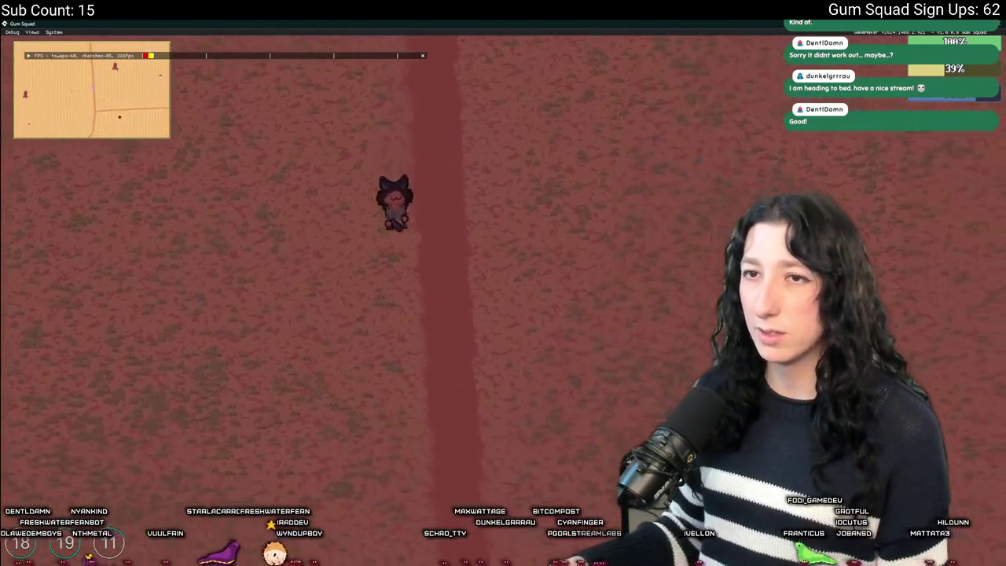
key("s")
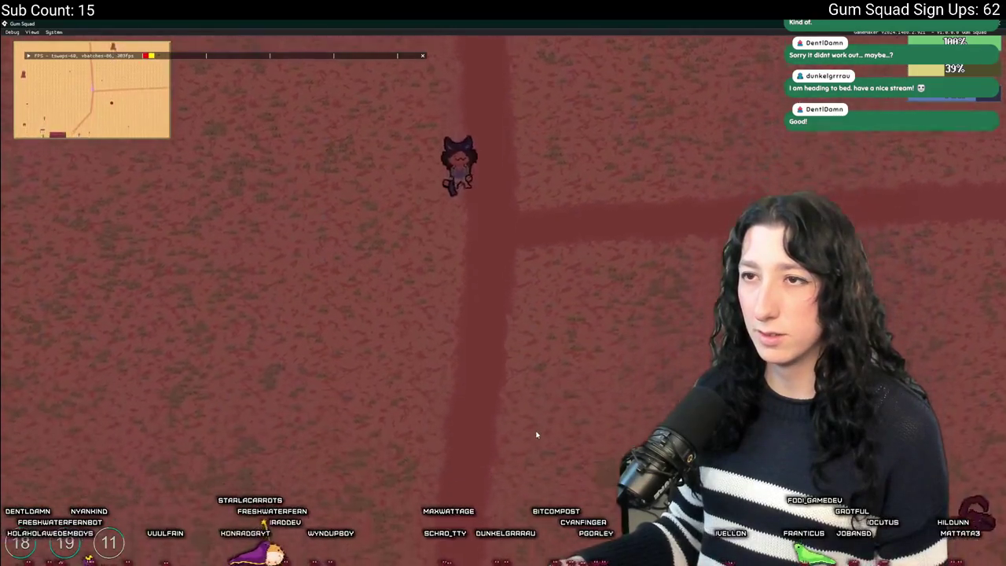
key("s")
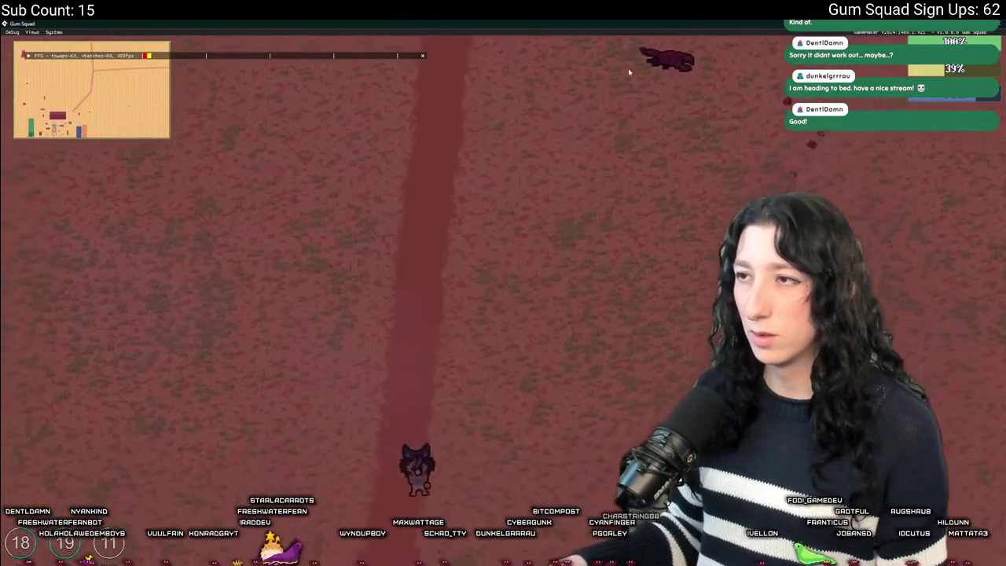
key("s")
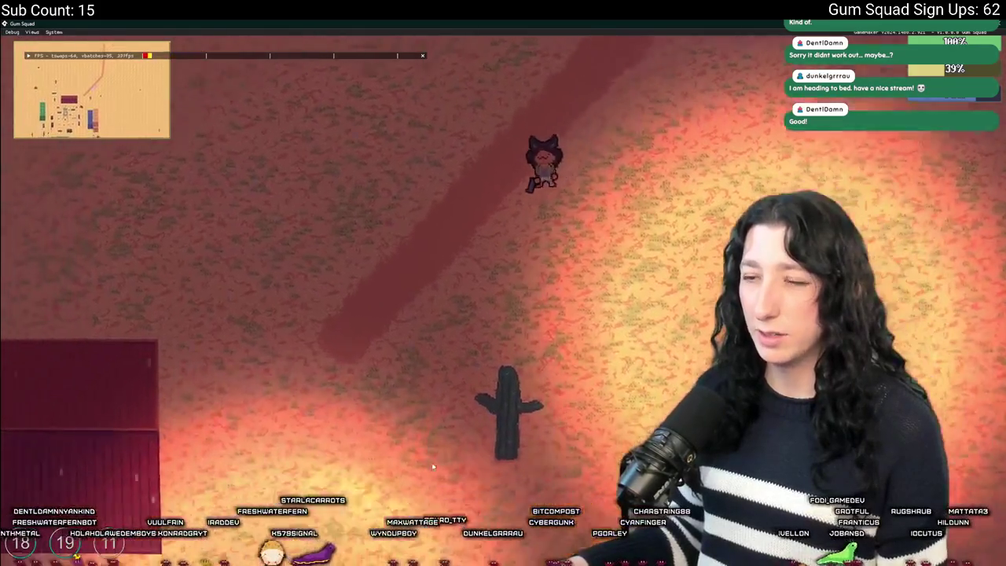
key("s")
key("a")
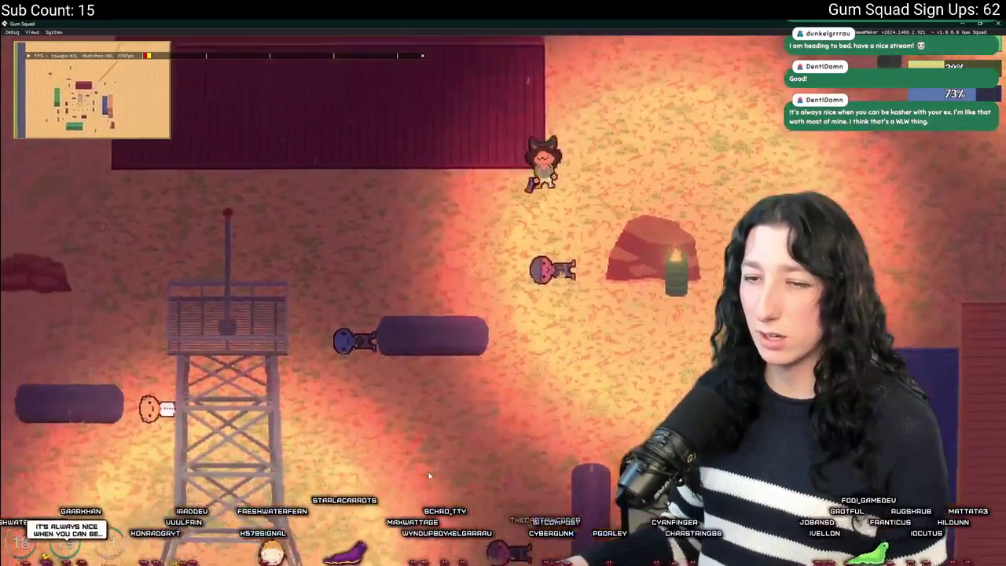
key("s")
key("a")
Toggle the inventory beside the watchtower to check the Speed Reloader
key("i")
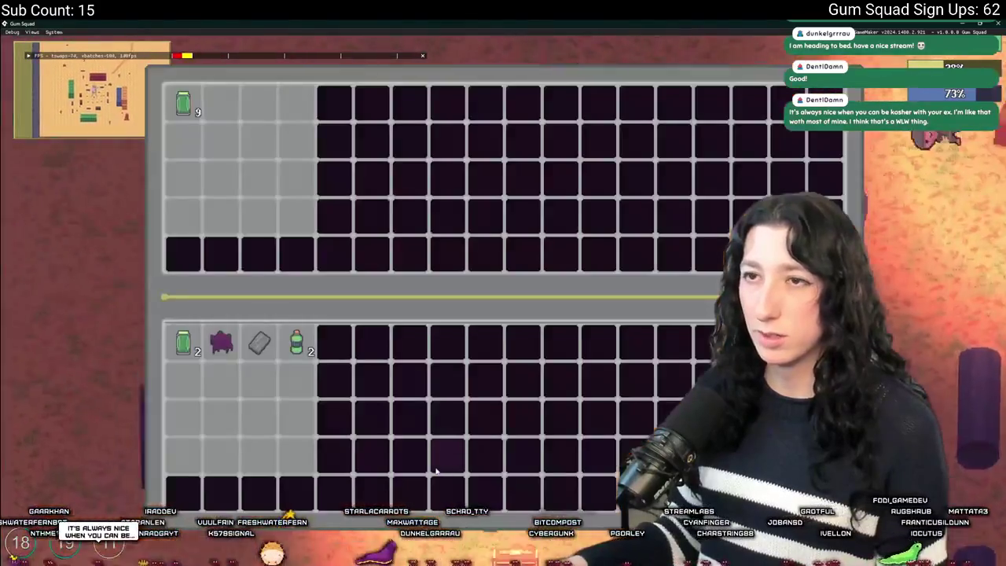
key("i")
key("w")
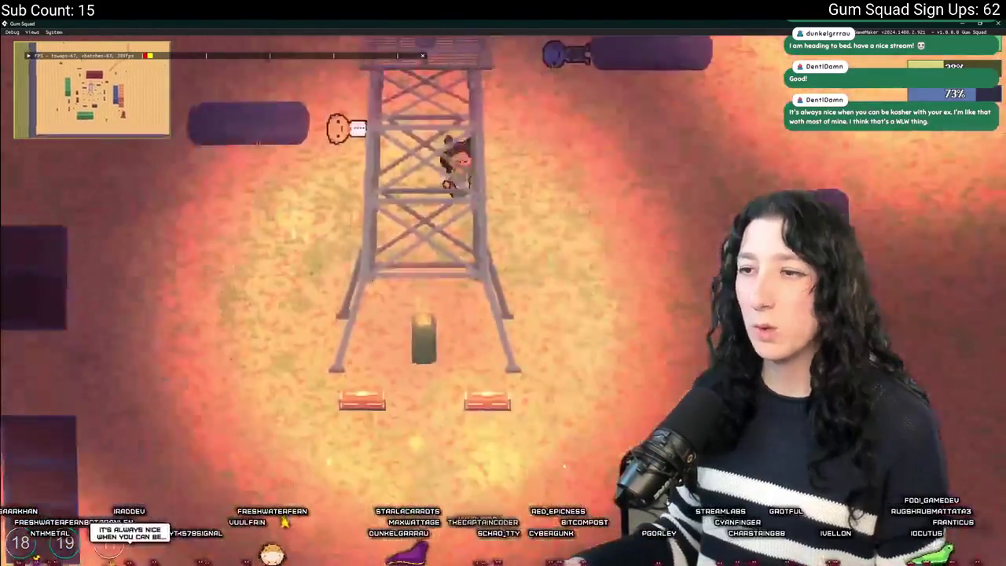
key("s")
key("i")
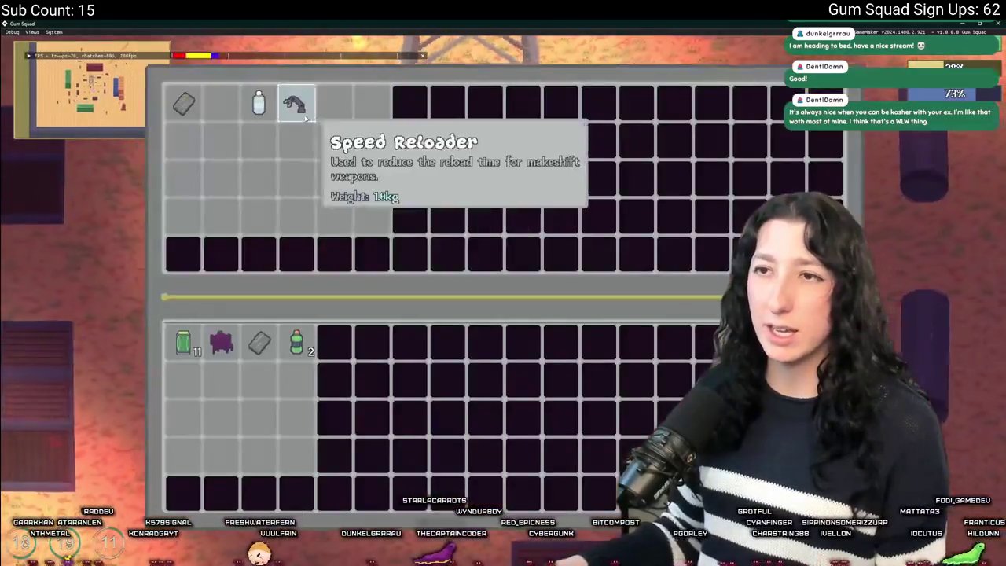
key("i")
key("i")
key("i")
key("d")
key("d")
key("i")
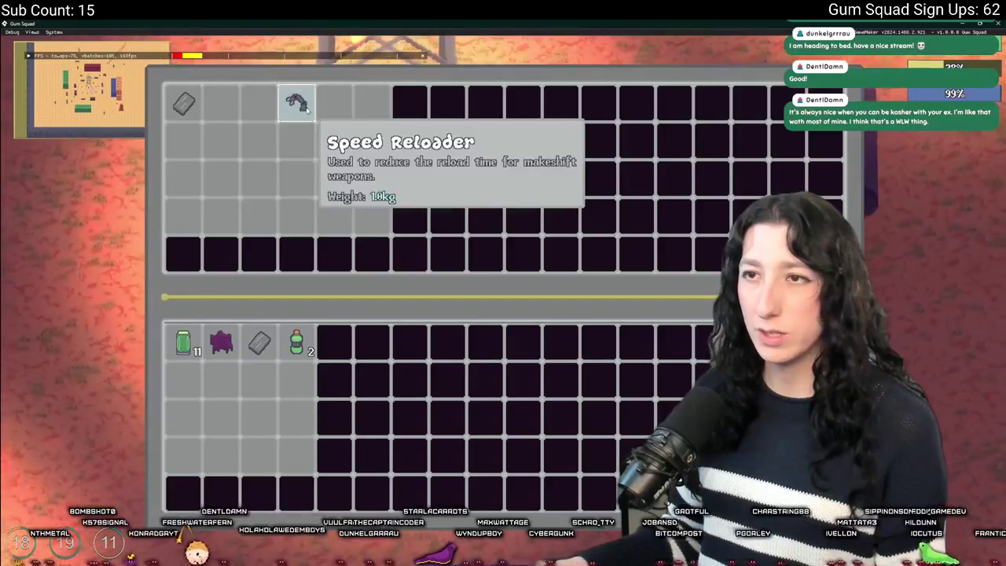
key("i")
Save and quit the world back to the Build 0.1.1.0 main menu
key("d")
key("Escape")
left_click(506, 453)
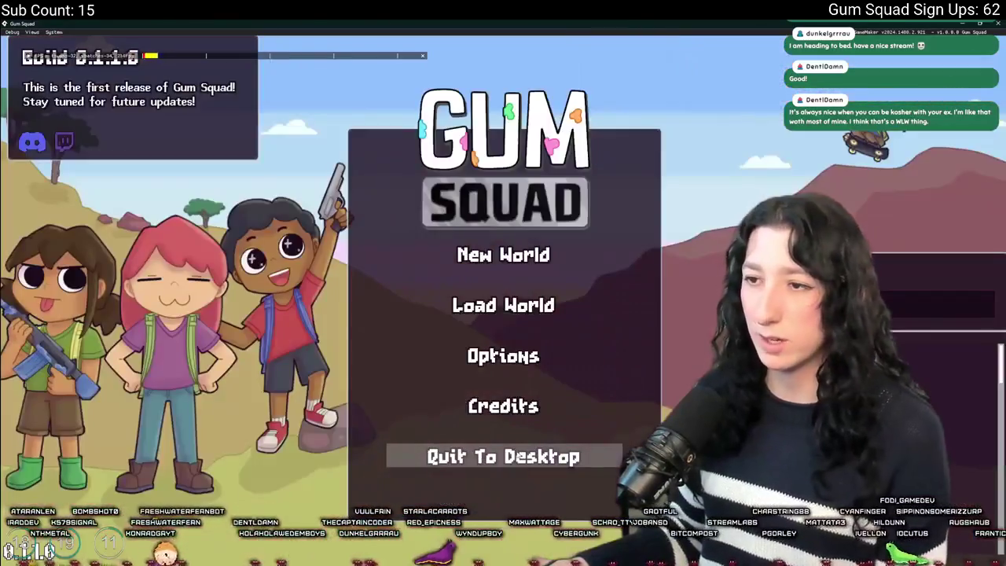
Quit Gum Squad to desktop and focus line 10 of GameMaker's ToDo notes
left_click(515, 456)
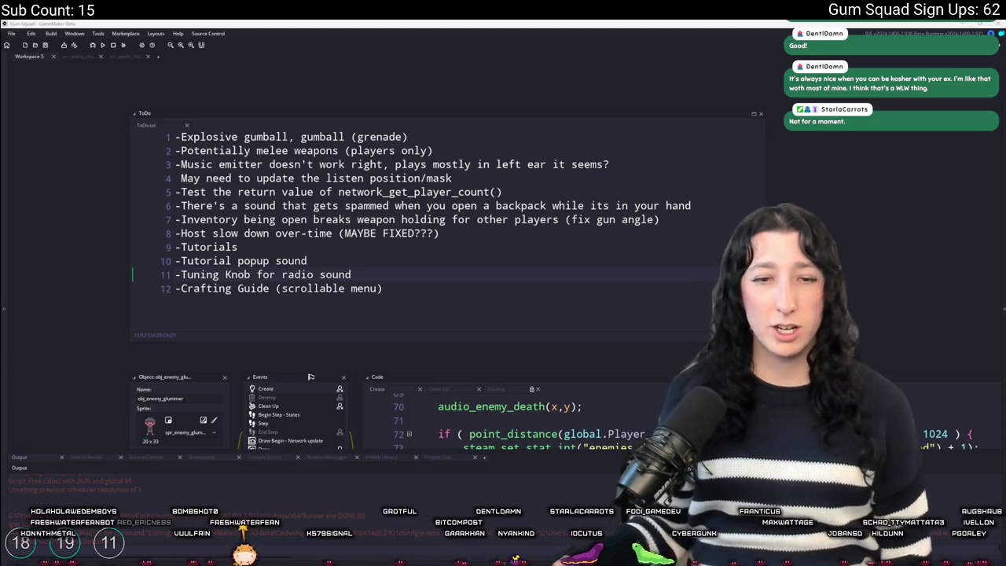
left_click(307, 260)
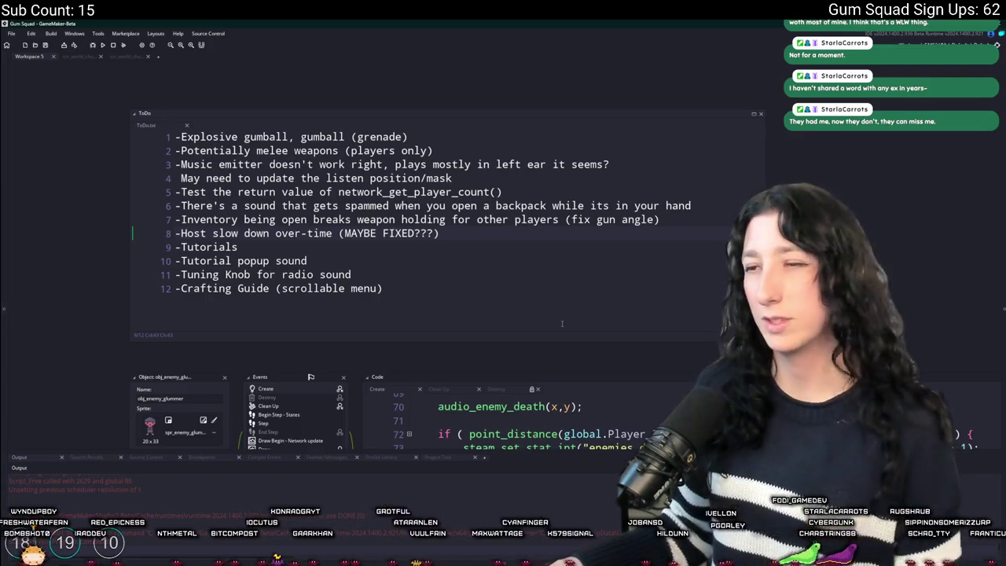
mouse_move(513, 245)
left_mouse_down()
mouse_move(642, 255)
mouse_move(614, 121)
left_mouse_up()
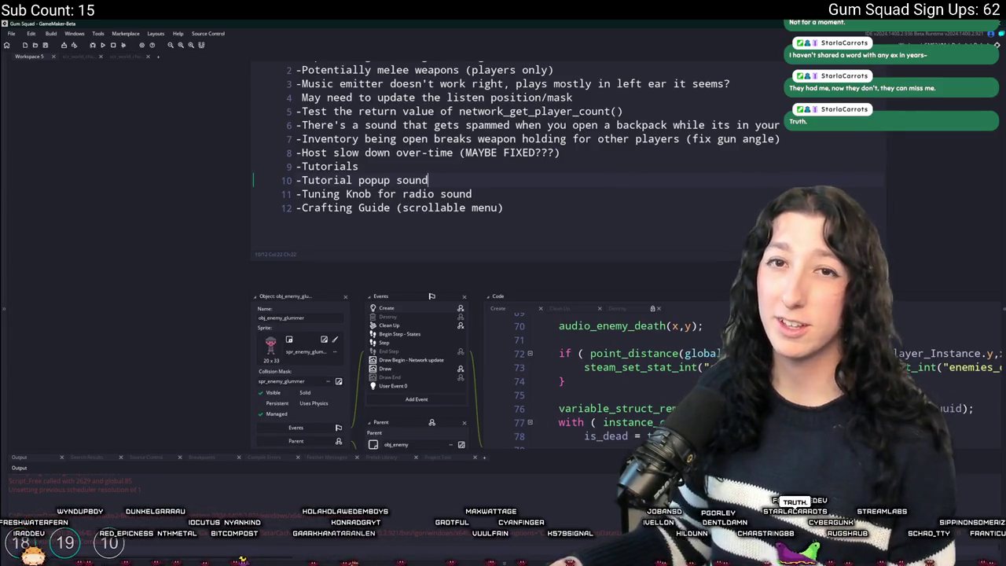
left_click(598, 230)
left_click_drag(598, 230, 556, 237)
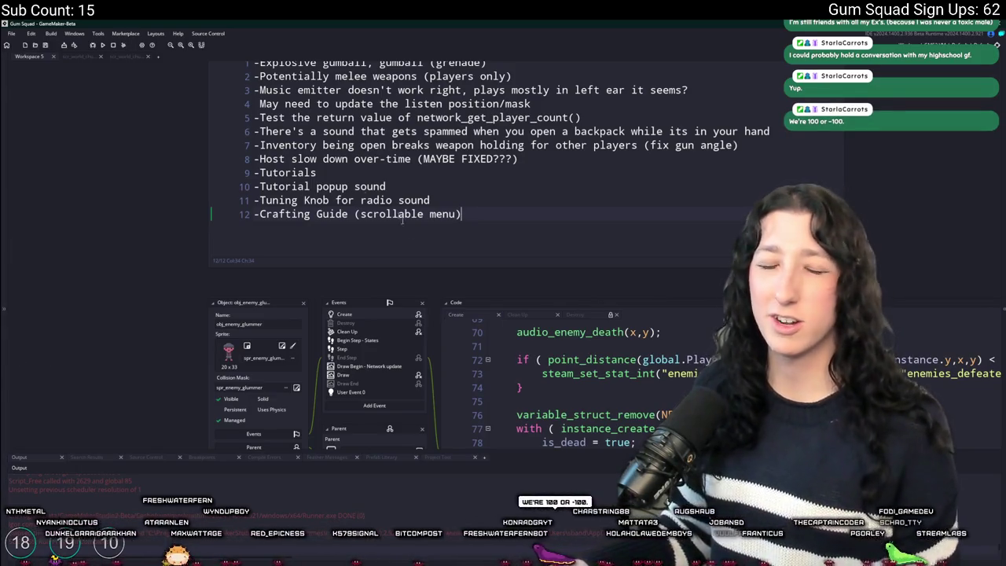
scroll(341, 256, "down", 5)
scroll(287, 255, "up", 3)
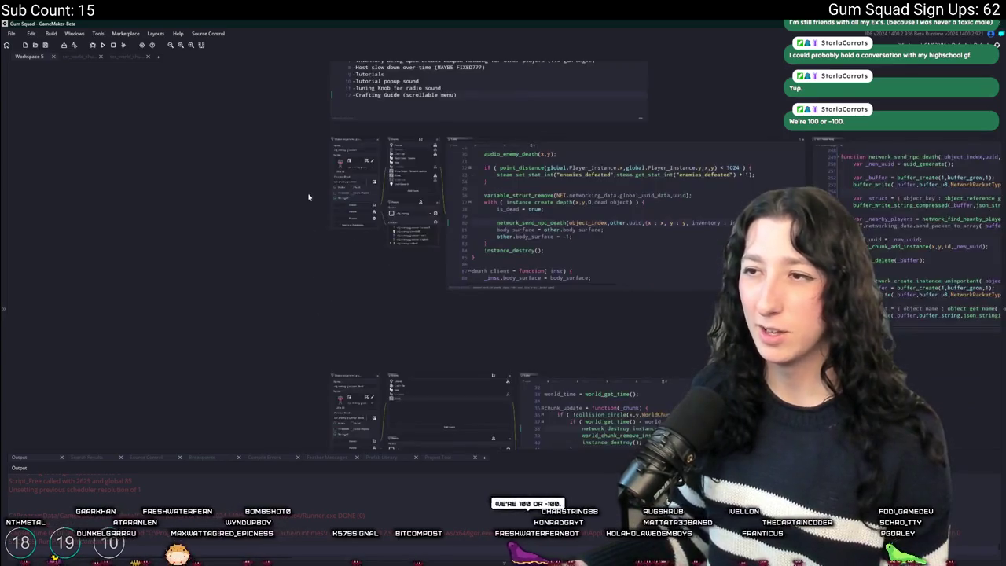
scroll(287, 256, "up", 3)
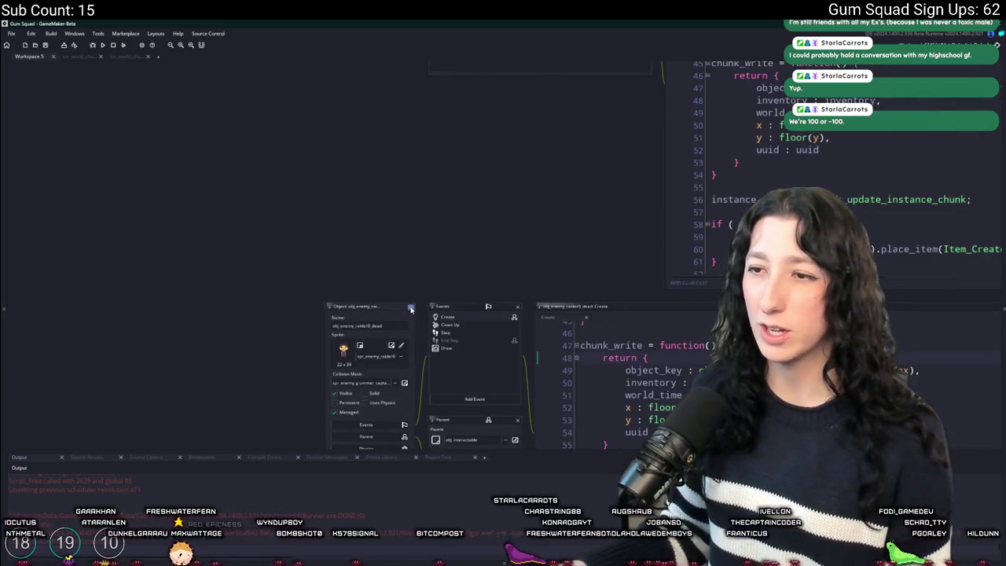
scroll(416, 128, "up", 3)
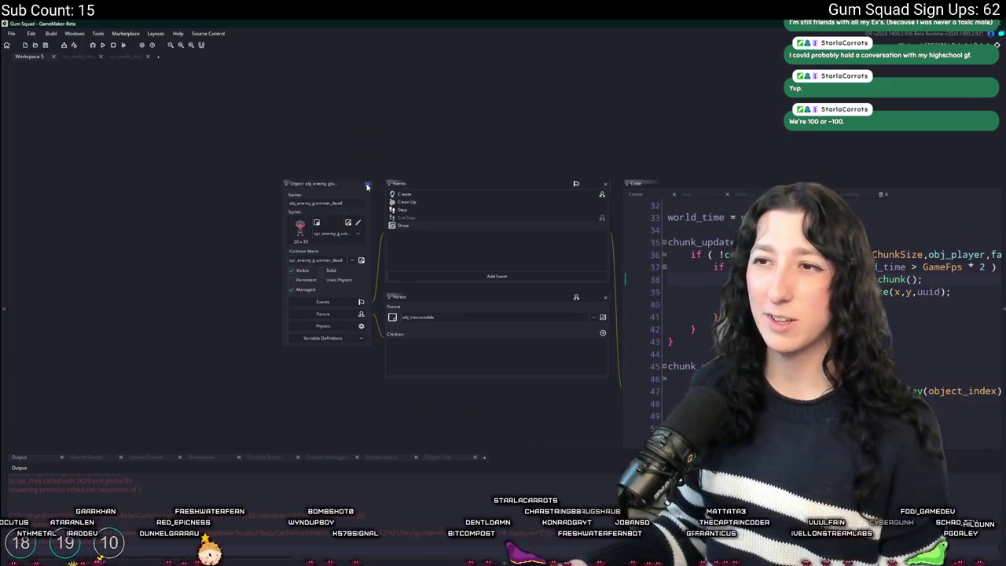
scroll(318, 304, "down", 2)
scroll(318, 303, "down", 2)
scroll(530, 318, "up", 4)
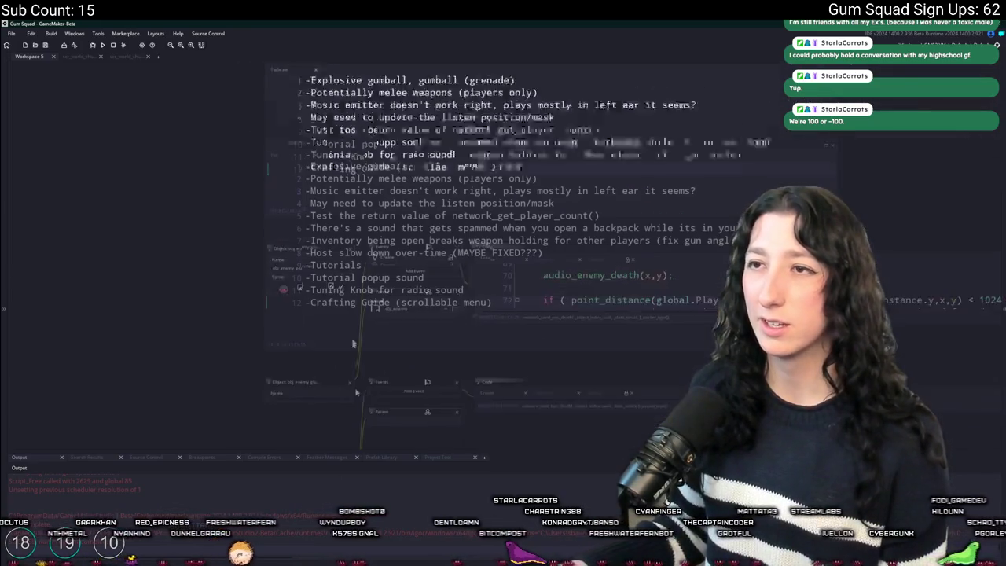
scroll(530, 318, "up", 3)
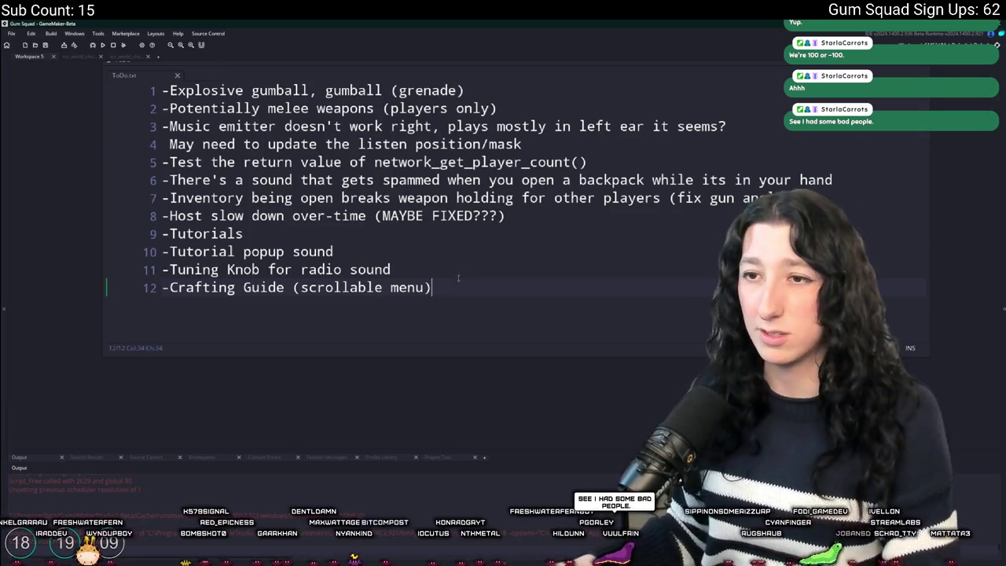
Move the ToDo window down and search the assets for obj_ui
left_click_drag(458, 278, 487, 330)
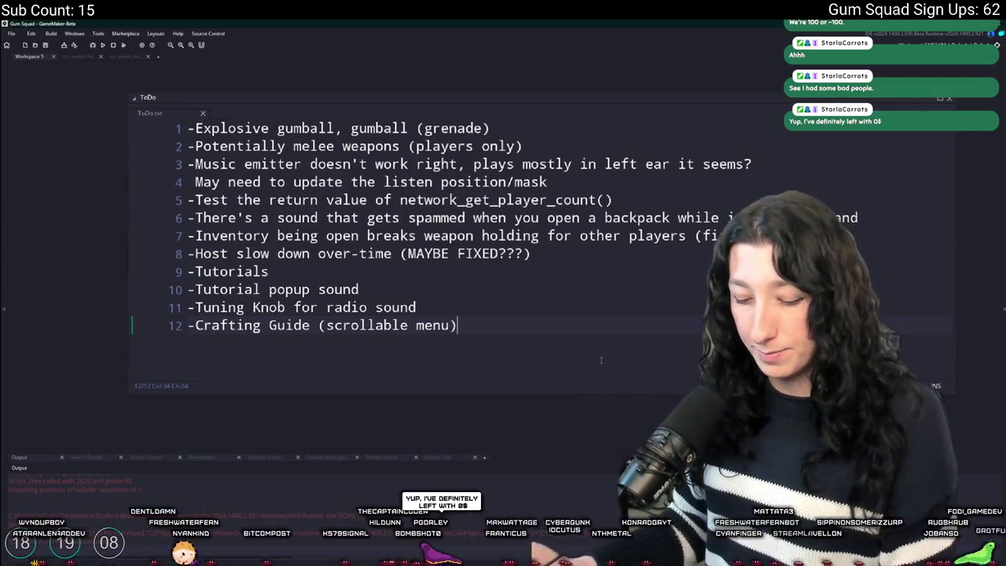
key("ctrl+t")
type("obj_ui")
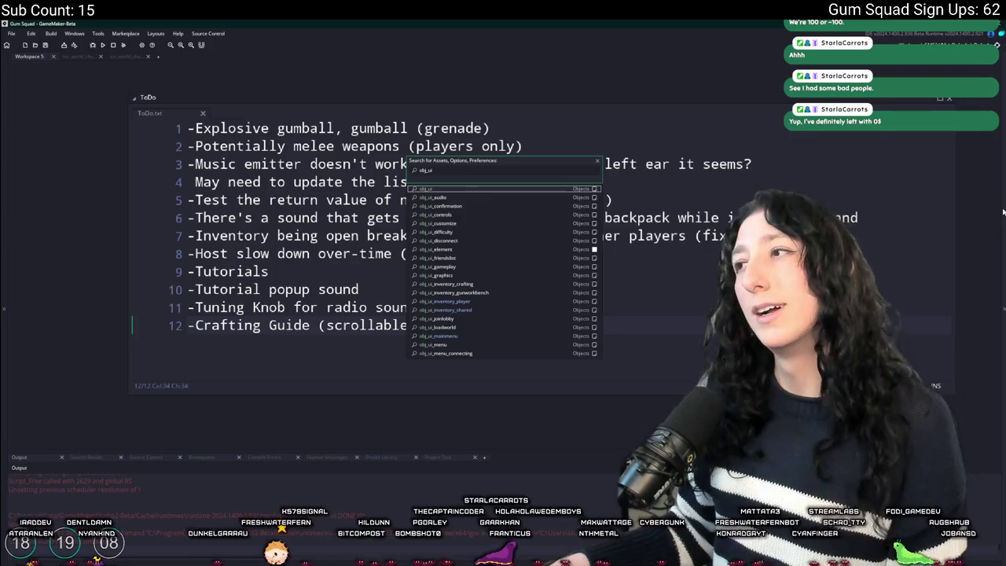
Open draw_tooltip_recipe from the search and scroll through its code
key("BackSpace")
key("BackSpace")
key("BackSpace")
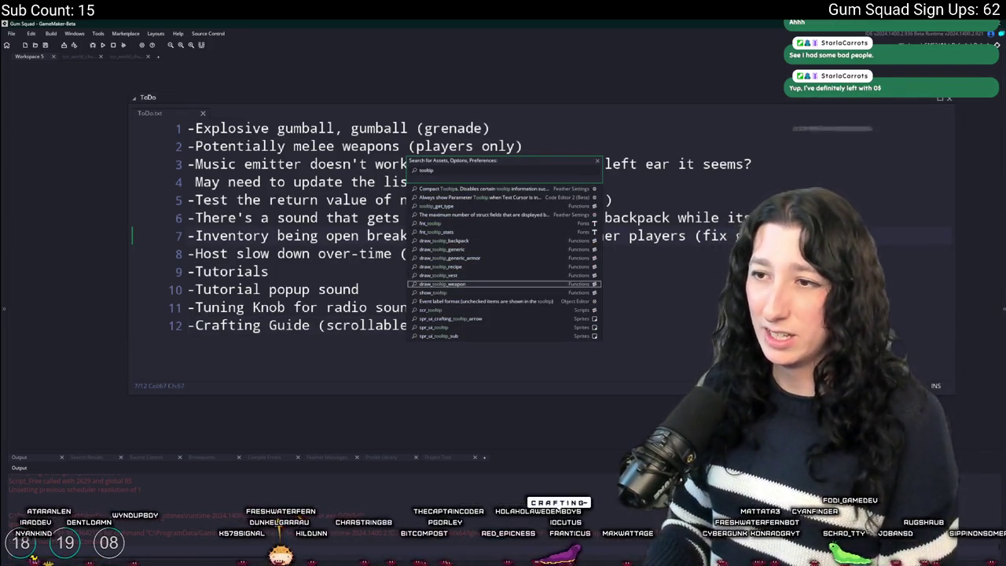
key("Down")
key("Up")
key("Up")
key("Up")
key("Return")
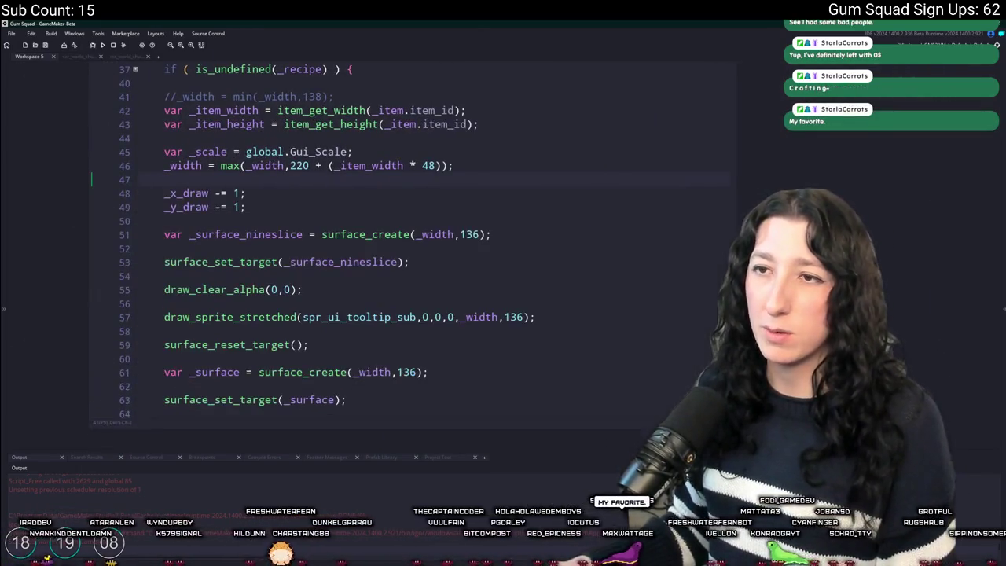
scroll(470, 273, "down", 7)
scroll(470, 274, "up", 2)
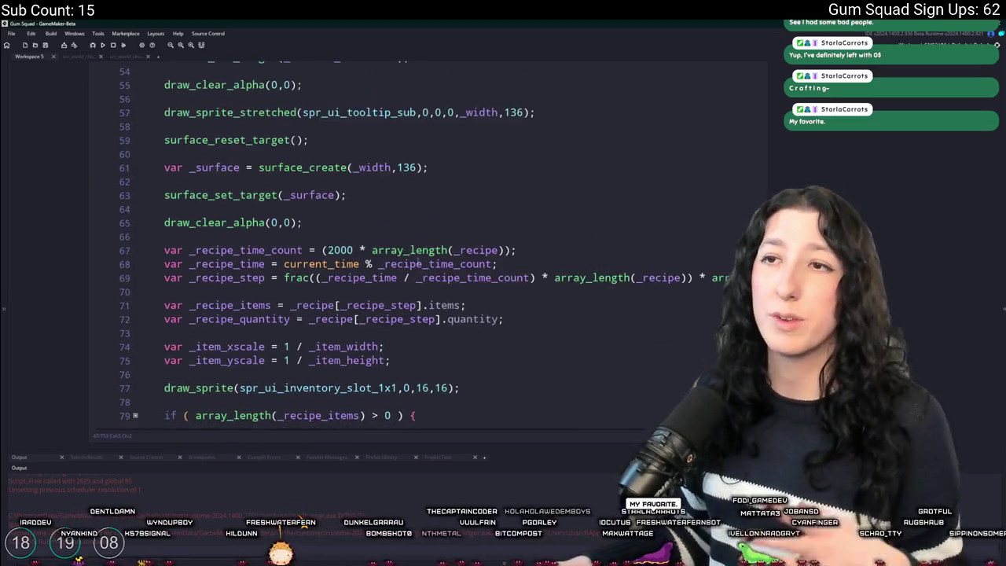
scroll(432, 265, "down", 4)
scroll(373, 252, "down", 4)
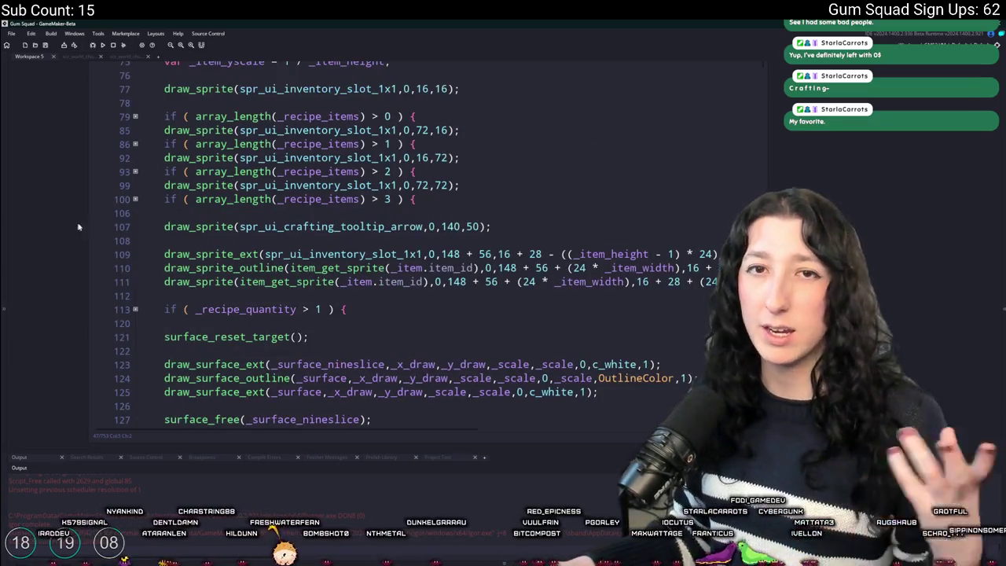
scroll(236, 236, "up", 4)
scroll(385, 310, "up", 5)
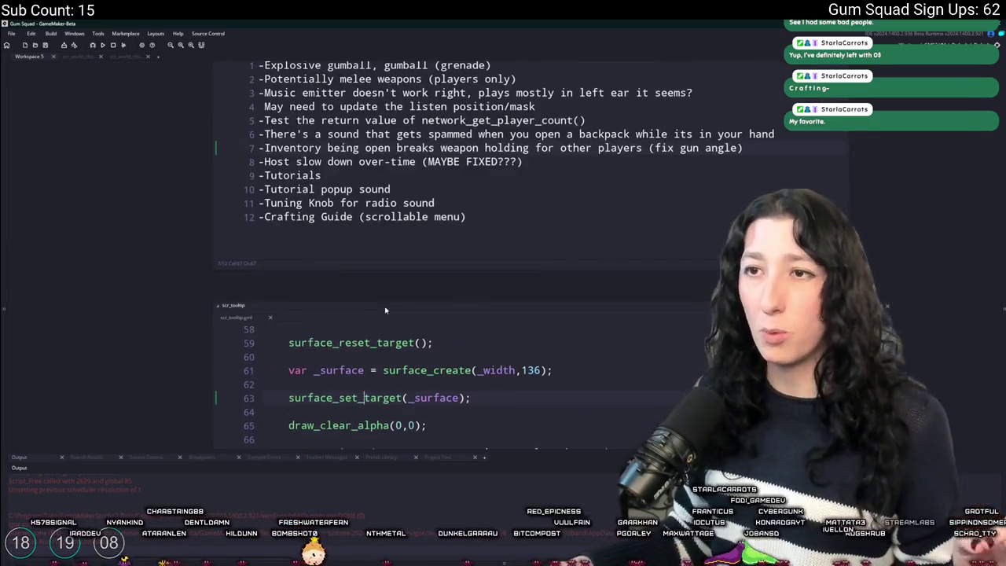
scroll(385, 311, "up", 2)
Close the Notepad notes window without saving and switch to Aseprite
left_click(457, 266)
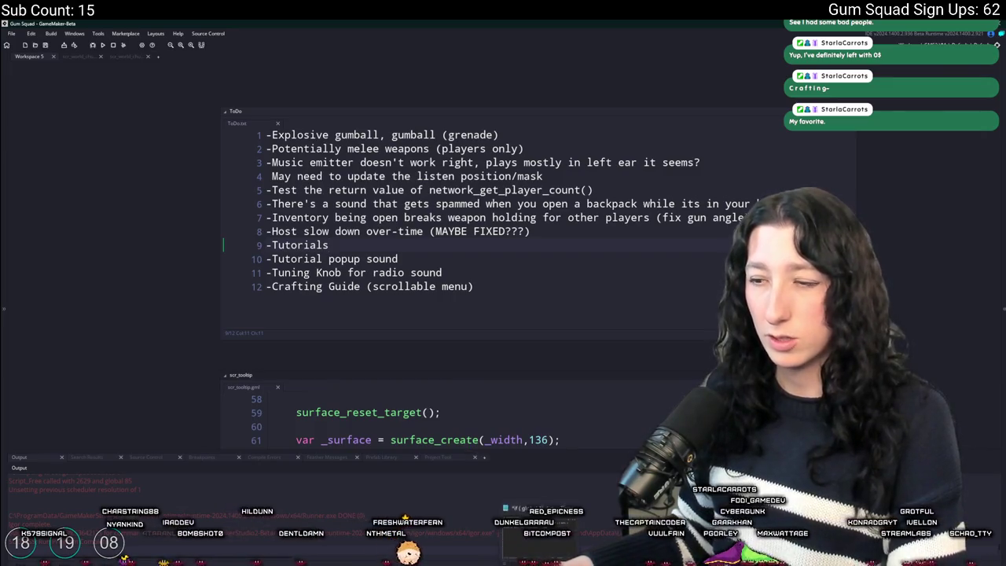
key("alt+Tab")
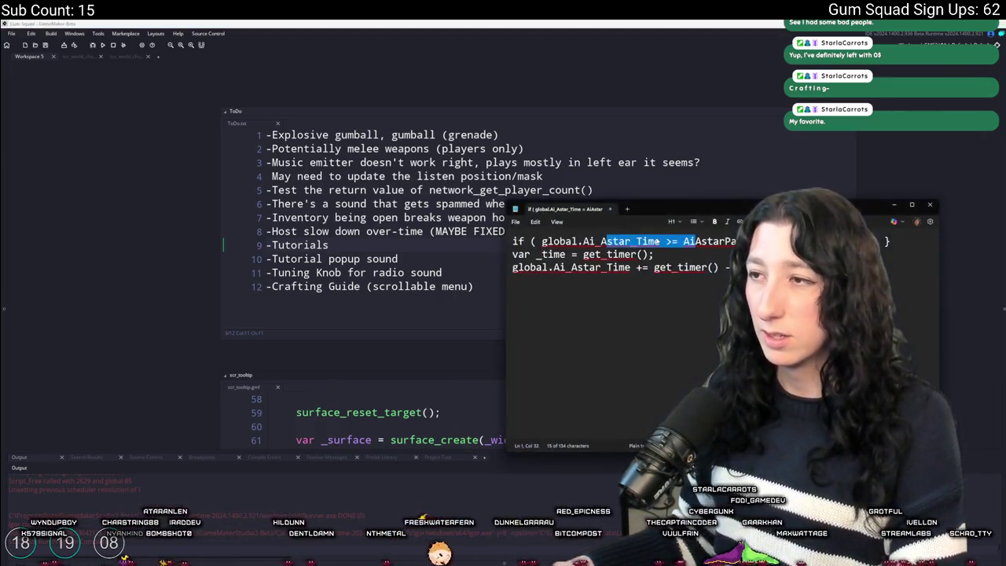
key("n")
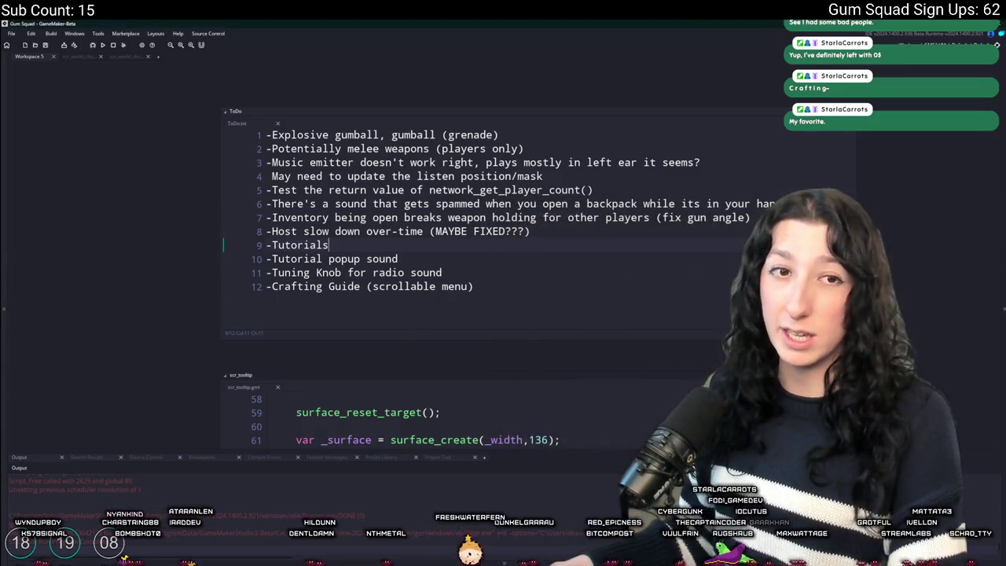
key("alt+Tab")
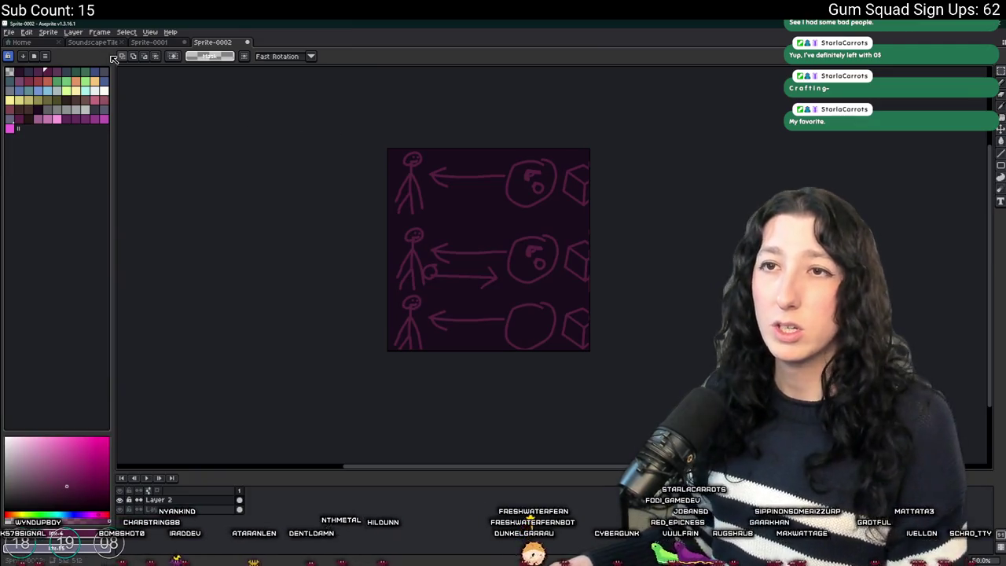
Close the Home tab and bring up the Open File dialog, cancelling a new sprite
left_click(46, 43)
left_click(10, 32)
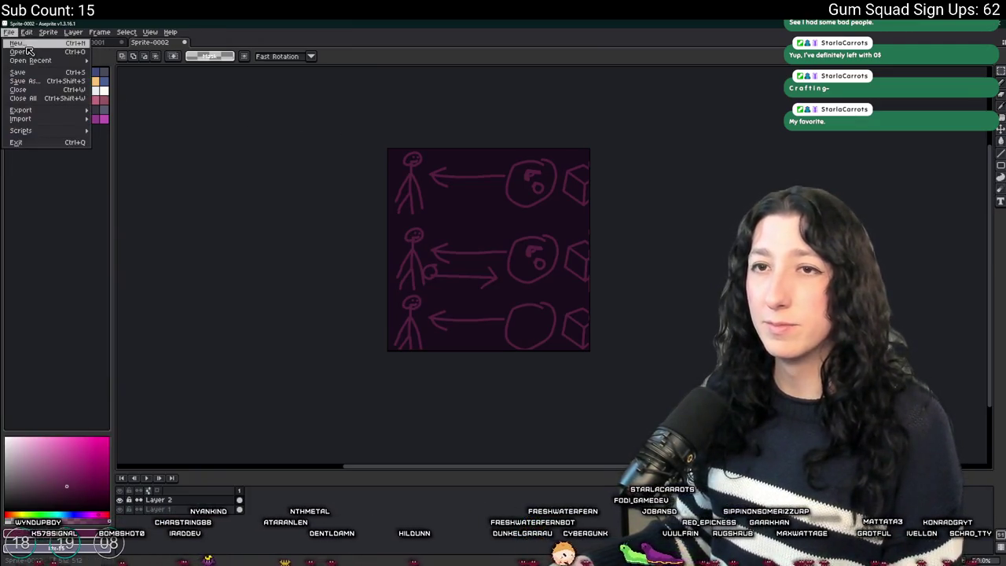
left_click(22, 43)
key("Escape")
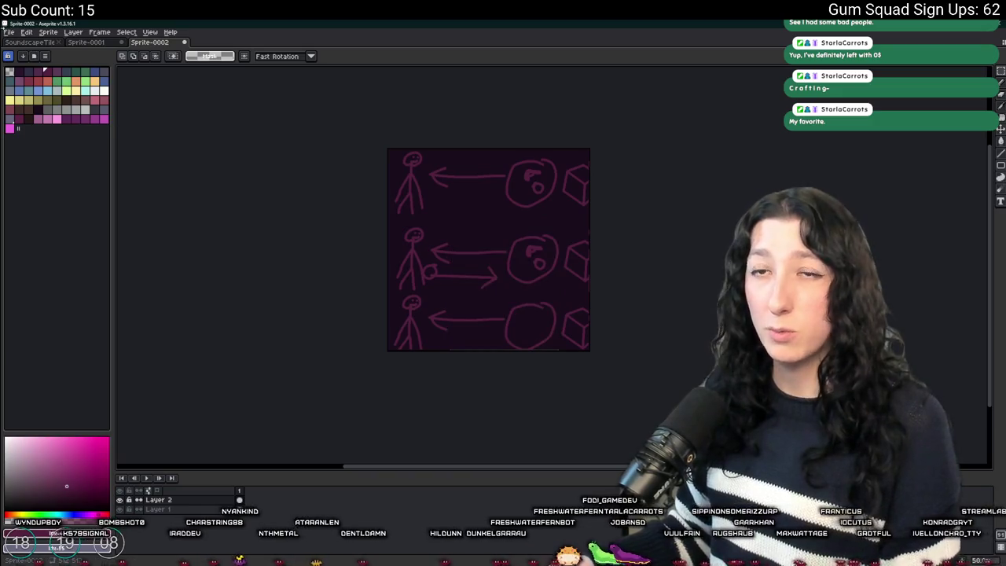
left_click(11, 35)
left_click(17, 51)
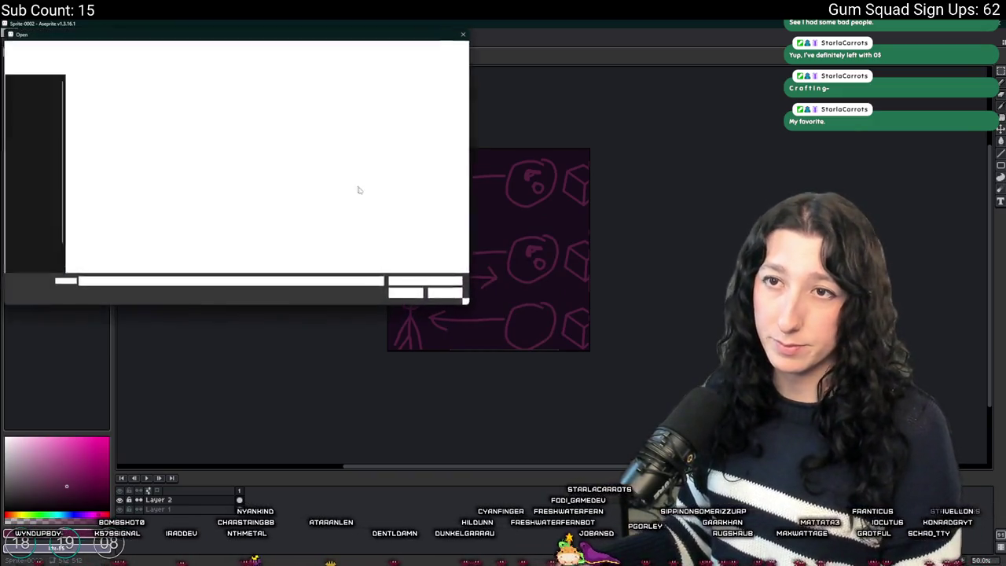
Browse into the UnknownSpaces project's Art folder and scroll through its thumbnails
double_click(358, 161)
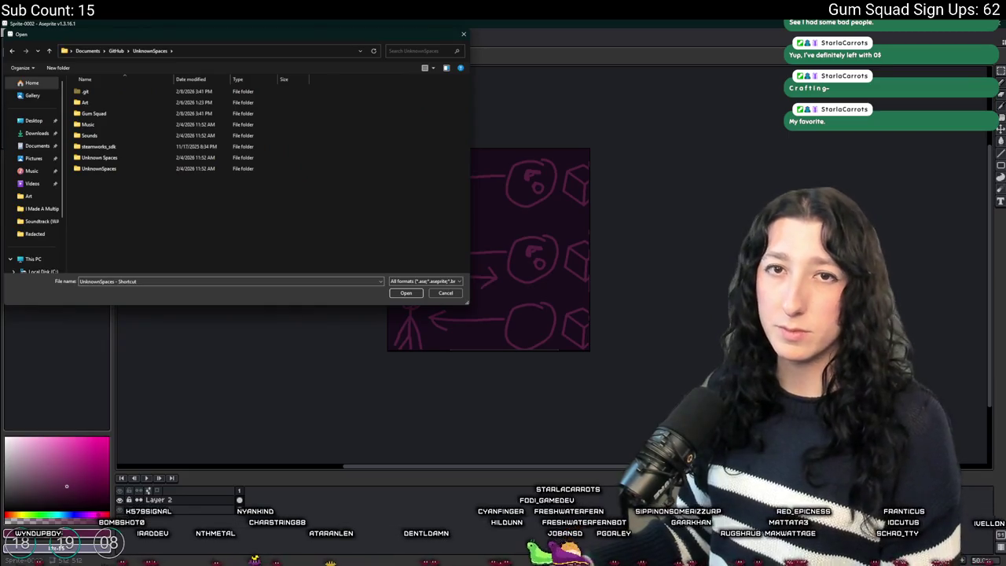
double_click(171, 103)
scroll(235, 158, "down", 5)
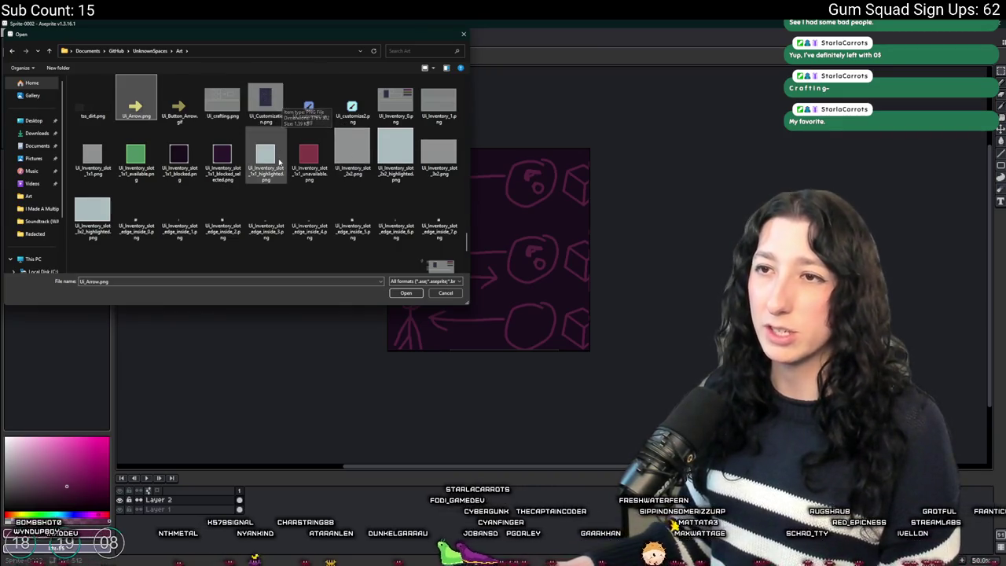
scroll(290, 120, "up", 2)
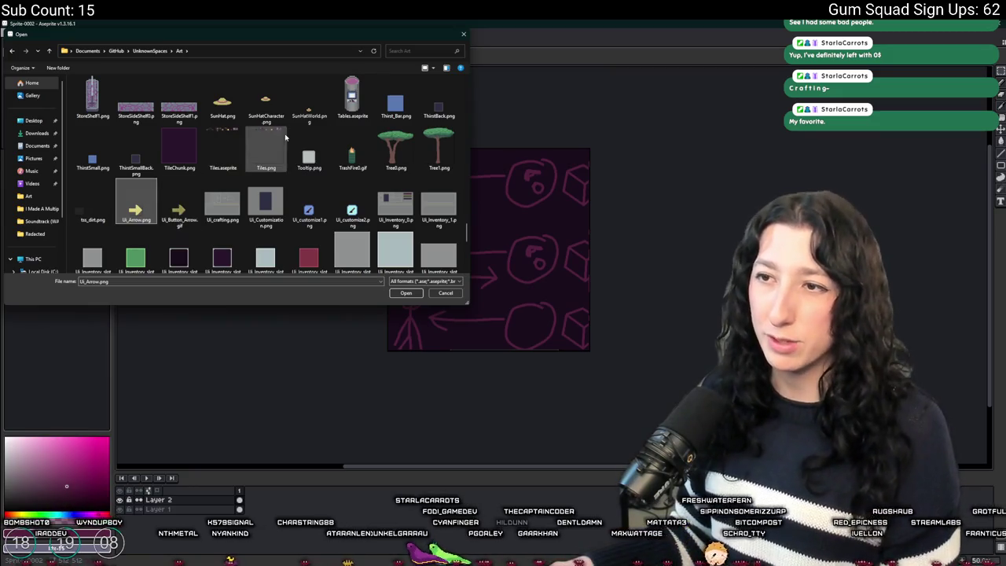
scroll(275, 144, "up", 2)
scroll(284, 143, "up", 2)
scroll(279, 145, "down", 5)
scroll(271, 149, "up", 4)
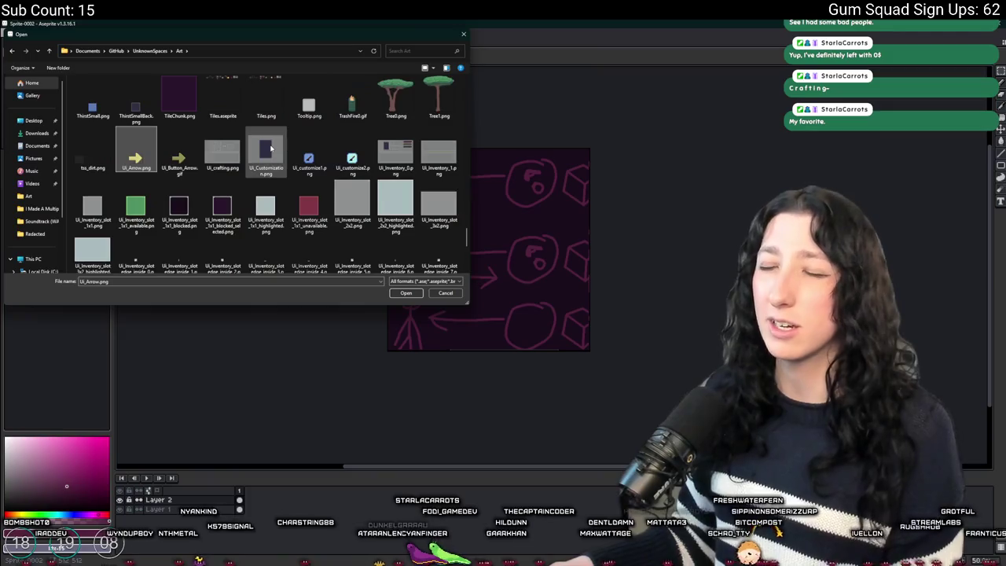
scroll(271, 149, "down", 2)
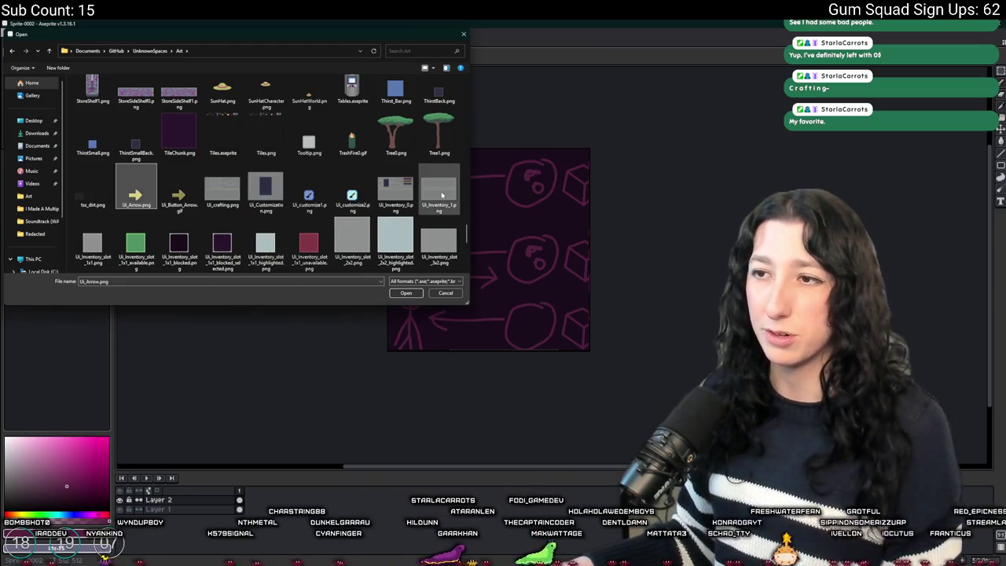
scroll(298, 236, "down", 1)
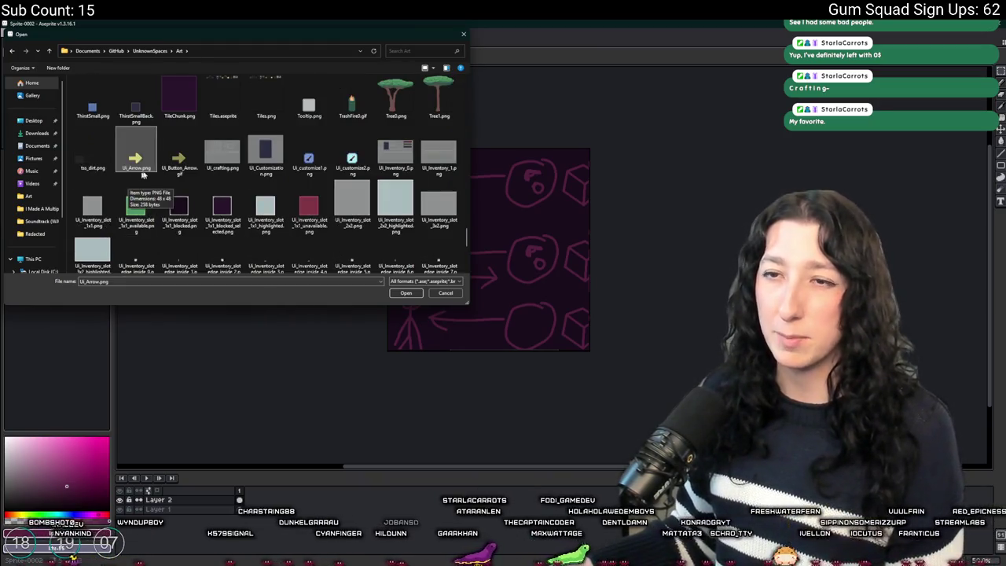
scroll(235, 157, "up", 10)
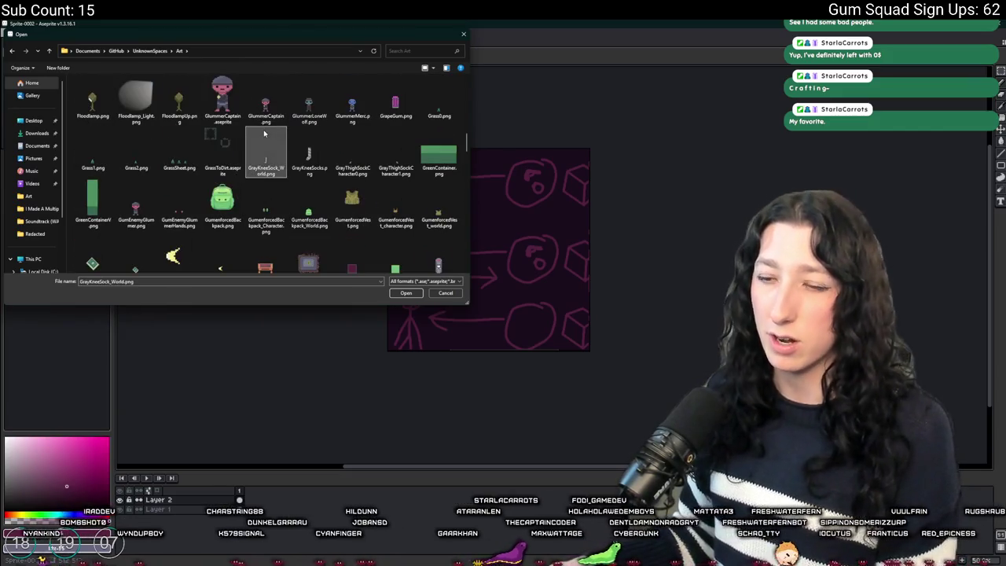
scroll(264, 136, "down", 10)
Check Ui_Customization.png and the 1x1 slot image, then open UiConcept.aseprite
left_click(265, 101)
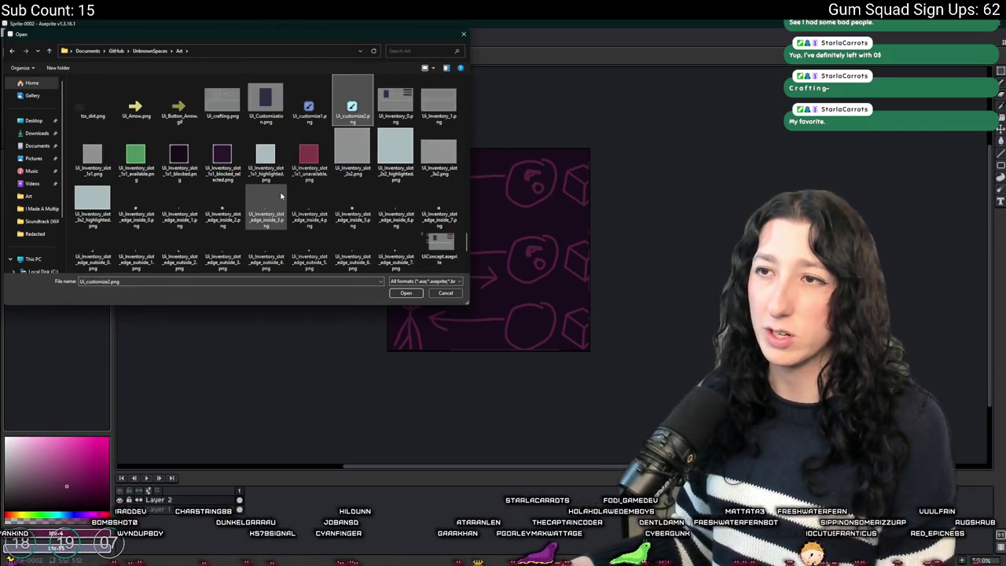
left_click(265, 157)
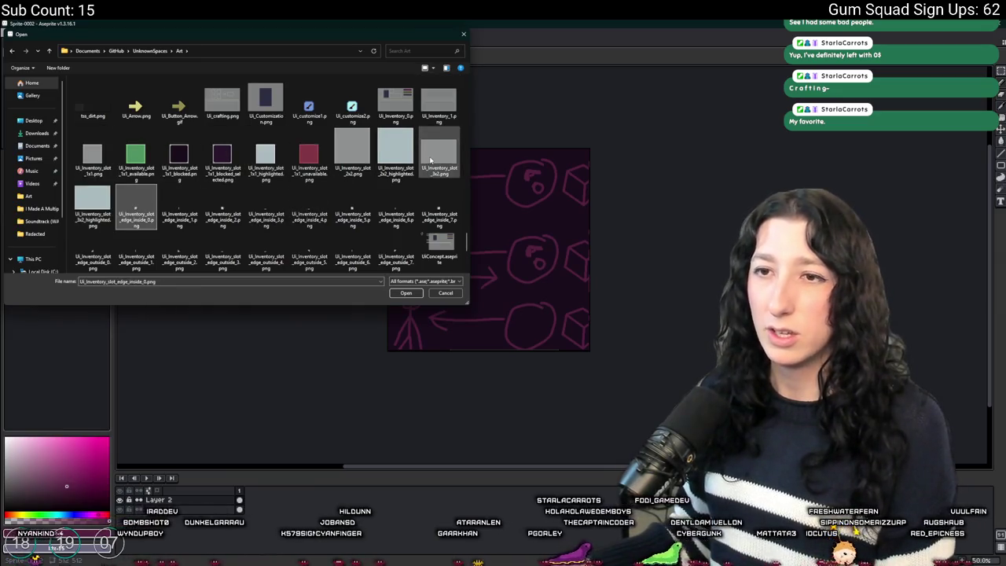
scroll(432, 157, "down", 3)
left_click(440, 110)
double_click(440, 116)
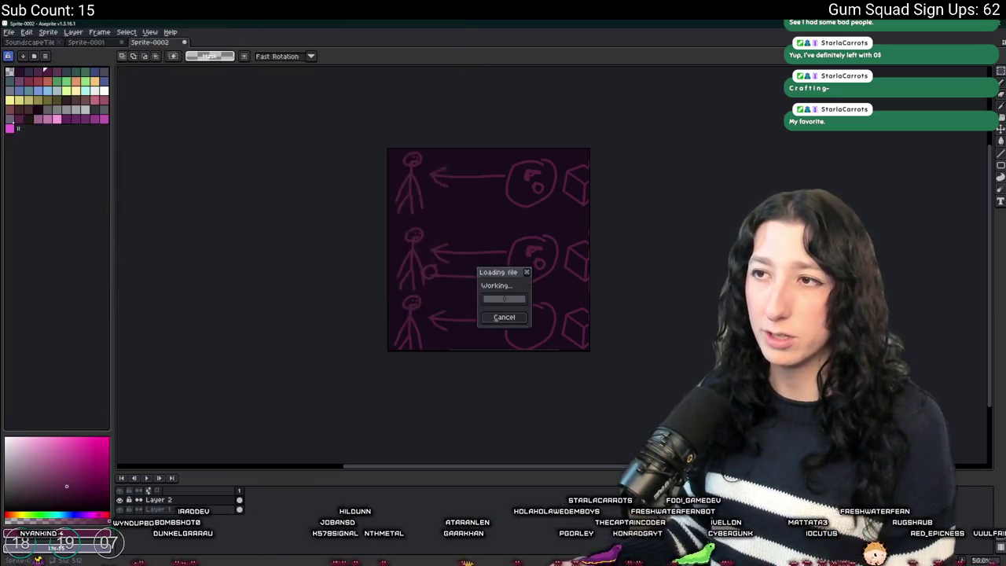
Zoom out, make the forest Game background layer visible, and hide the InventoryEdges outlines
scroll(400, 305, "down", 2)
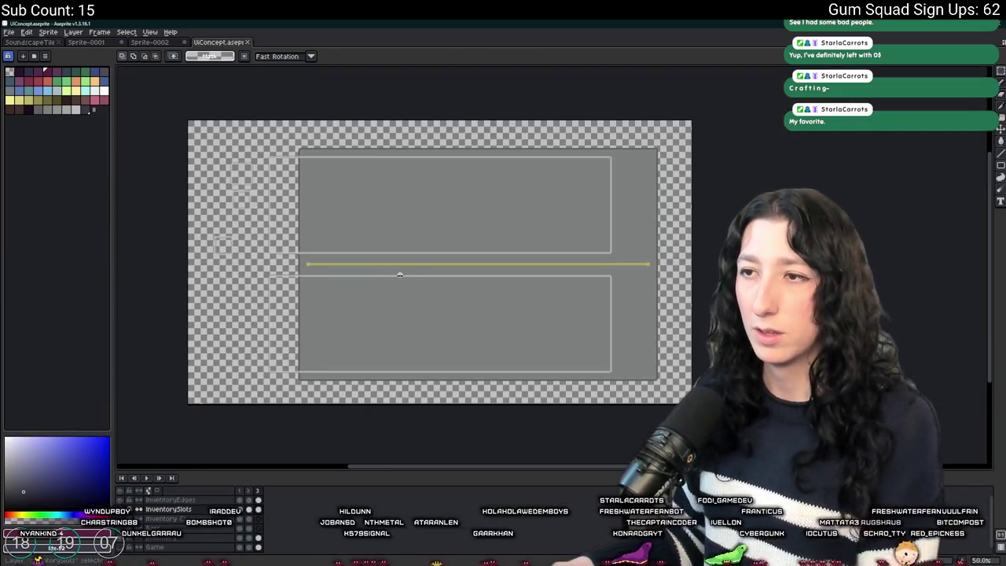
scroll(404, 274, "down", 1)
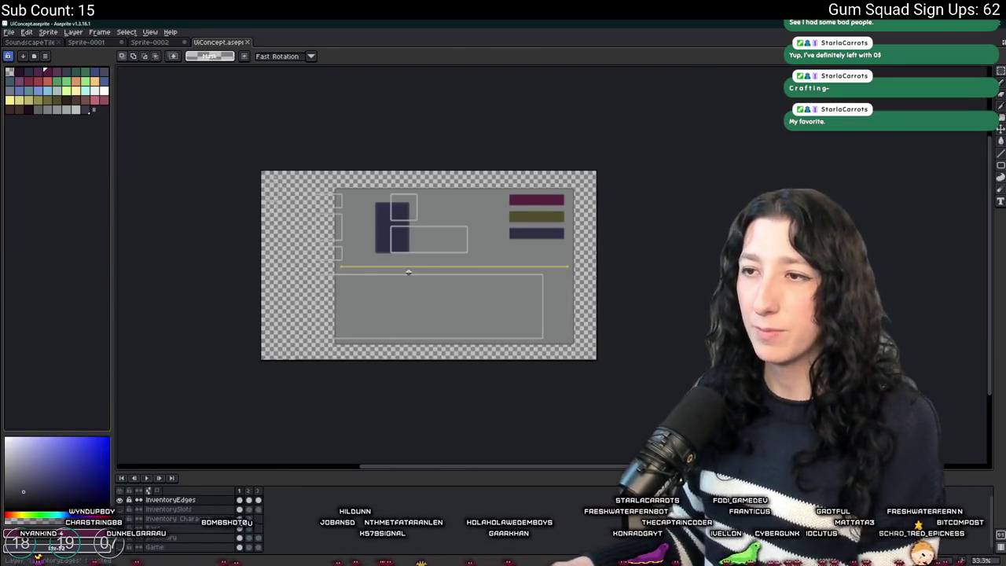
scroll(135, 513, "down", 1)
left_click(122, 540)
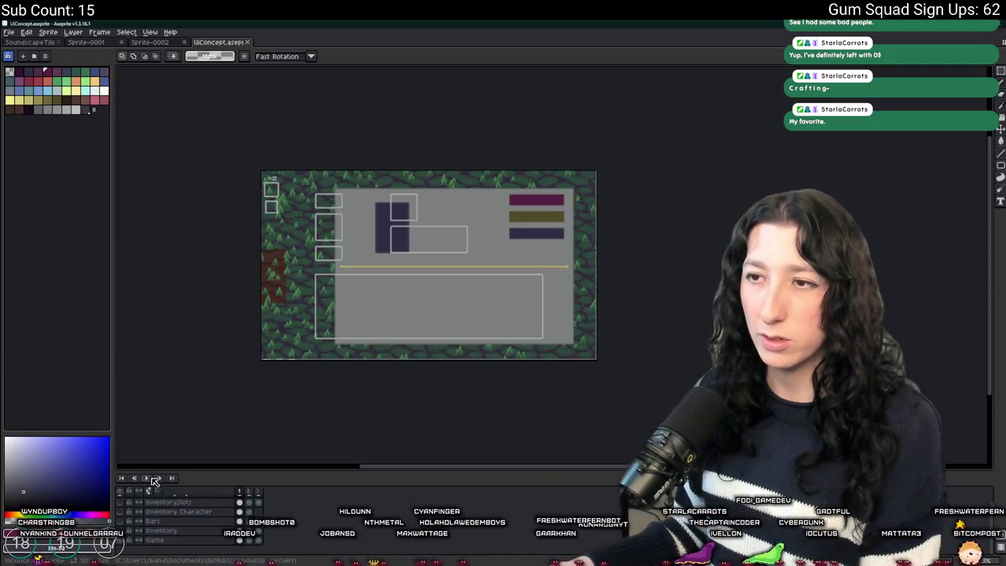
scroll(149, 536, "up", 1)
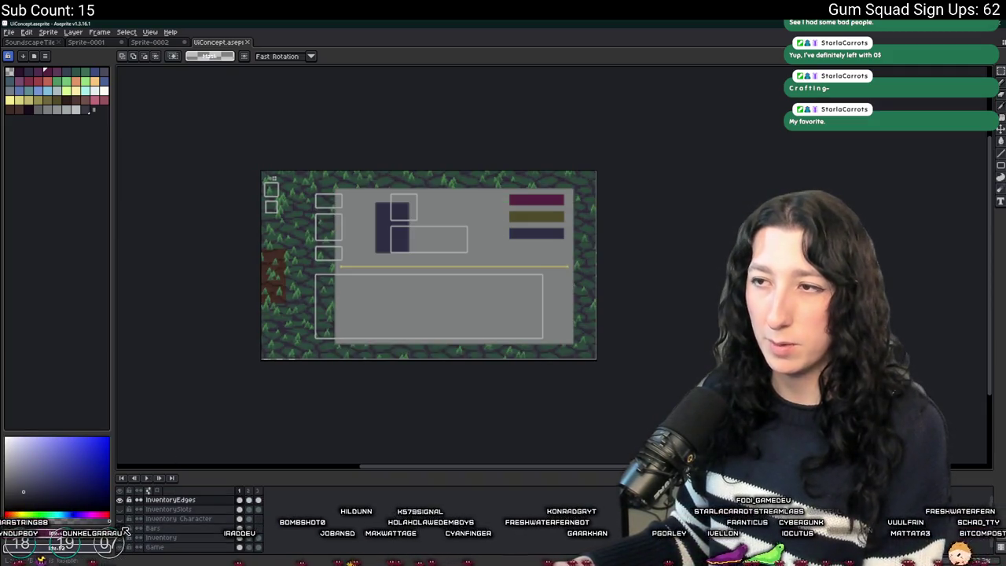
double_click(122, 509)
left_click(126, 519)
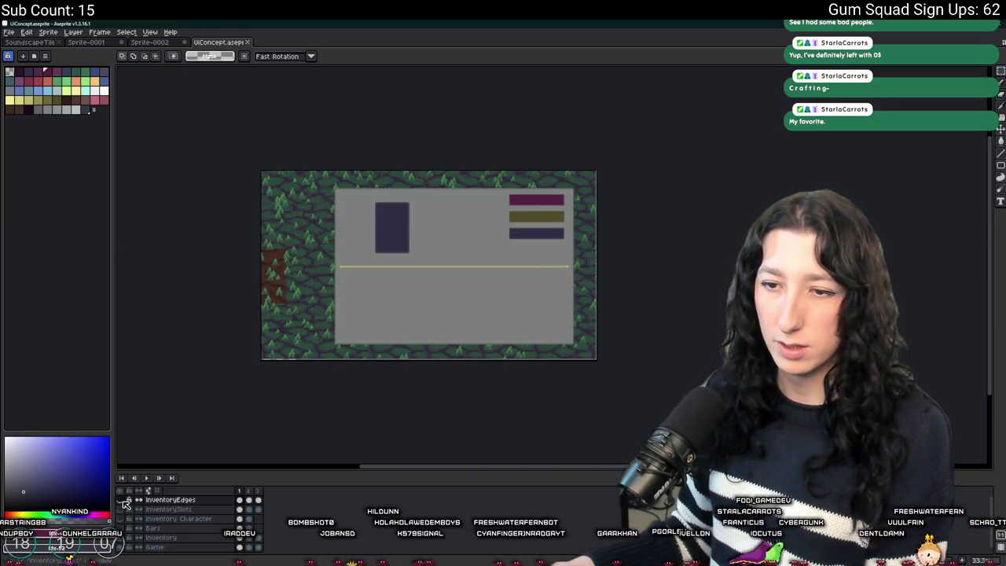
Turn the inventory box outlines back on and try a whole-sprite selection
left_click(125, 519)
left_click(129, 537)
left_click(140, 540)
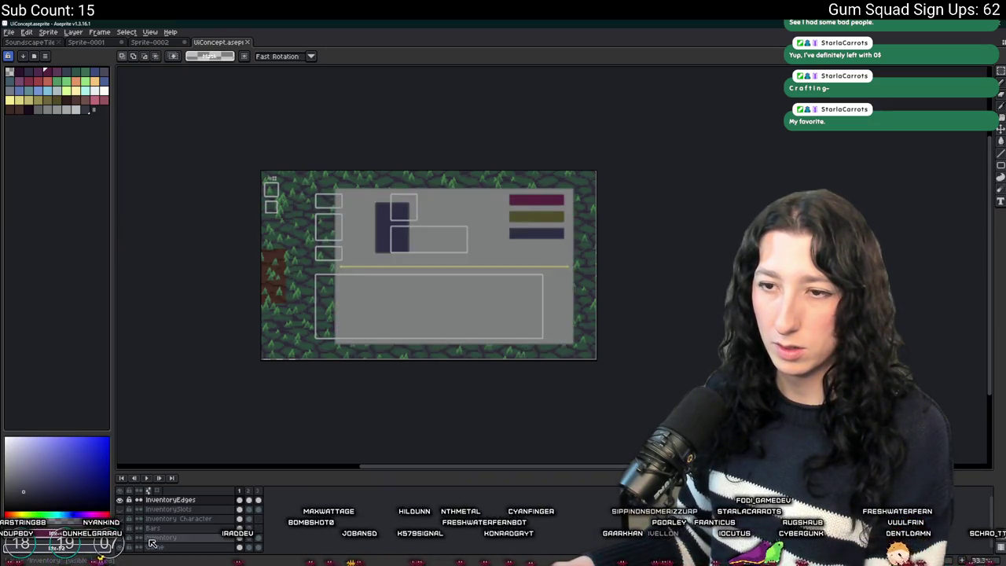
scroll(269, 263, "up", 1)
key("ctrl+a")
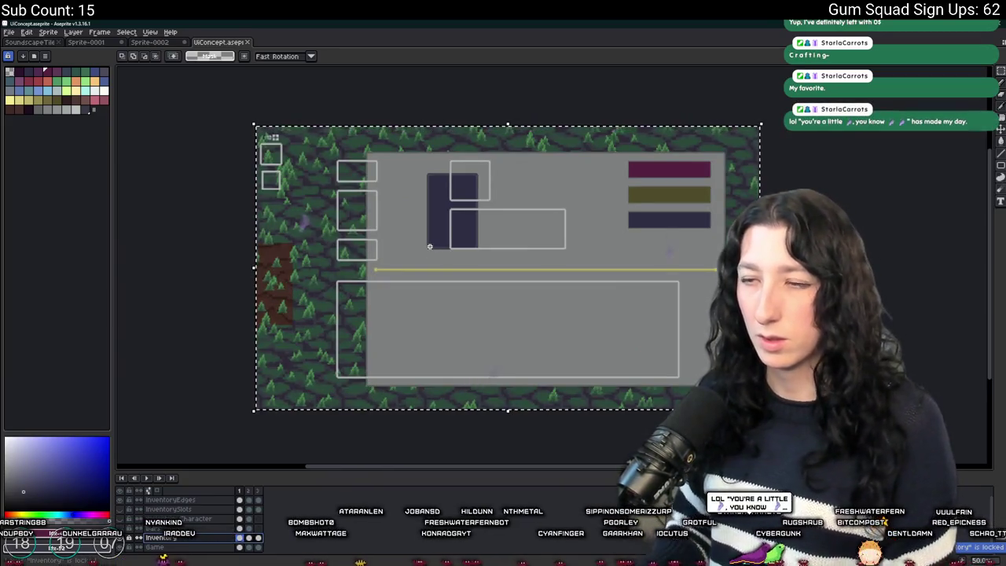
key("ctrl+d")
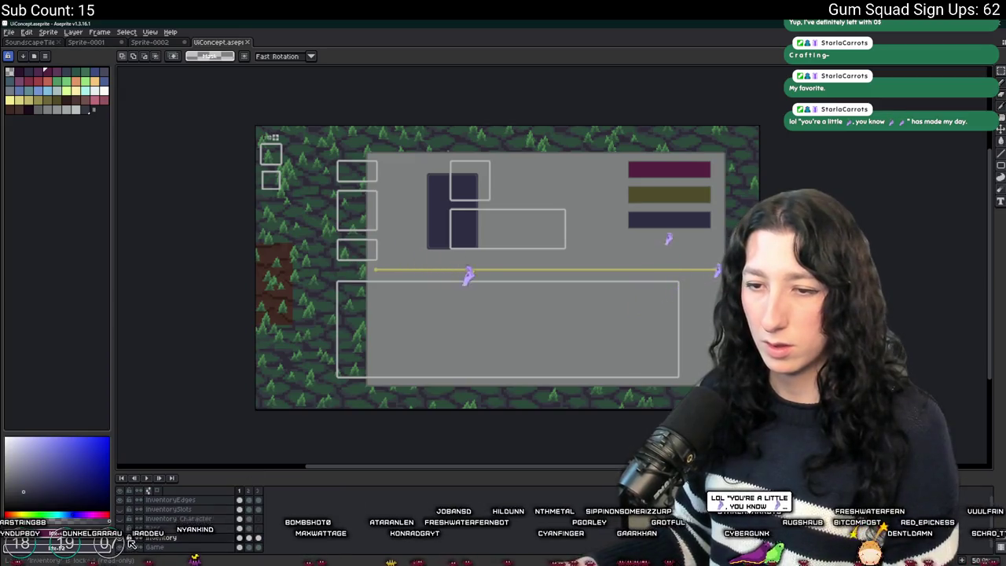
Shift the gray panel 96 px left in the two-box frame and 80 px left in the first frame
left_click(259, 546)
key("ctrl+a")
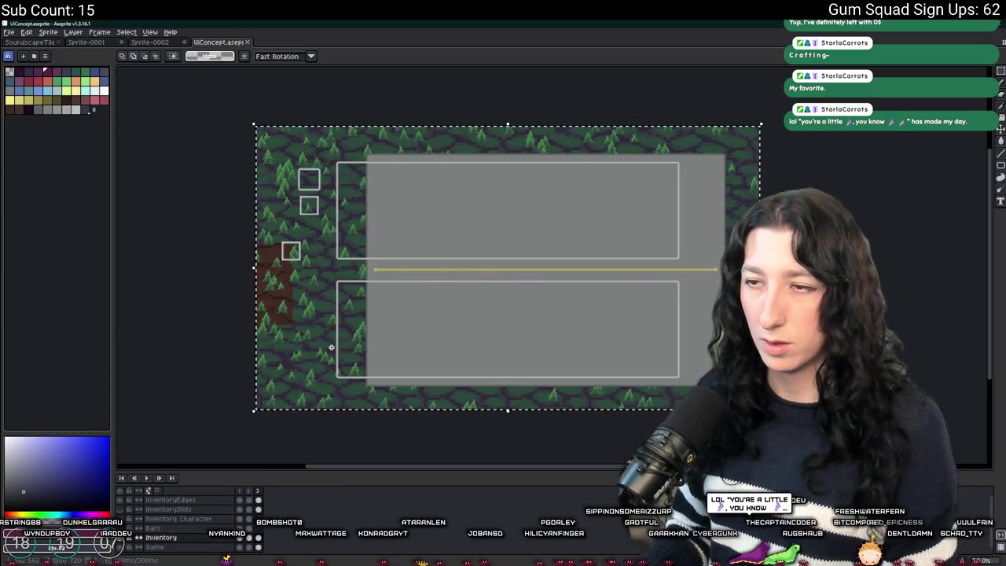
key("Left")
key("Left")
key("Left")
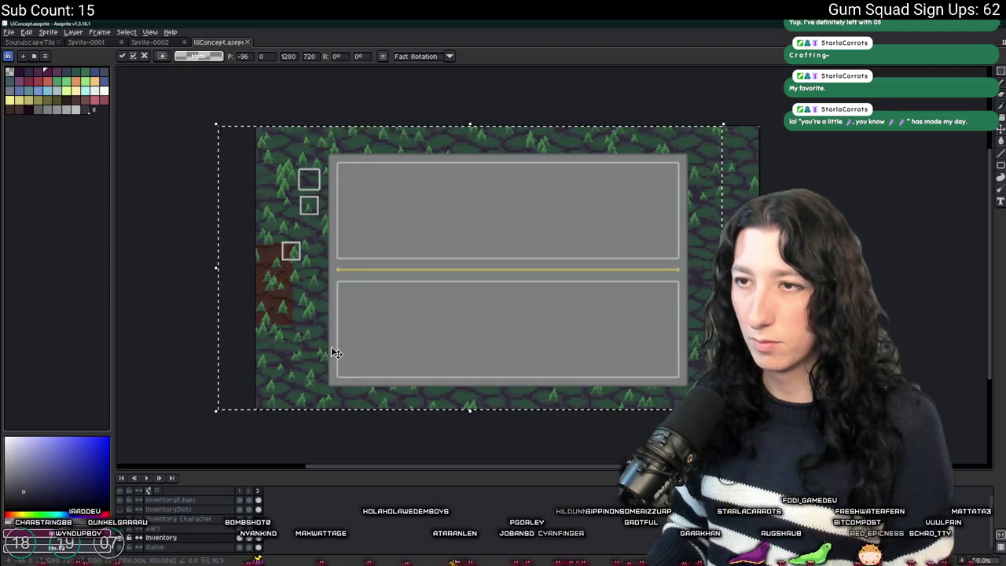
key("Return")
left_click(240, 538)
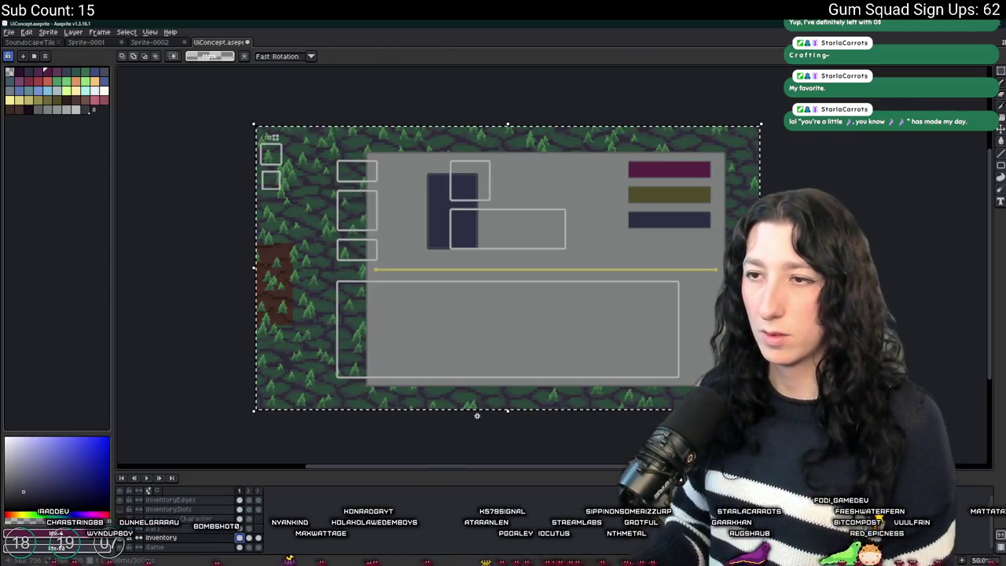
key("ctrl+a")
key("Left")
key("Left")
key("Left")
key("Left")
key("Left")
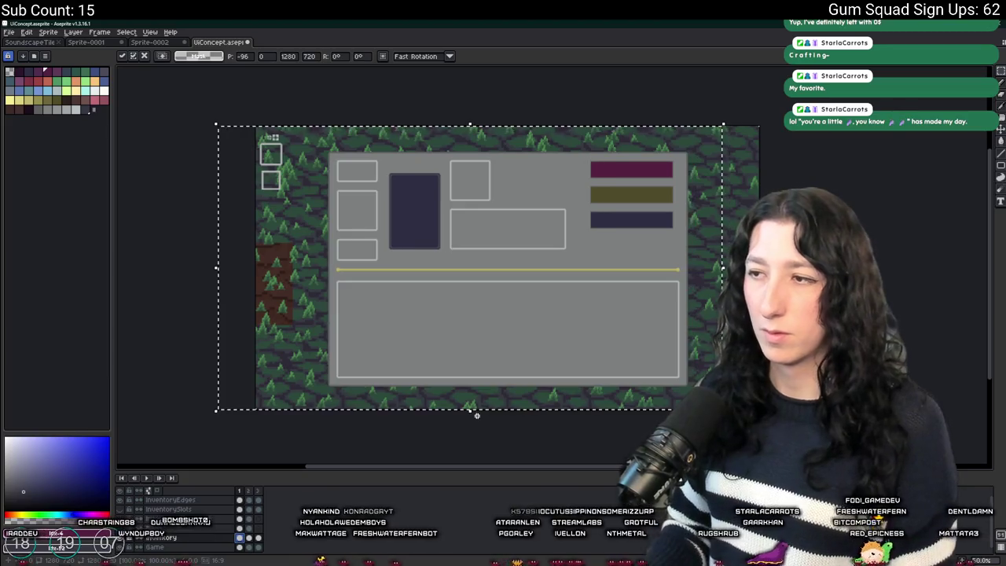
key("Return")
Flip between the slot-grid and two-box frames to check the panel's alignment
key("Right")
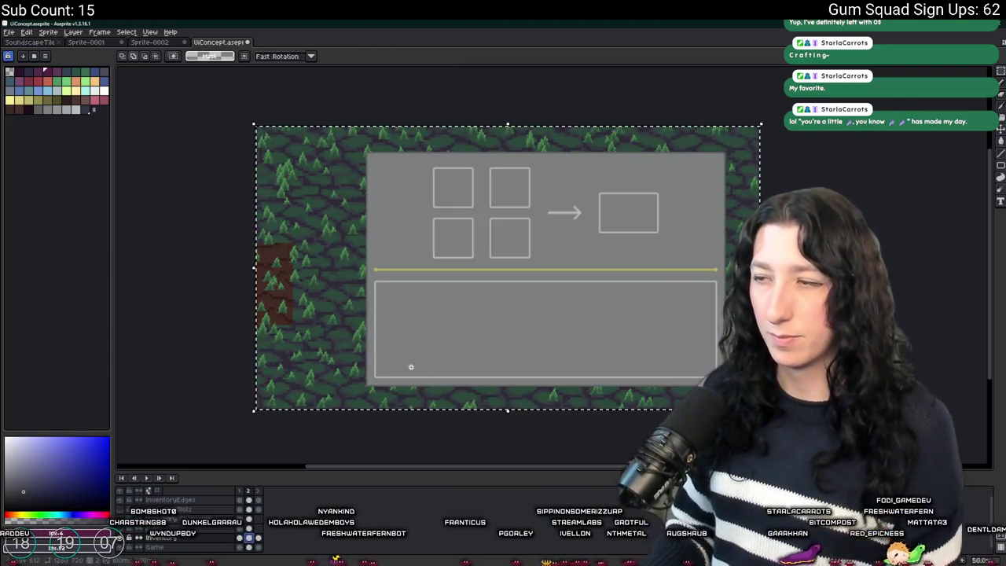
key("Left")
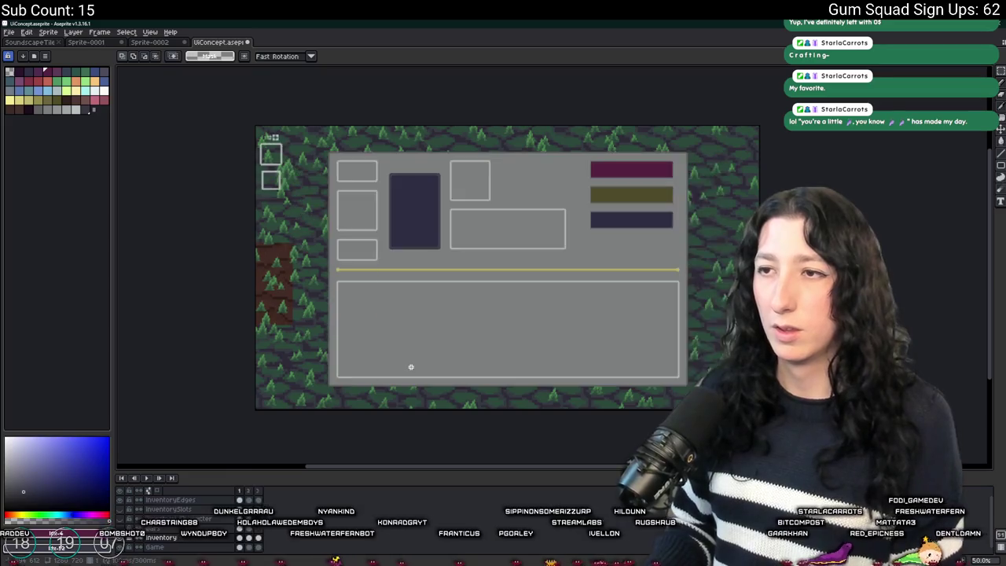
key("Right")
key("Right")
key("Left")
key("Right")
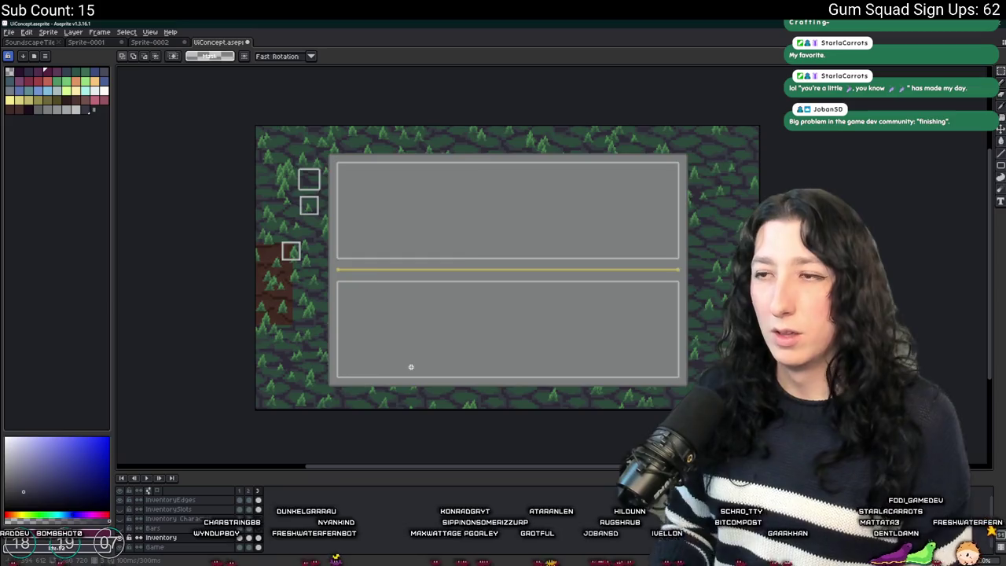
key("Left")
key("Right")
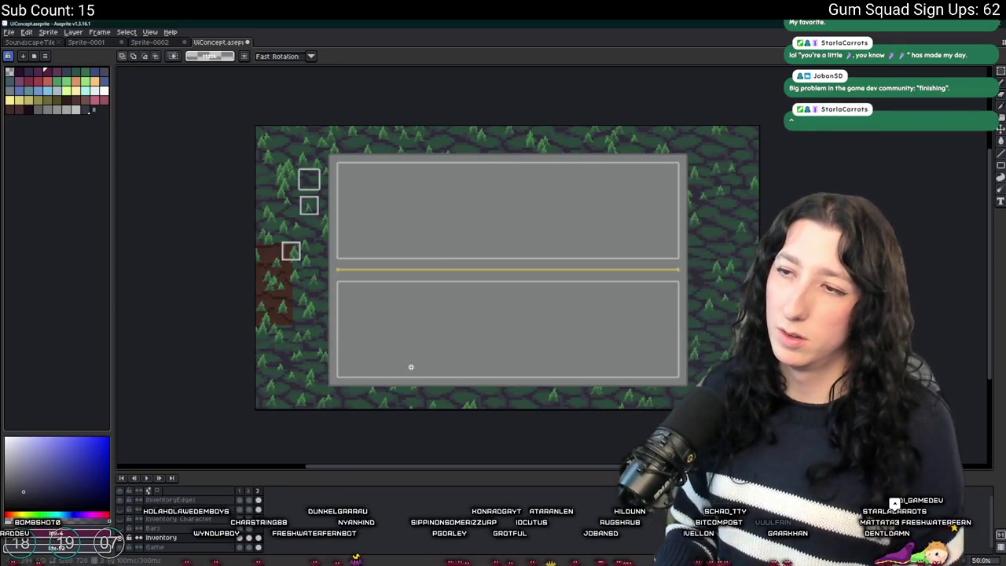
key("i")
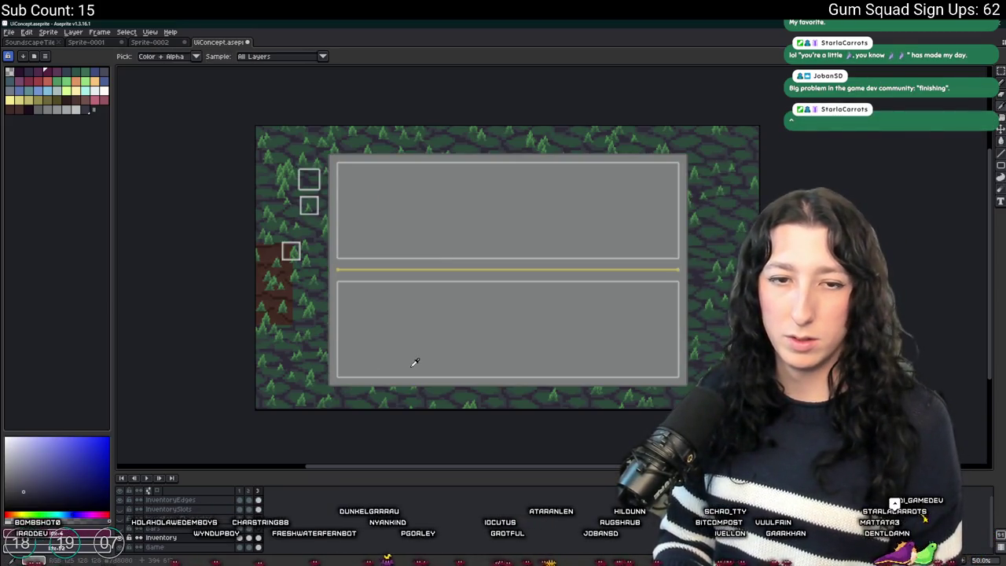
key("m")
scroll(424, 318, "down", 1)
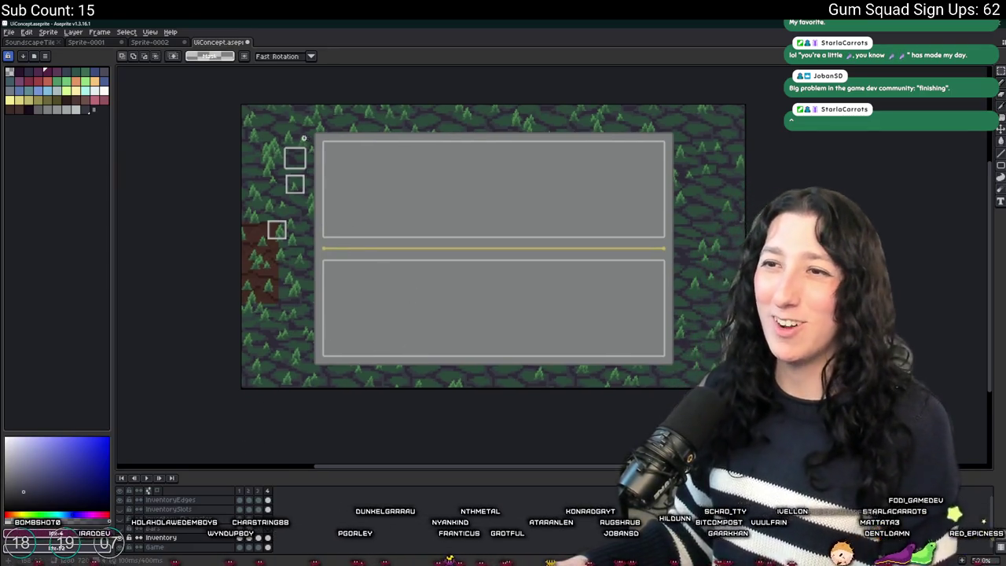
Select the right part of the gray panel and nudge it slightly right
mouse_move(696, 123)
left_mouse_down()
mouse_move(505, 433)
mouse_move(527, 426)
left_mouse_up()
key("Left")
key("Left")
key("Left")
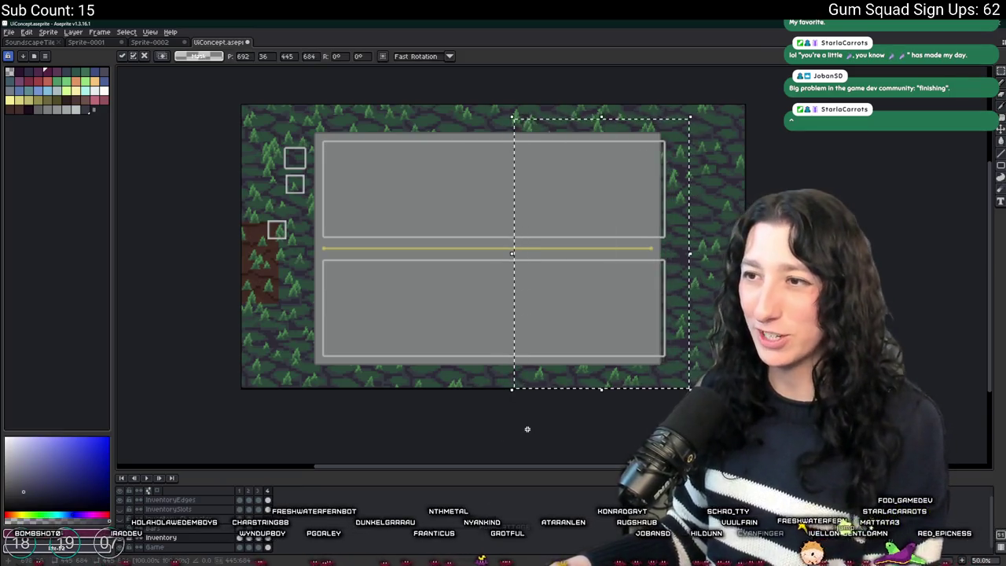
key("Escape")
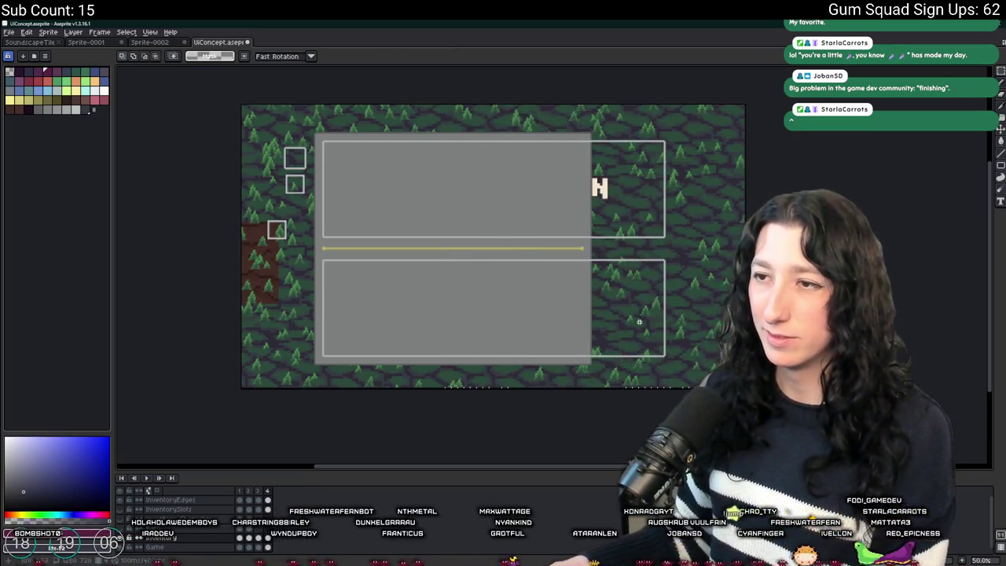
mouse_move(638, 128)
left_mouse_down()
mouse_move(348, 355)
mouse_move(367, 389)
left_mouse_up()
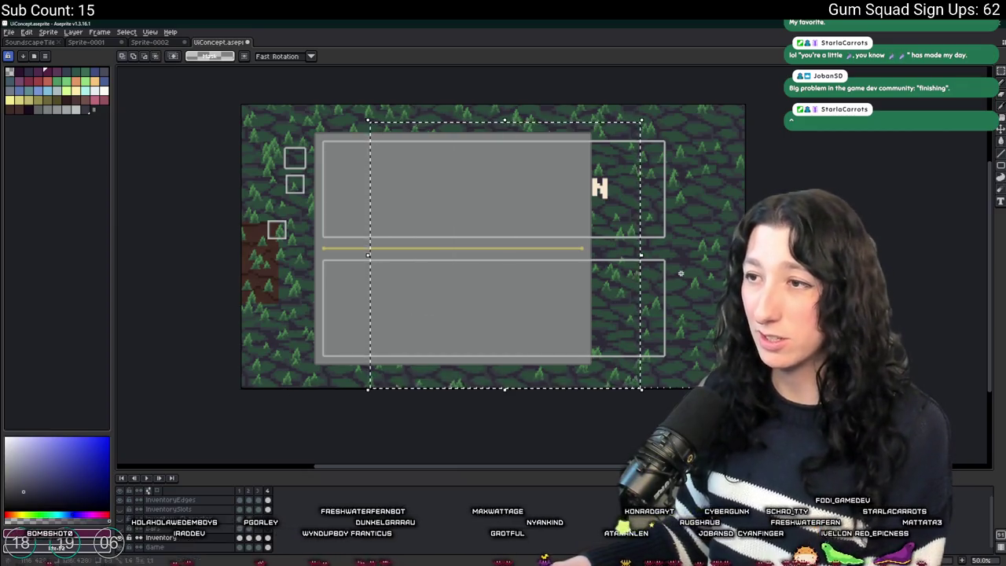
scroll(618, 408, "up", 1)
key("Right")
key("Right")
key("Right")
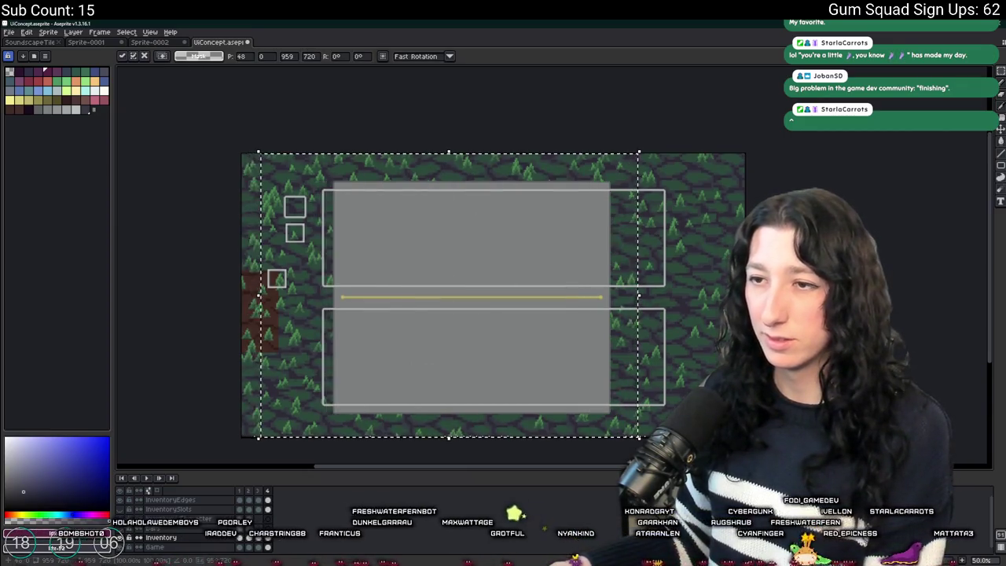
scroll(493, 295, "down", 1)
key("Right")
key("Right")
key("Right")
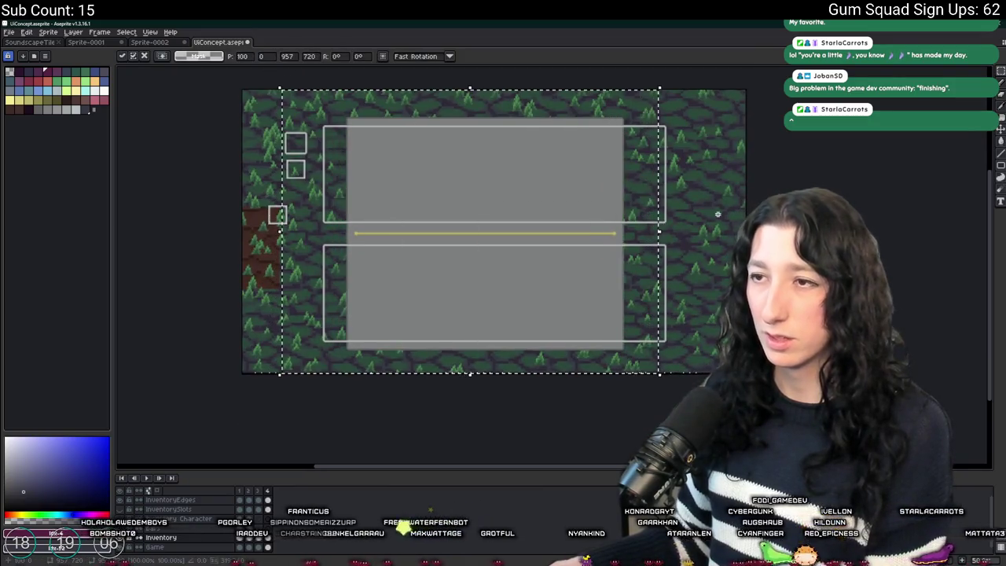
key("Right")
key("Right")
key("Right")
key("Left")
key("Left")
key("Left")
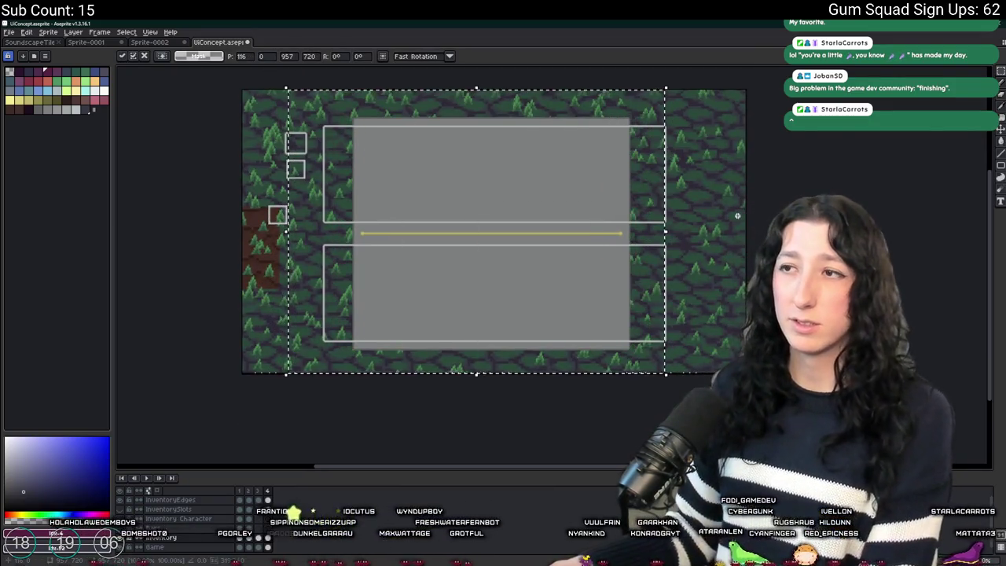
key("ctrl+d")
Select nearly the whole canvas and shift the panel with its yellow line right
scroll(647, 405, "up", 1)
mouse_move(724, 118)
left_mouse_down()
mouse_move(471, 415)
mouse_move(236, 415)
left_mouse_up()
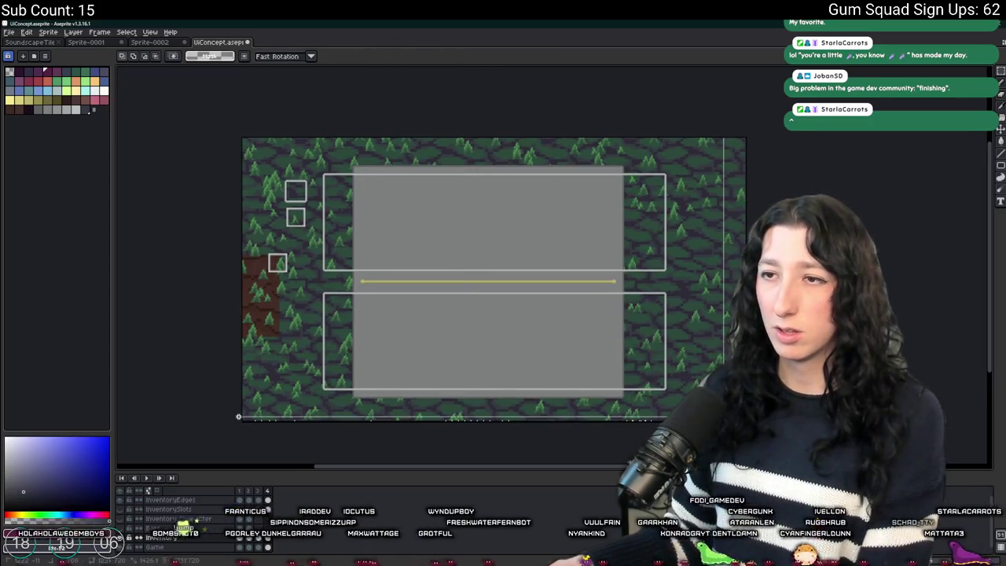
key("Right")
key("Right")
key("Right")
key("ctrl+d")
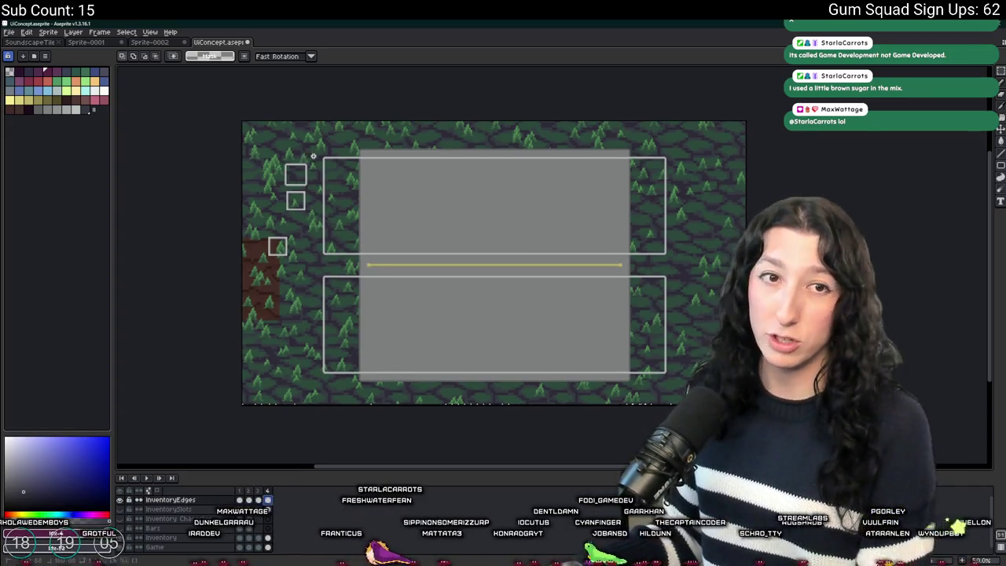
Move the upper box's bottom edge down and erase the upper box outline
mouse_move(288, 152)
left_mouse_down()
mouse_move(375, 404)
mouse_move(390, 255)
left_mouse_up()
key("ctrl+d")
mouse_move(735, 143)
left_mouse_down()
mouse_move(320, 264)
mouse_move(294, 259)
left_mouse_up()
key("ctrl+d")
left_click_drag(690, 227, 300, 267)
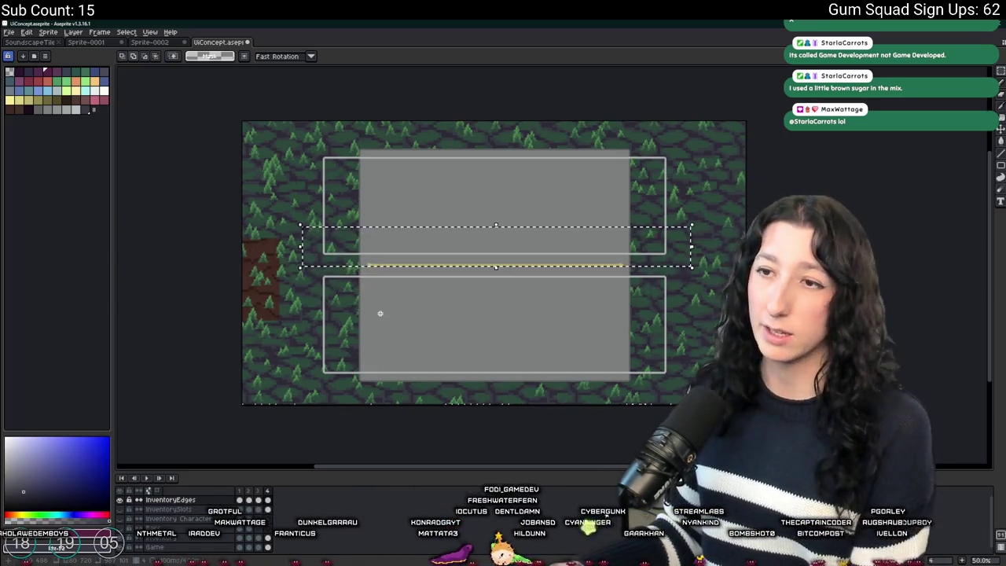
key("Down")
key("Down")
key("Down")
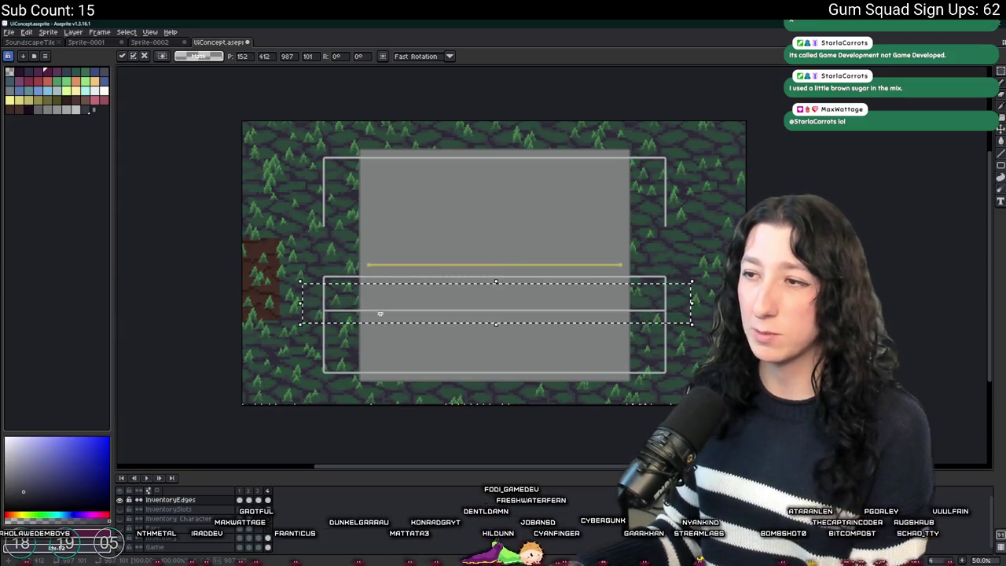
left_click_drag(313, 250, 723, 90)
key("Delete")
Raise the remaining box's top edge and pull its left and right edges inward
left_click_drag(713, 234, 300, 313)
key("Up")
key("Up")
key("Up")
key("Up")
key("Up")
key("Up")
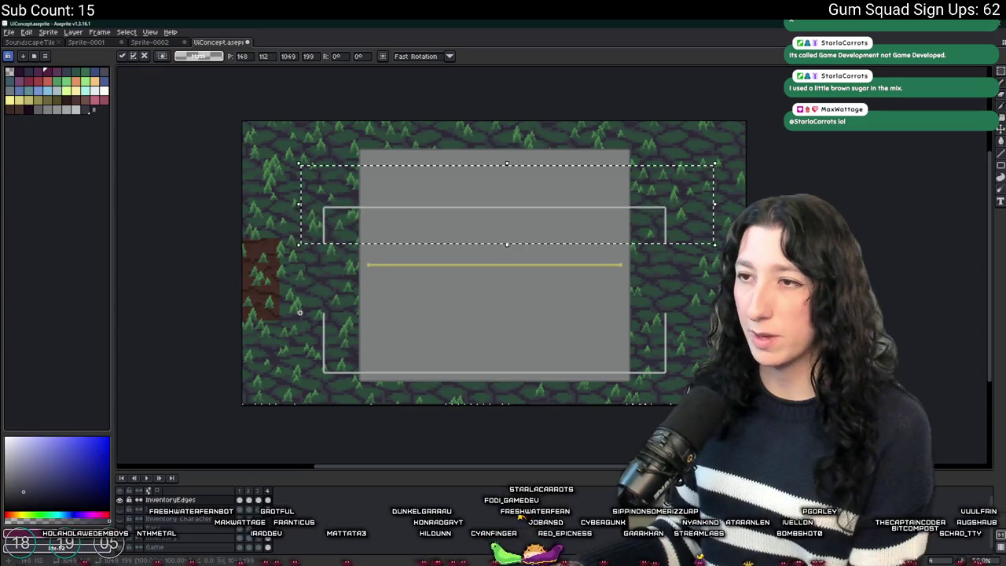
key("Return")
left_click_drag(696, 391, 550, 94)
key("Left")
key("Left")
key("Left")
key("Left")
key("Left")
key("Left")
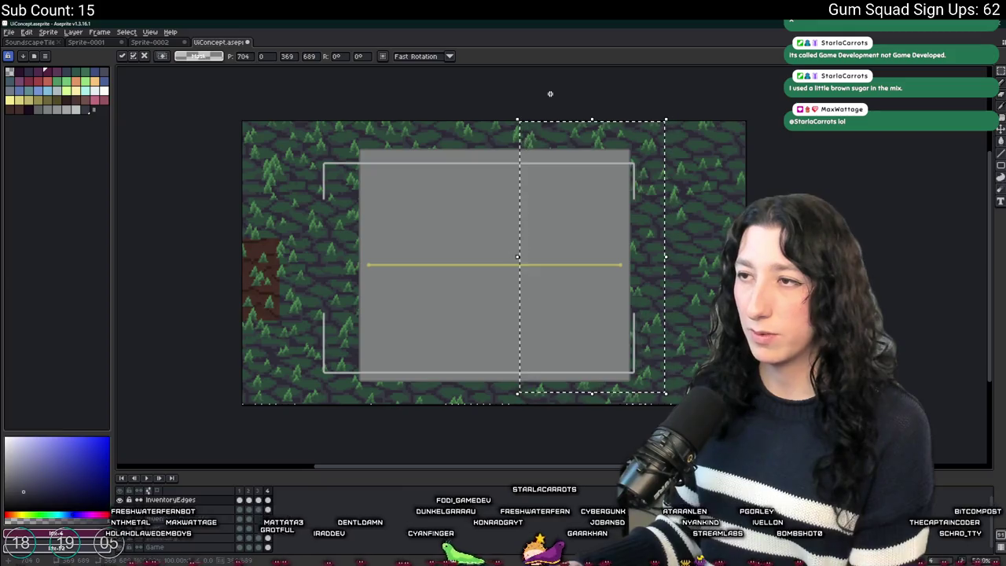
left_click_drag(298, 146, 396, 402)
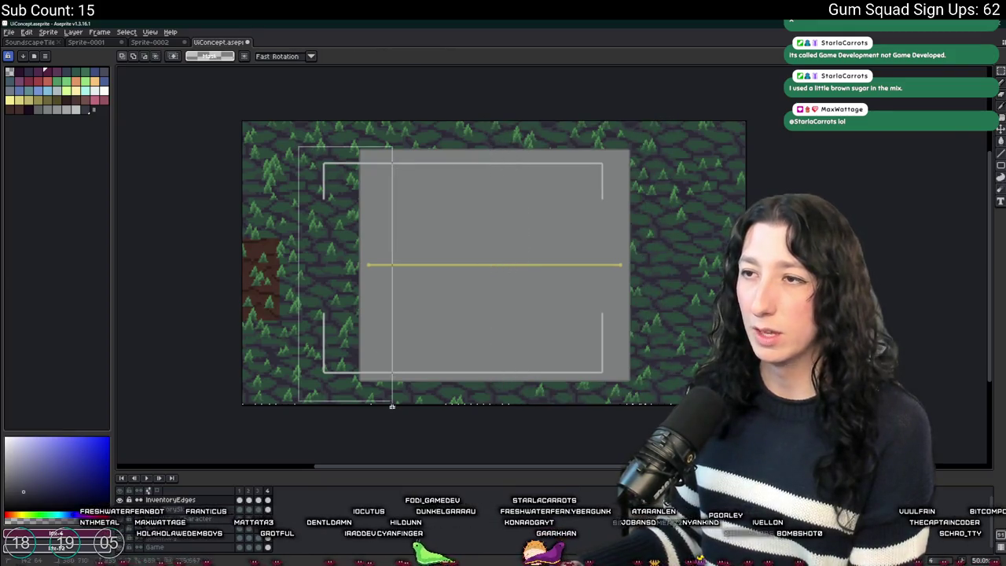
key("Right")
key("Right")
key("Right")
Nudge the box's right side, upper-right corner and left side inward to tighten the frame
key("Right")
key("Right")
key("Right")
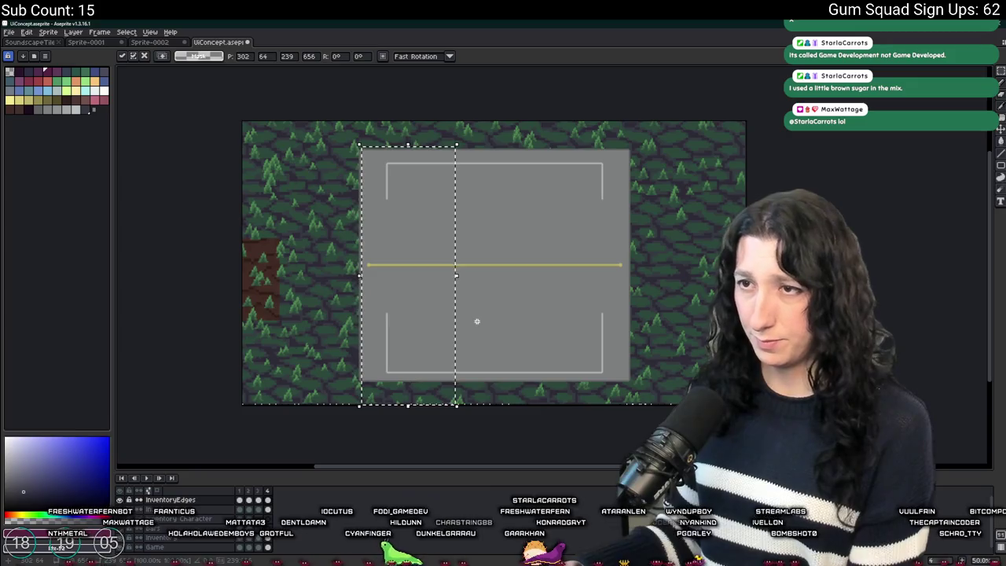
key("Return")
left_click_drag(664, 399, 512, 244)
key("Left")
key("Left")
key("Left")
key("Left")
key("Left")
key("Return")
left_click_drag(696, 124, 535, 231)
key("Left")
key("Left")
key("Left")
key("Return")
mouse_move(326, 124)
left_mouse_down()
mouse_move(343, 190)
mouse_move(452, 426)
left_mouse_up()
key("Right")
key("Right")
key("Right")
key("Return")
left_click_drag(327, 137, 437, 417)
key("Right")
key("Right")
key("Right")
key("Right")
key("Return")
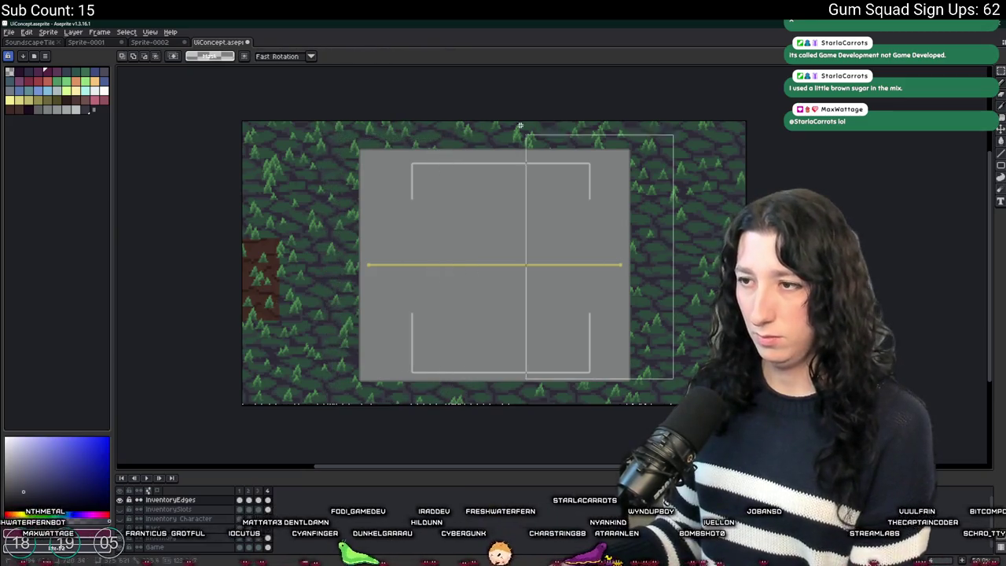
Pull the gray panel's left and right edges inward to narrow it
left_click_drag(666, 402, 489, 120)
key("Left")
key("Left")
key("Left")
key("Return")
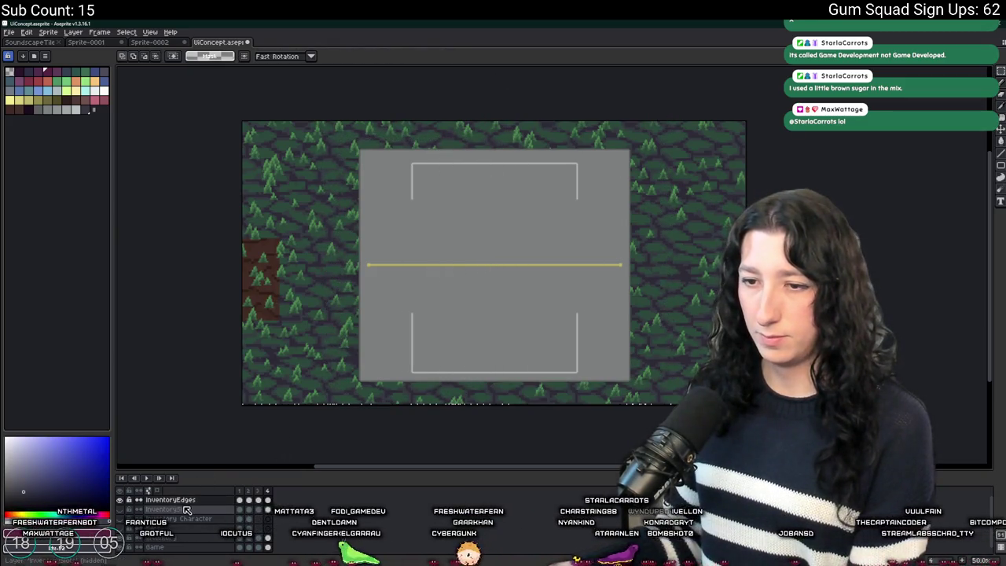
mouse_move(314, 139)
left_mouse_down()
mouse_move(415, 374)
mouse_move(439, 404)
left_mouse_up()
key("Right")
key("Right")
key("Right")
key("Return")
left_click_drag(684, 126, 556, 404)
key("Left")
key("Left")
key("Left")
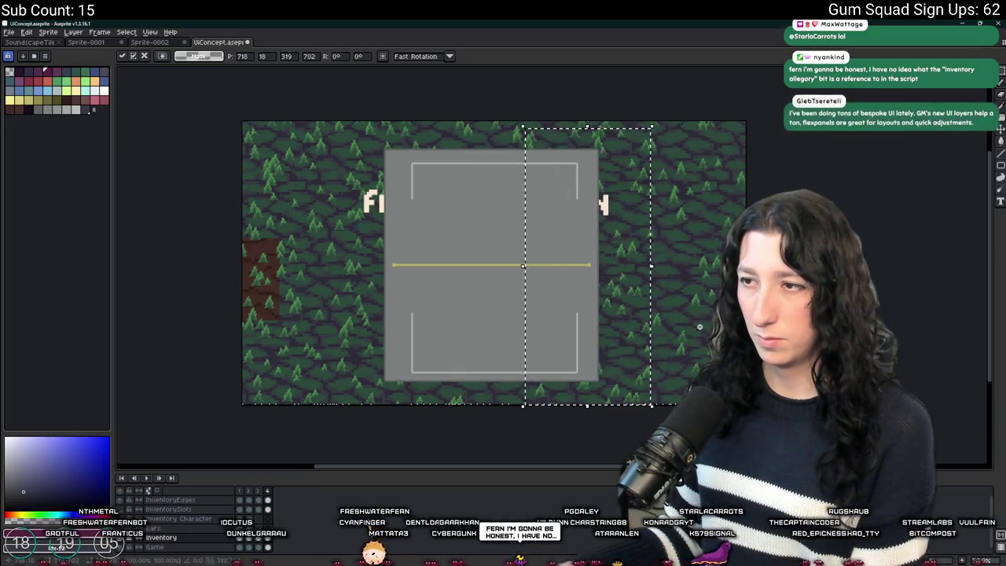
key("ctrl+d")
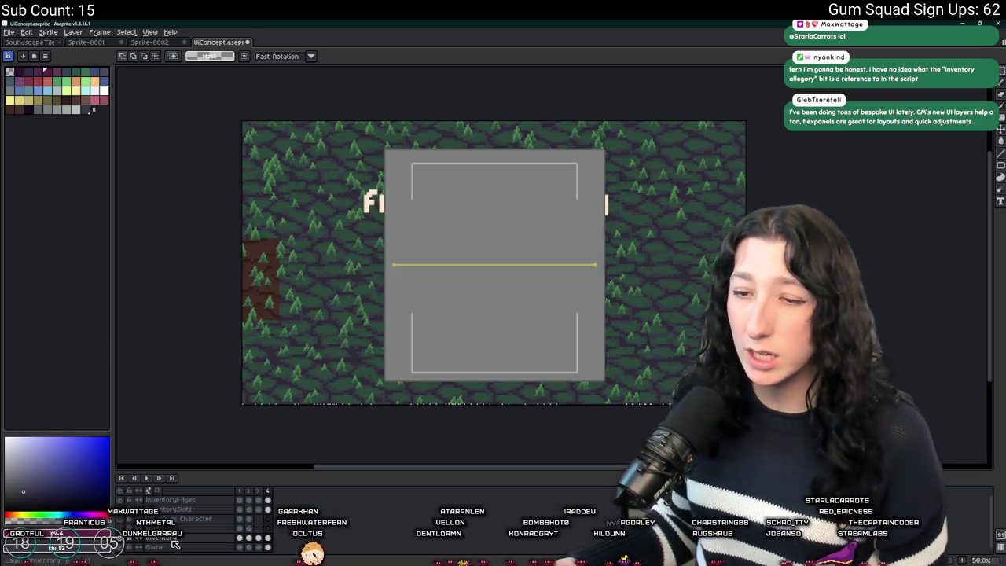
On the InventoryEdges layer, stretch the left white frame line down to close its gap
left_click(203, 500)
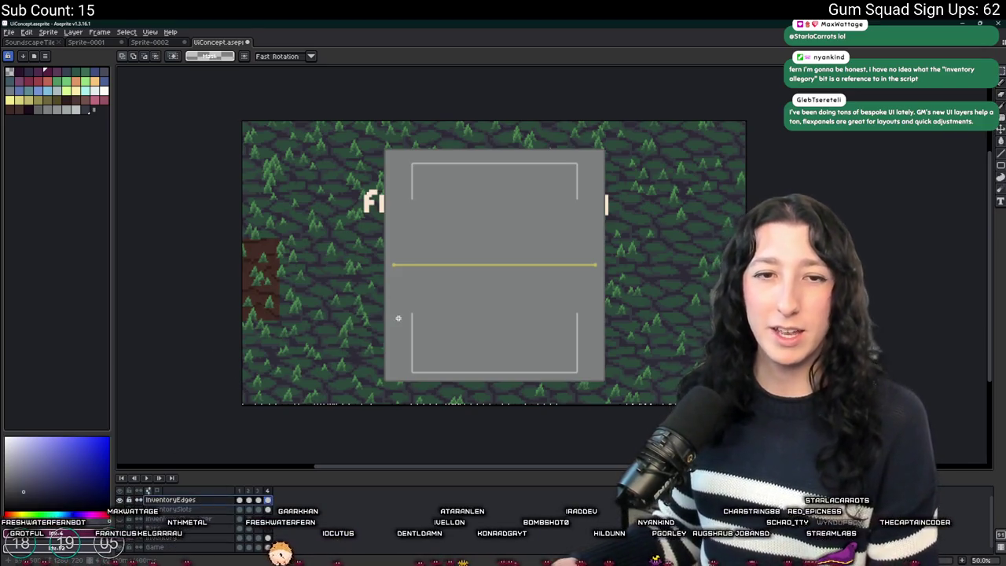
left_click_drag(605, 231, 591, 208)
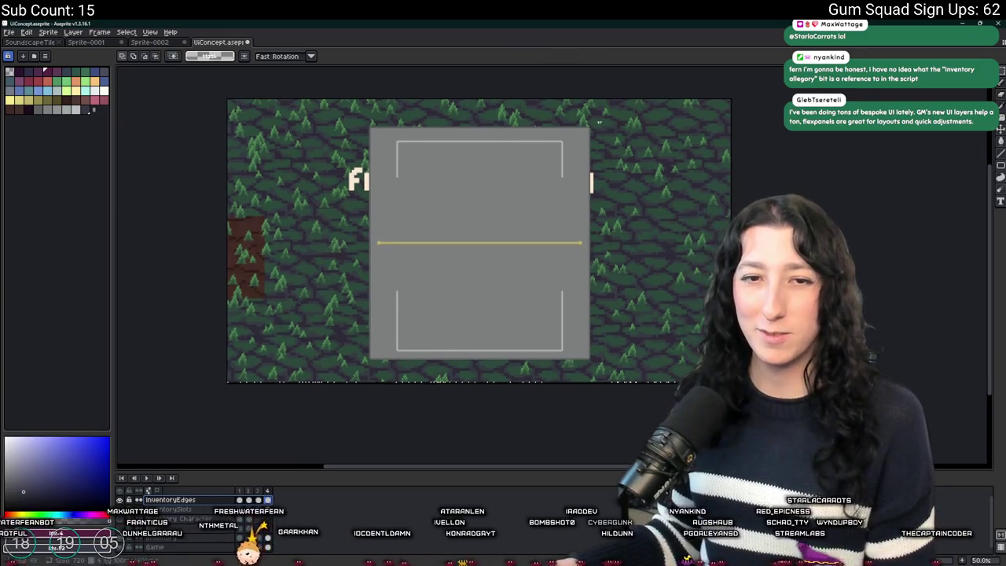
scroll(496, 138, "up", 2)
scroll(437, 92, "down", 2)
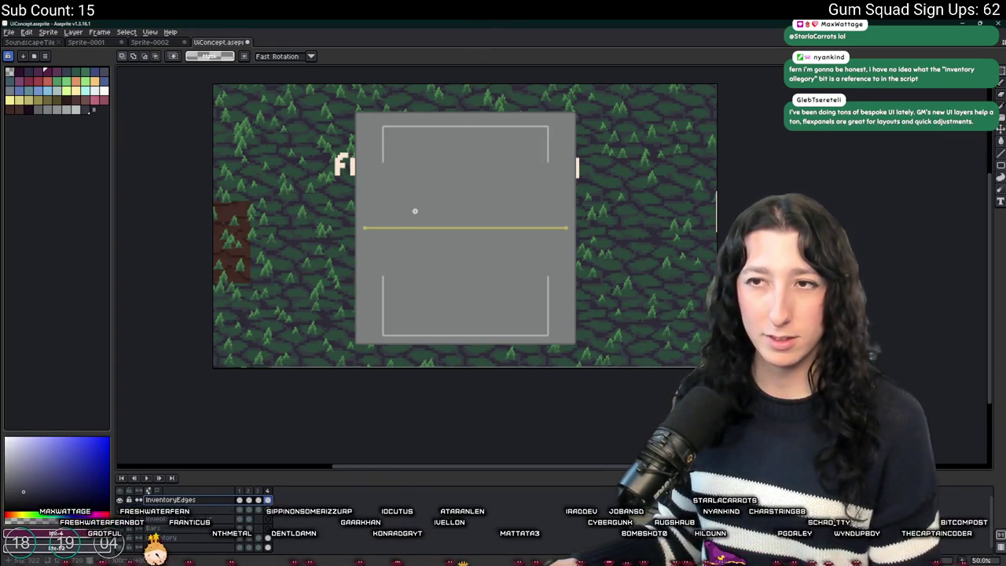
scroll(415, 211, "up", 3)
scroll(409, 212, "down", 2)
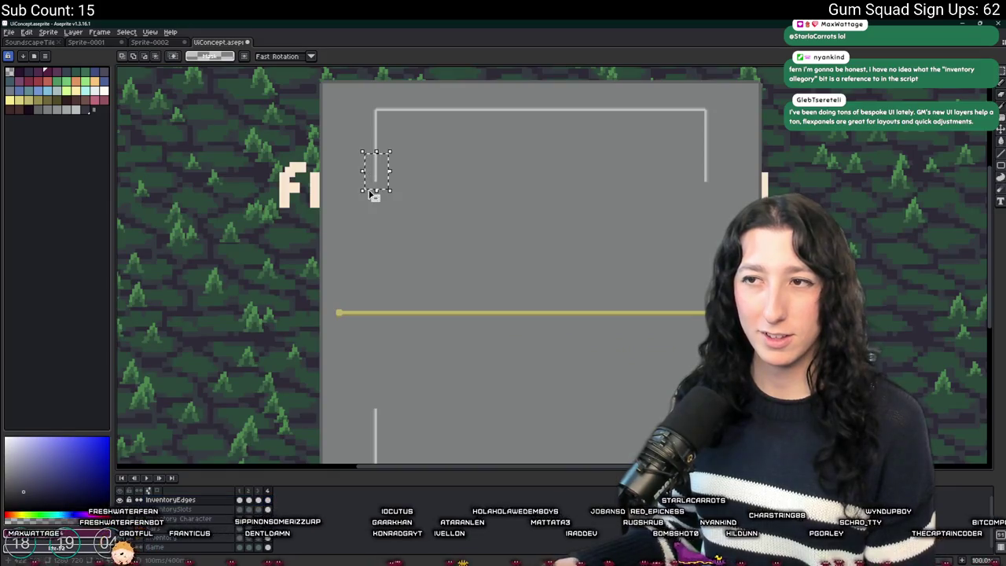
left_click_drag(376, 191, 344, 464)
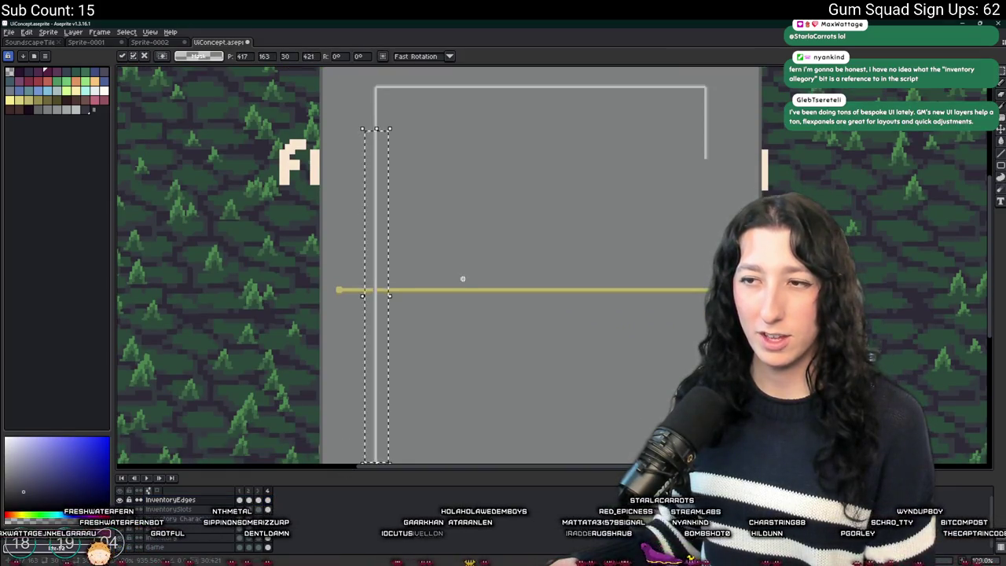
left_click_drag(461, 280, 438, 248)
scroll(406, 254, "down", 2)
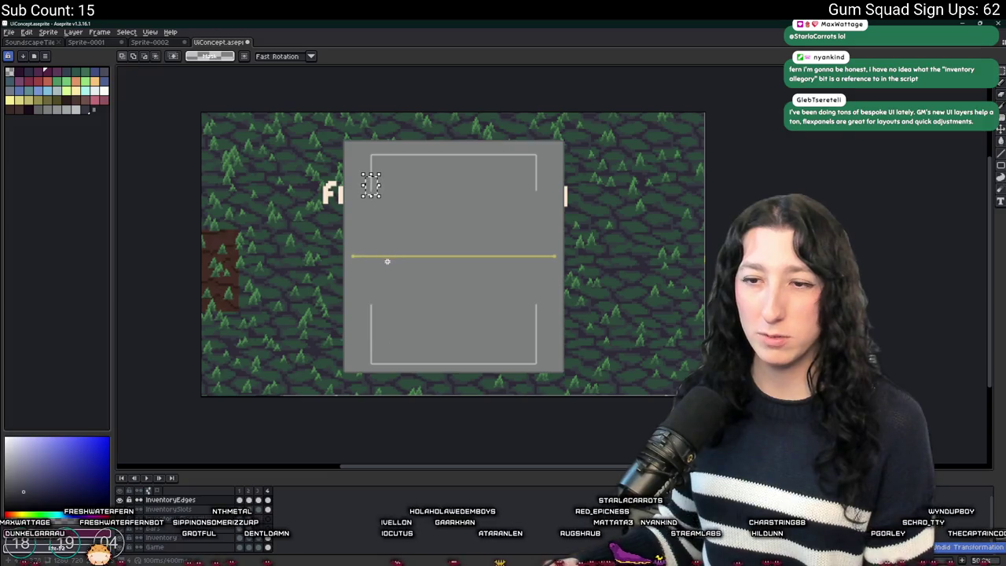
left_click_drag(369, 179, 351, 174)
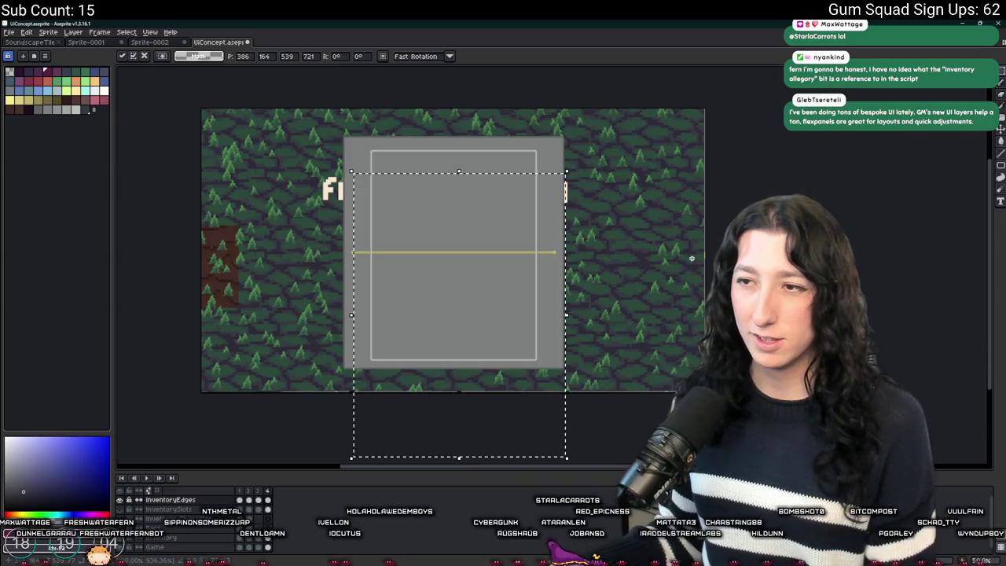
key("ctrl+d")
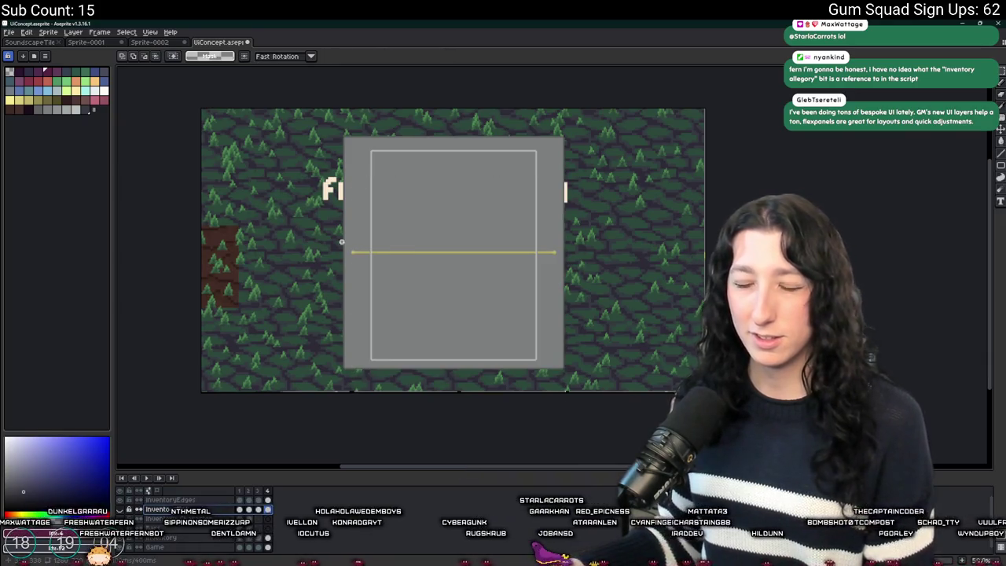
Remove the thick yellow divider bar from the Inventory layer
scroll(373, 254, "up", 5)
key("i")
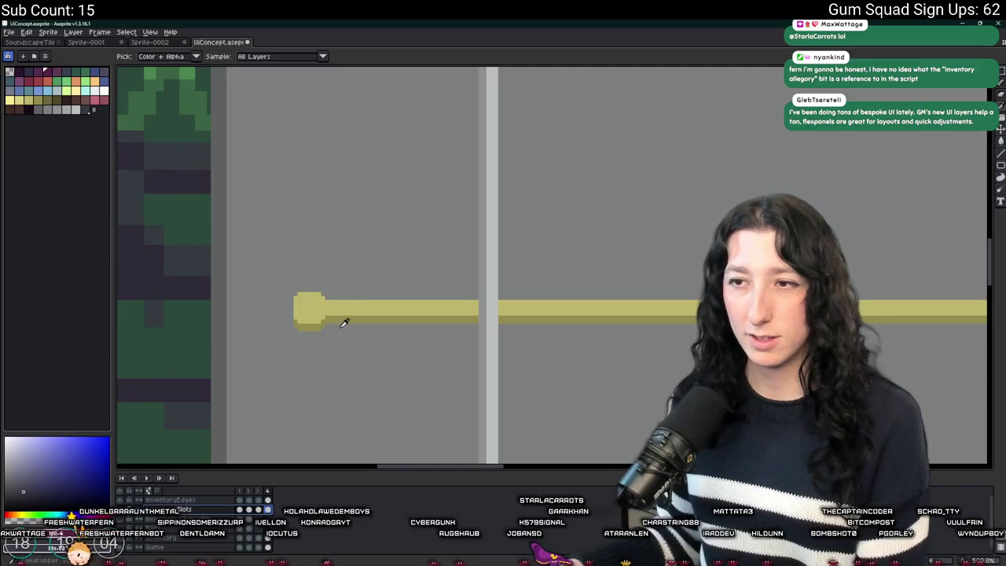
left_click(351, 307)
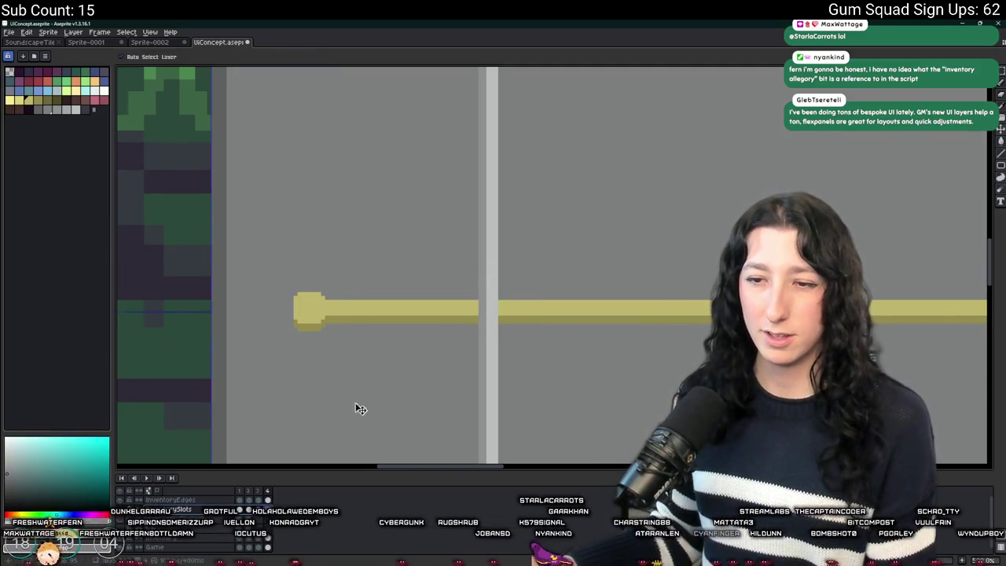
key("ctrl+z")
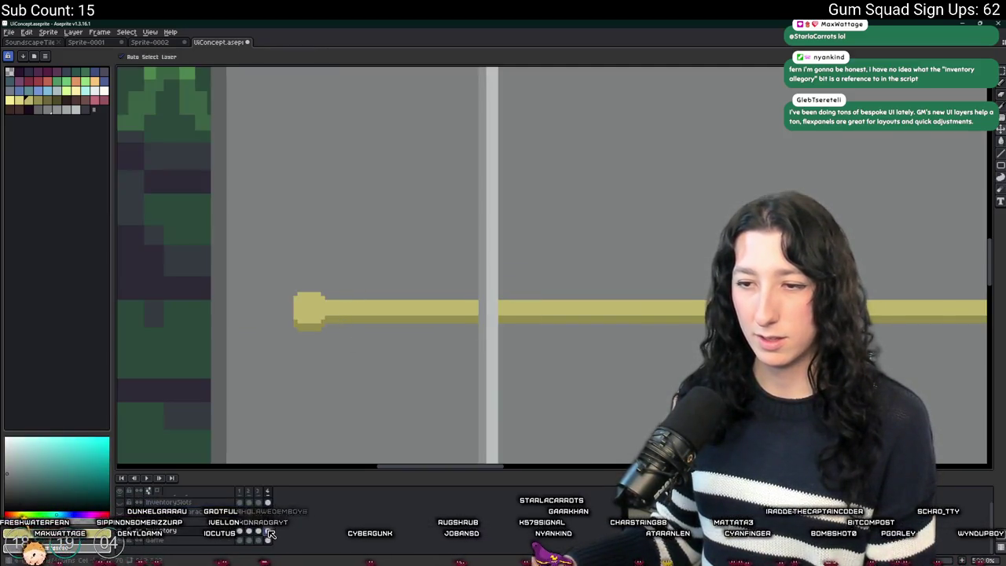
left_click(262, 534)
key("i")
left_click(383, 312)
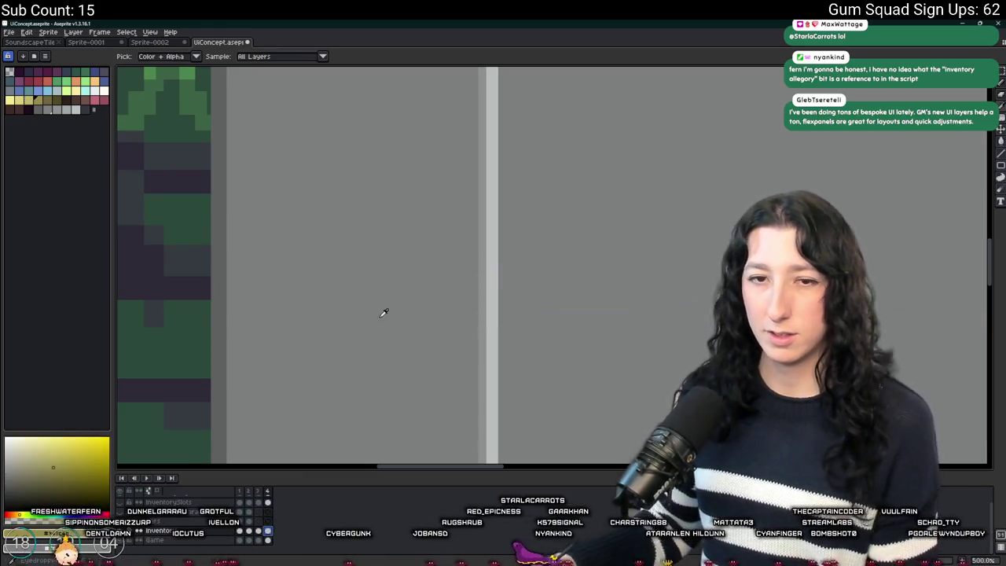
Return to the InventoryEdges layer with the Rectangular Marquee tool (M) active
scroll(382, 310, "down", 5)
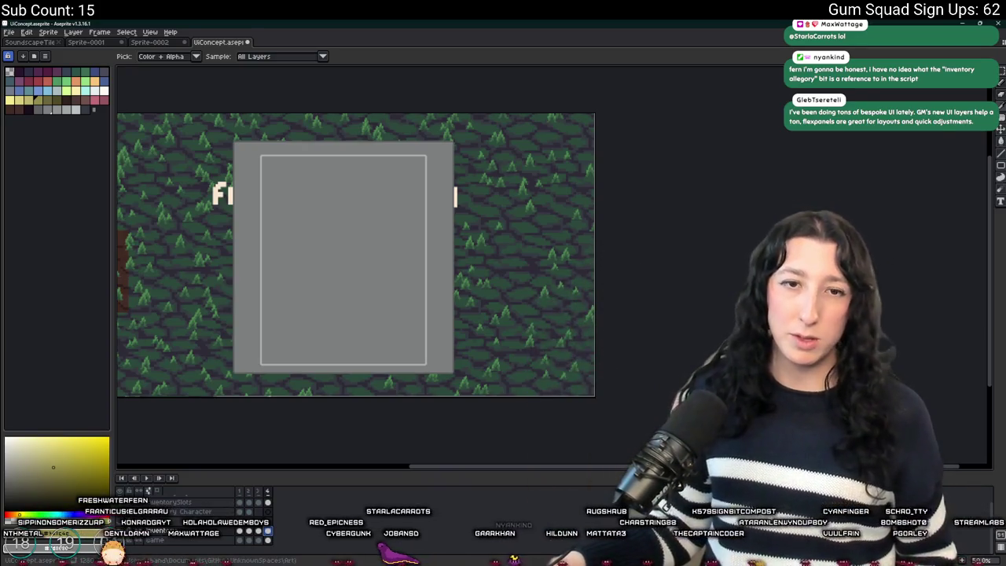
scroll(352, 172, "left", 3)
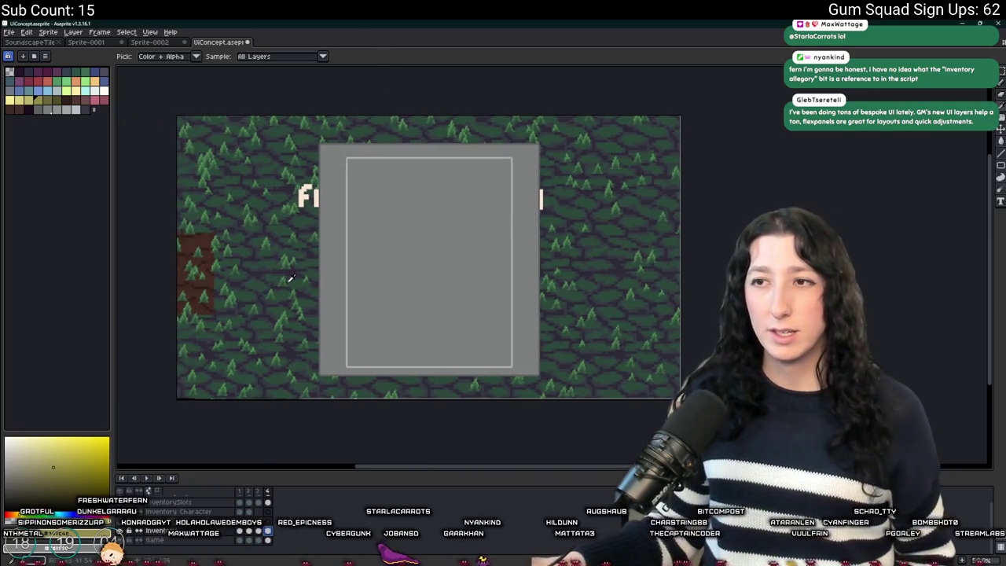
scroll(176, 512, "up", 2)
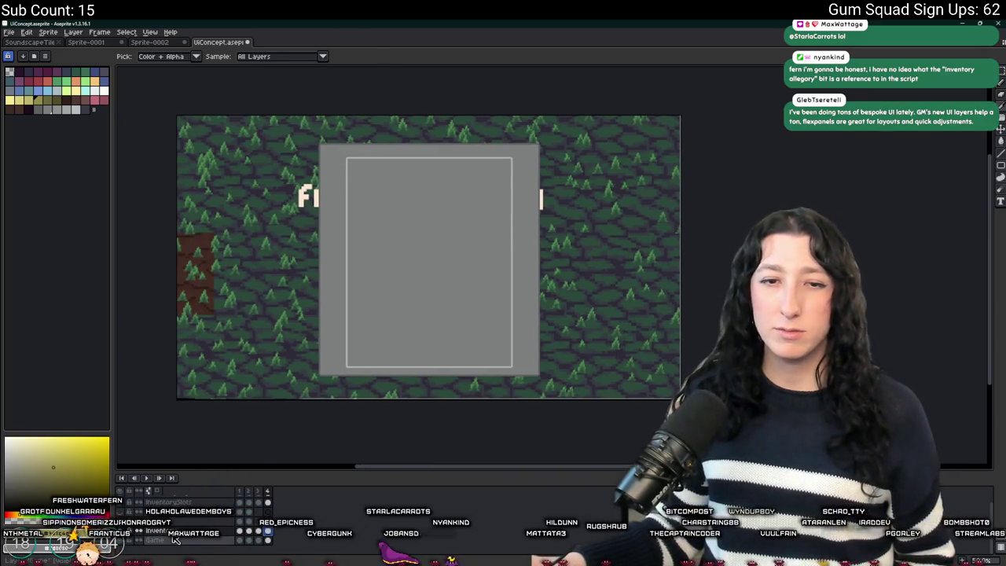
left_click(181, 501)
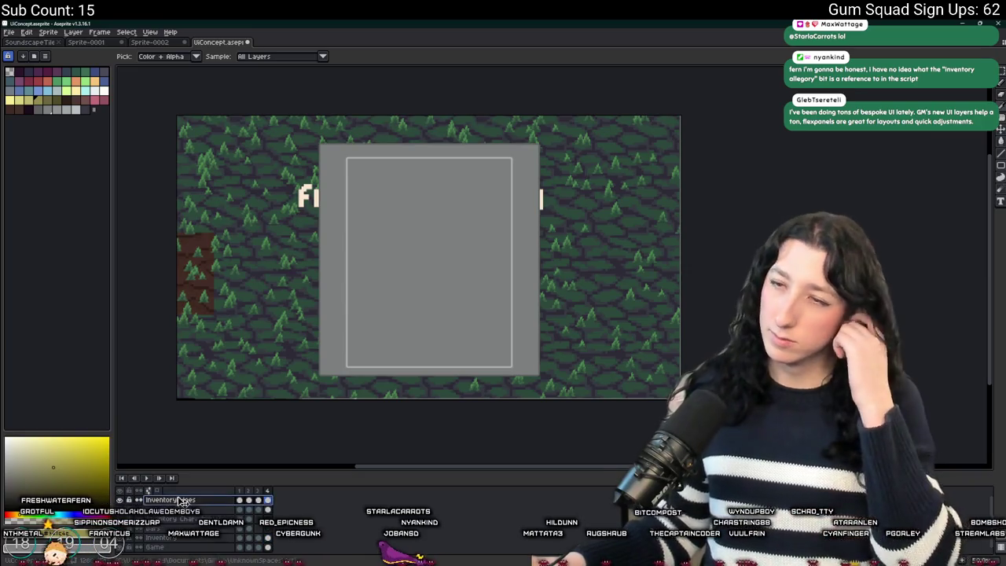
key("m")
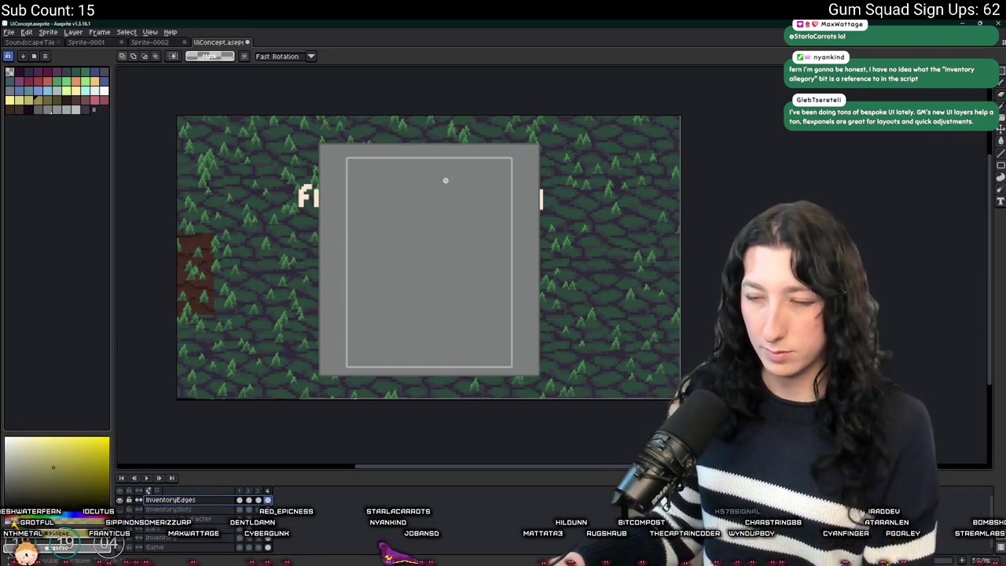
Select the right half of the inner white frame and nudge it right
mouse_move(303, 133)
left_mouse_down()
mouse_move(366, 353)
mouse_move(376, 207)
left_mouse_up()
left_click_drag(591, 142, 433, 399)
left_click(370, 289)
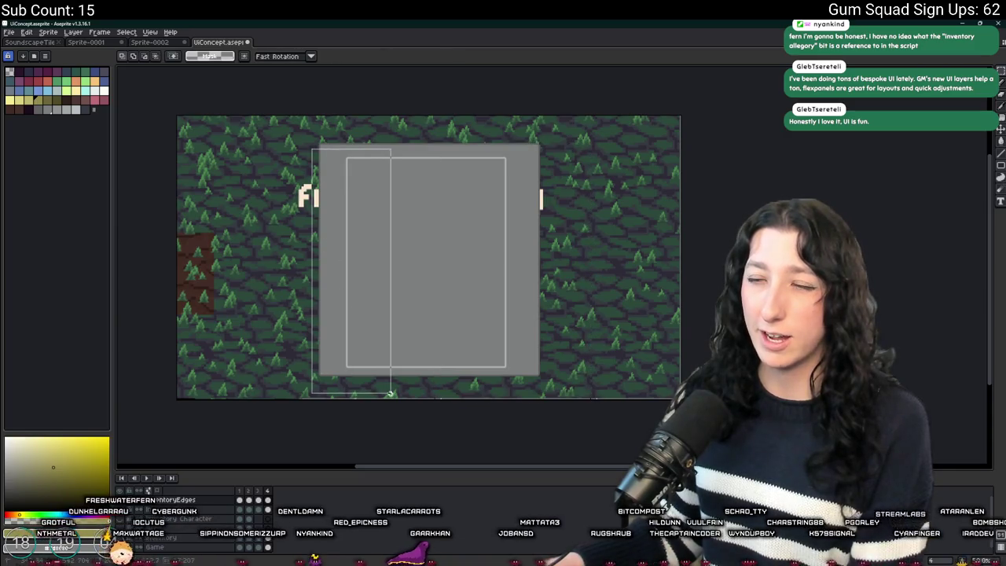
left_click_drag(561, 395, 424, 141)
key("Right")
key("Right")
key("Right")
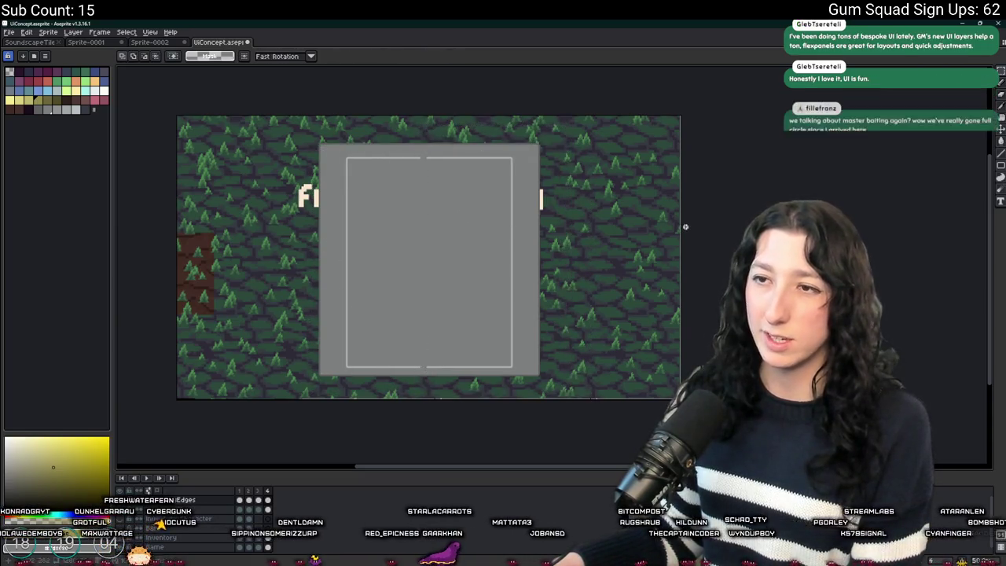
key("ctrl+d")
left_click_drag(506, 236, 494, 187)
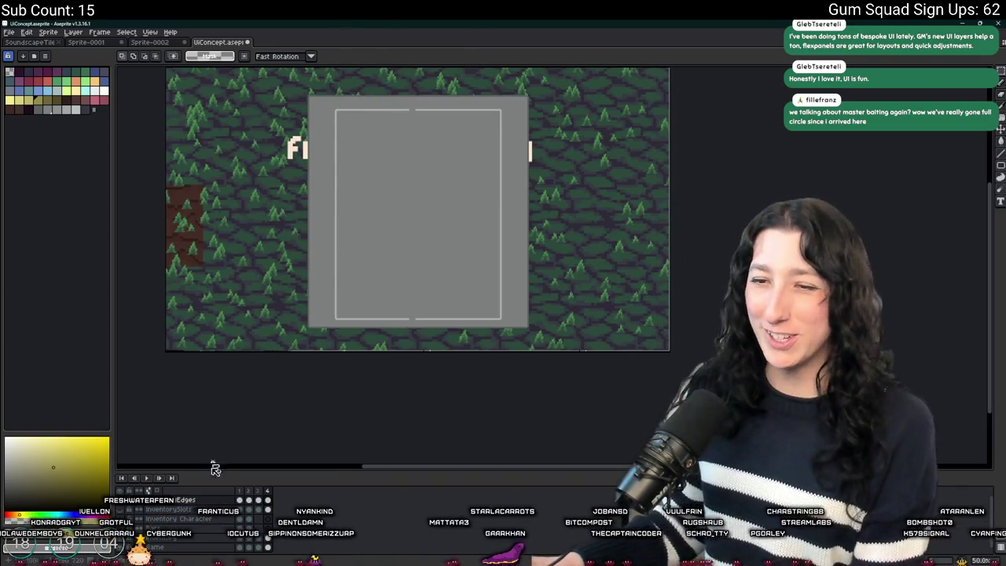
Stretch a thin middle strip of the frame sideways to close its gaps
mouse_move(276, 77)
left_mouse_down()
mouse_move(292, 186)
mouse_move(363, 395)
mouse_move(373, 352)
left_mouse_up()
key("ctrl+z")
key("ctrl+z")
key("ctrl+z")
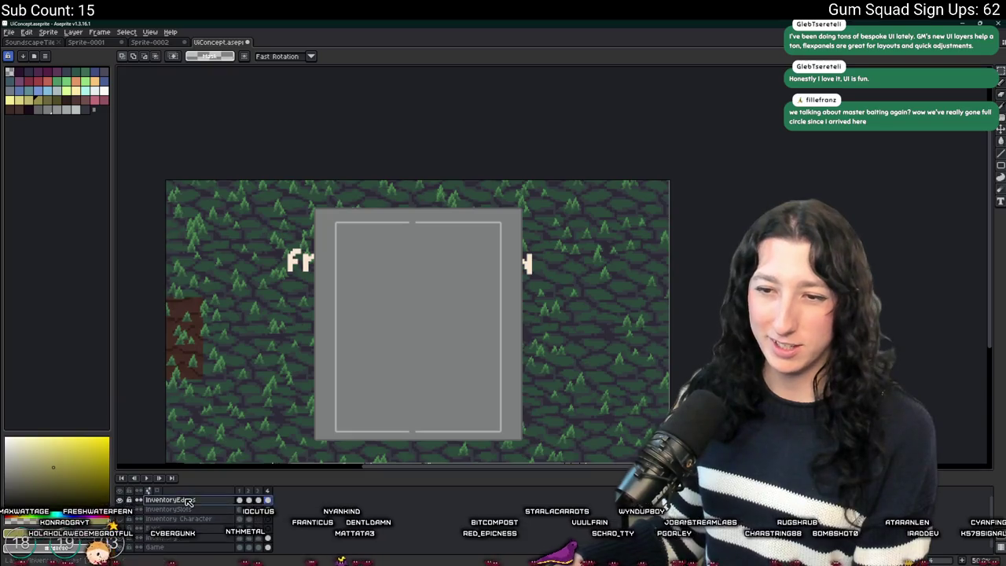
left_click_drag(379, 217, 401, 445)
scroll(400, 440, "up", 1)
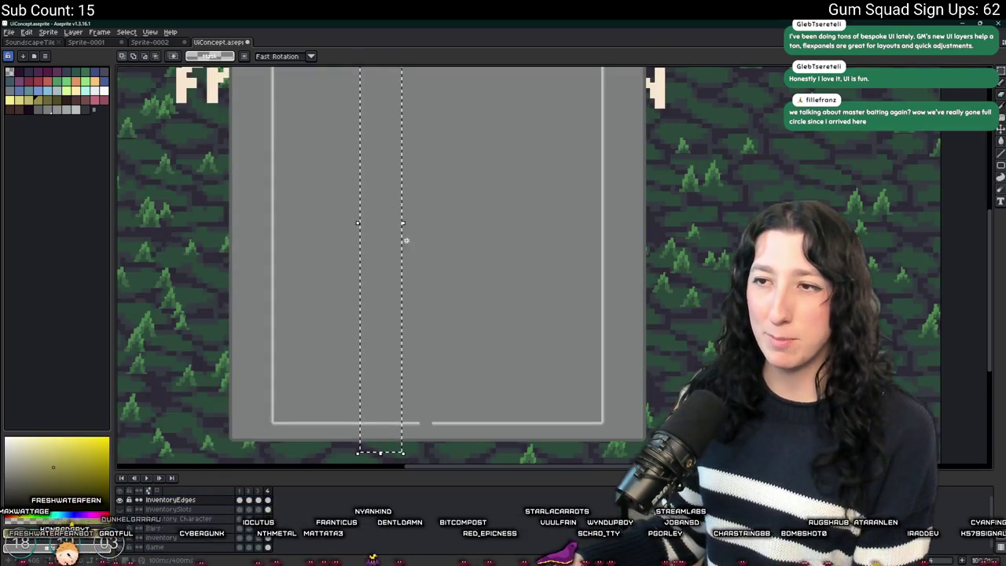
left_click_drag(401, 220, 482, 231)
left_click(573, 231)
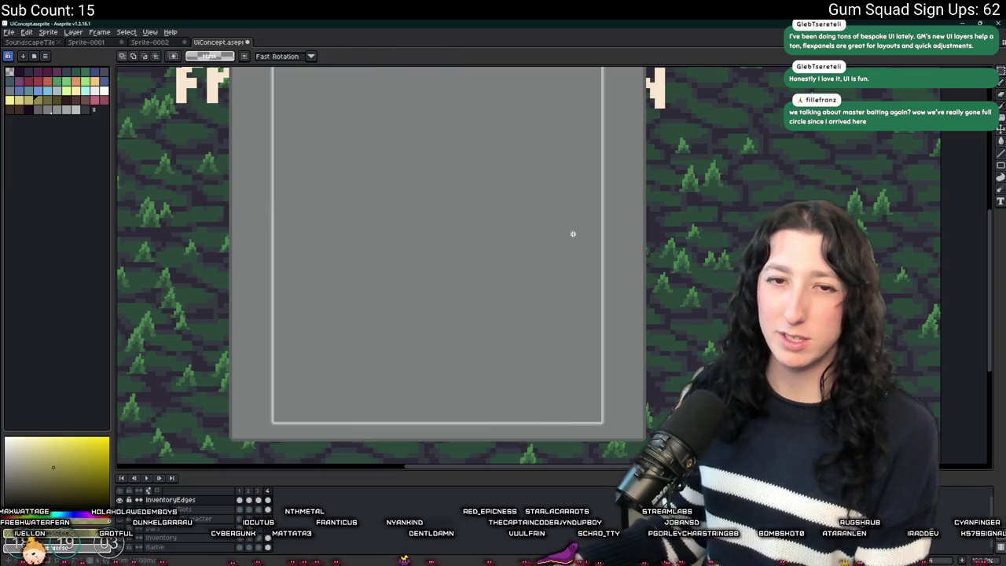
scroll(440, 270, "down", 2)
scroll(439, 271, "down", 1)
scroll(437, 271, "up", 4)
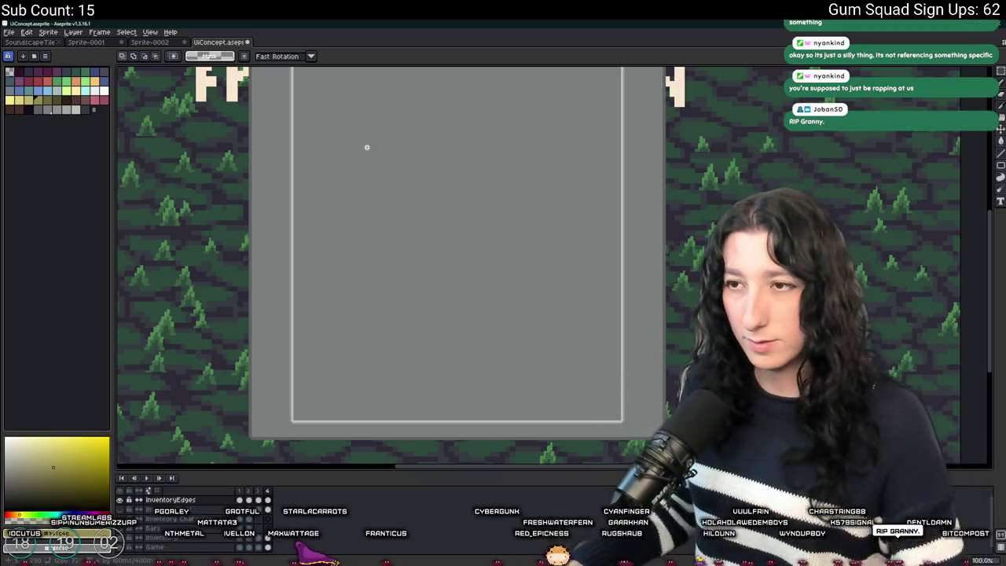
scroll(536, 263, "down", 2)
scroll(472, 225, "up", 2)
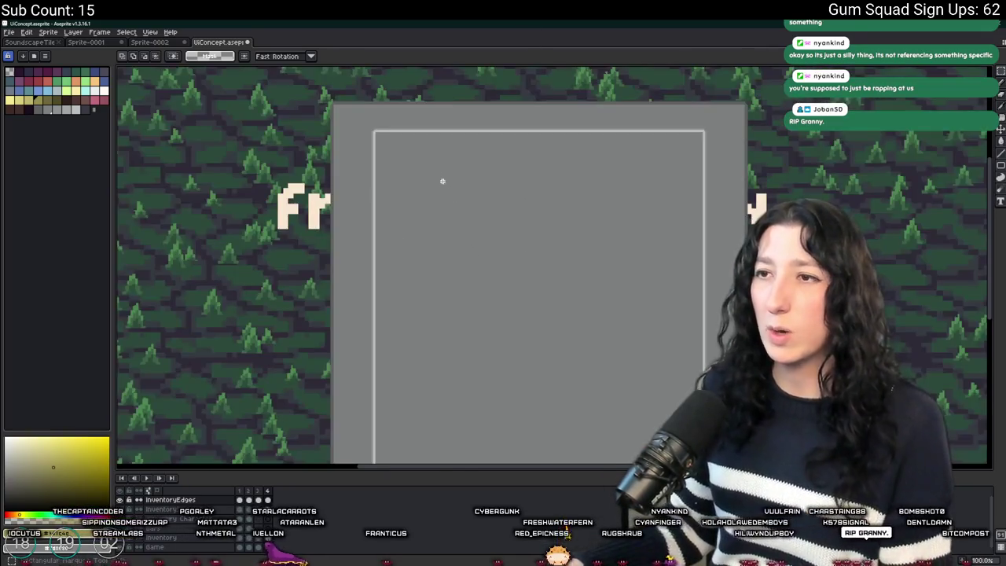
mouse_move(353, 98)
left_mouse_down()
mouse_move(608, 175)
mouse_move(680, 212)
left_mouse_up()
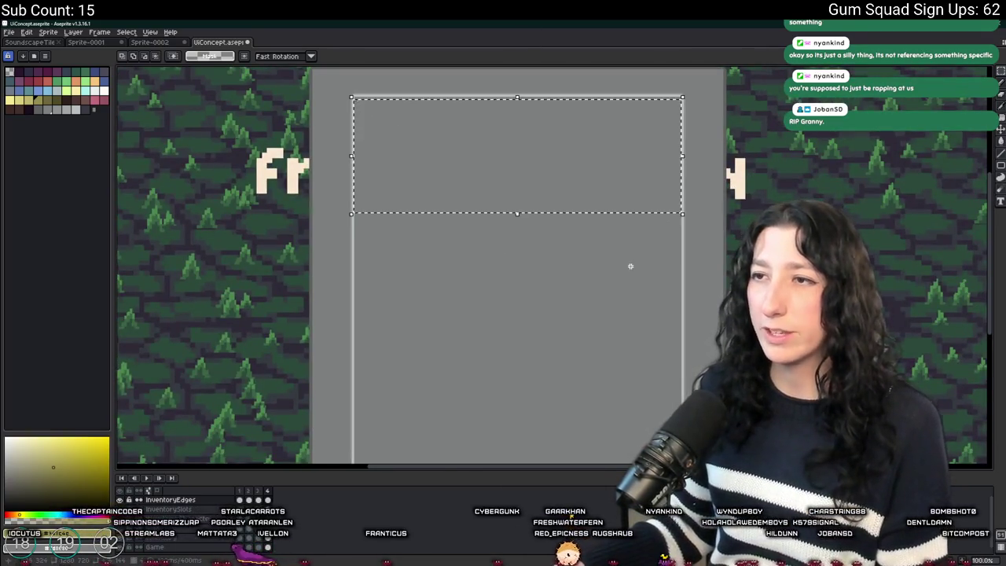
scroll(599, 213, "down", 2)
key("ctrl+d")
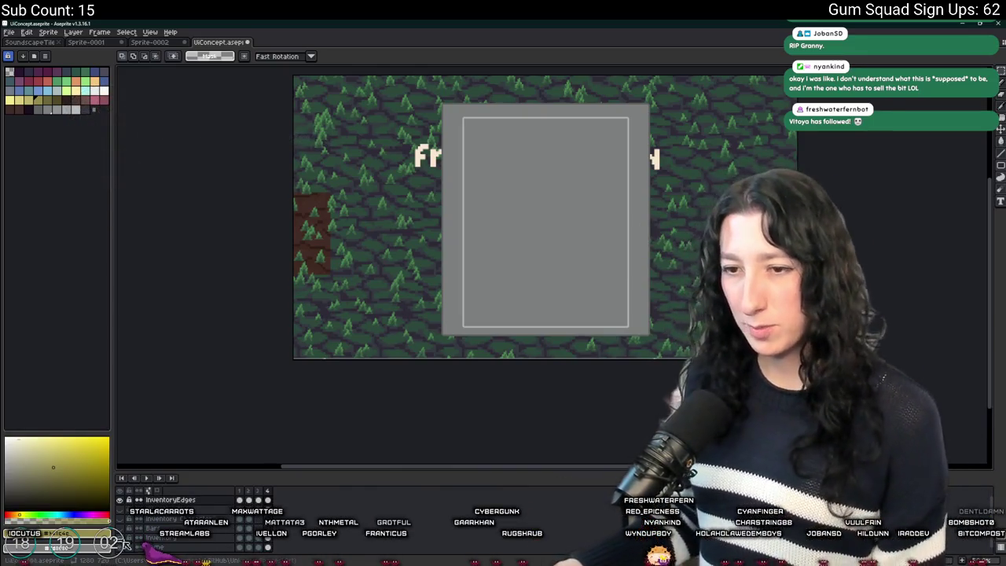
Hide the Inventory Character and forest background layers, trying a Sprite Trim then undoing it
left_click(124, 511)
left_click(124, 541)
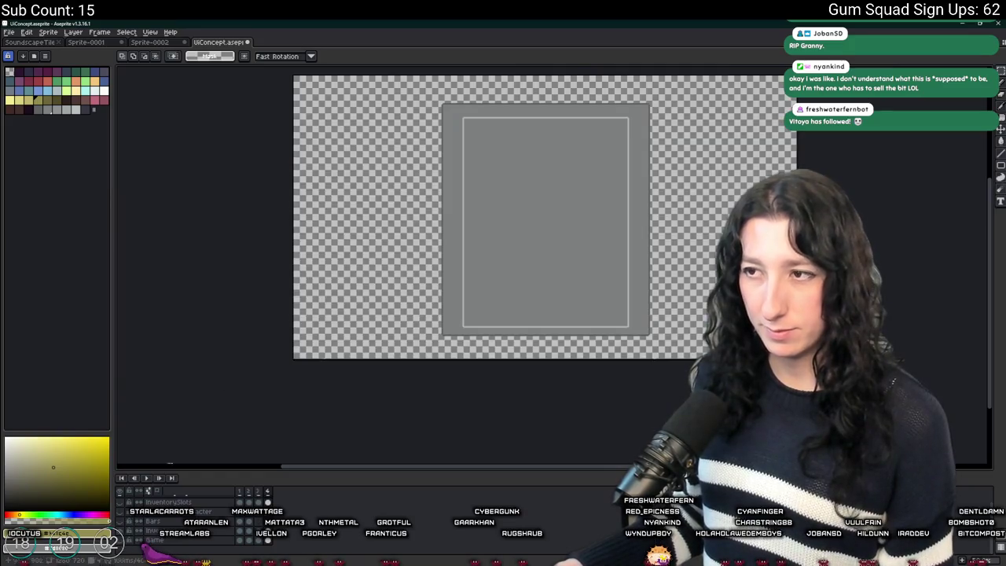
left_click_drag(317, 283, 308, 300)
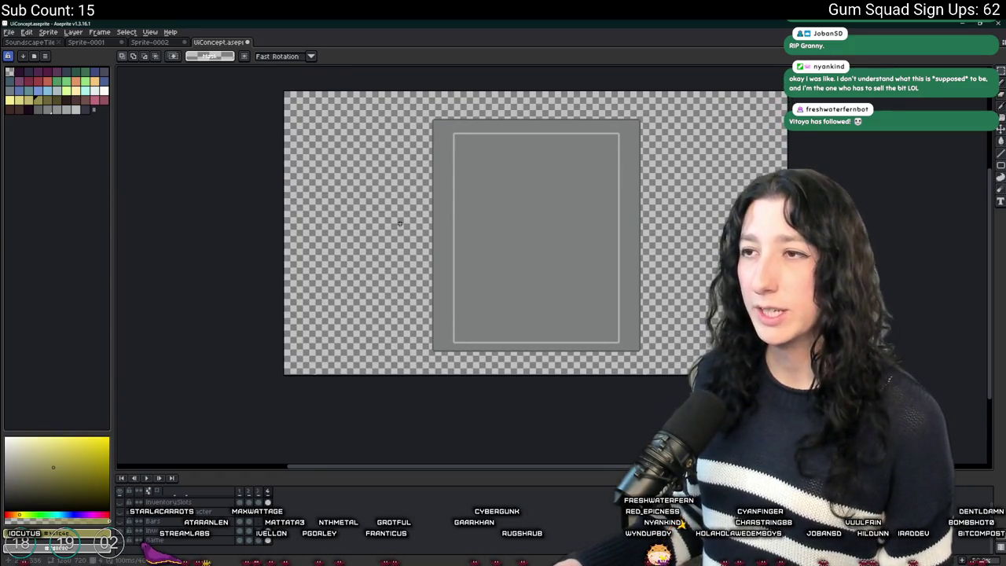
left_click_drag(399, 223, 349, 226)
left_click(48, 32)
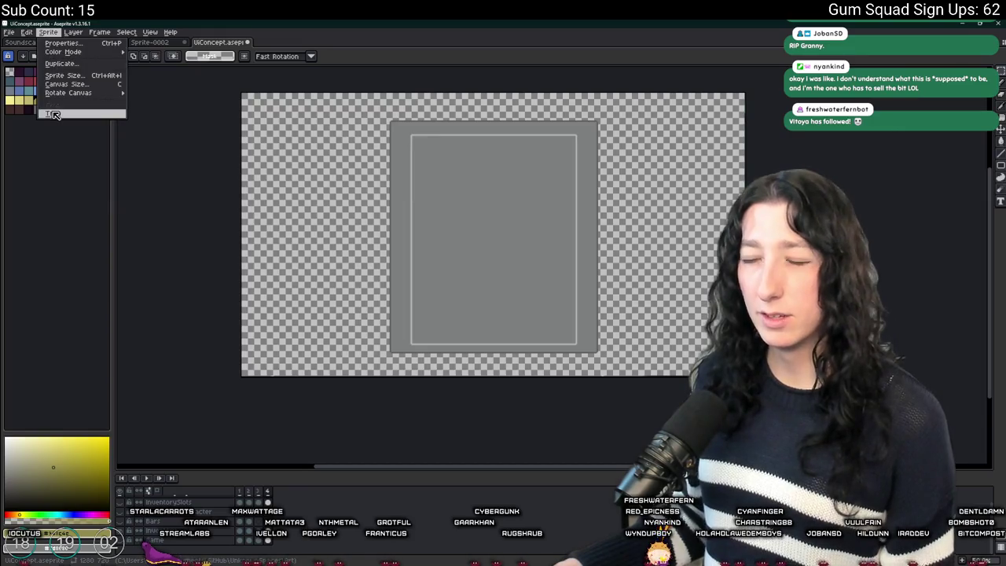
left_click(53, 114)
key("ctrl+z")
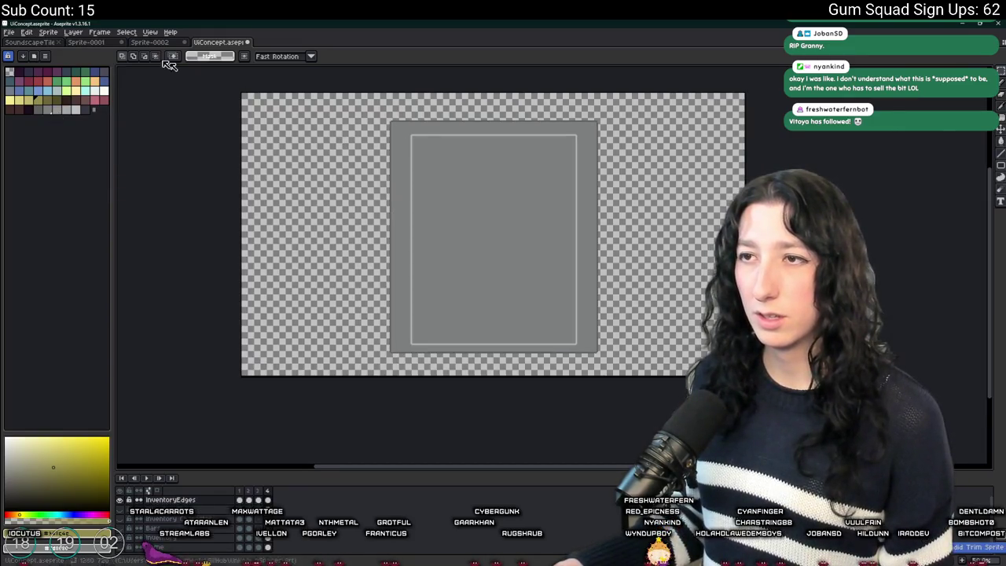
Export the panel as ui_crafting_tool.png and switch back to GameMaker
key("ctrl+alt+shift+s")
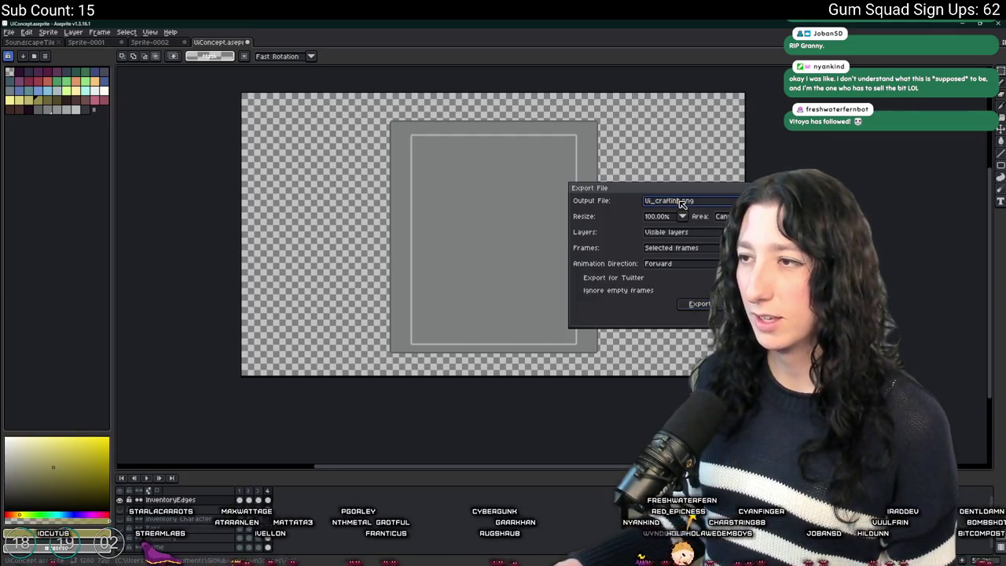
type("_tool")
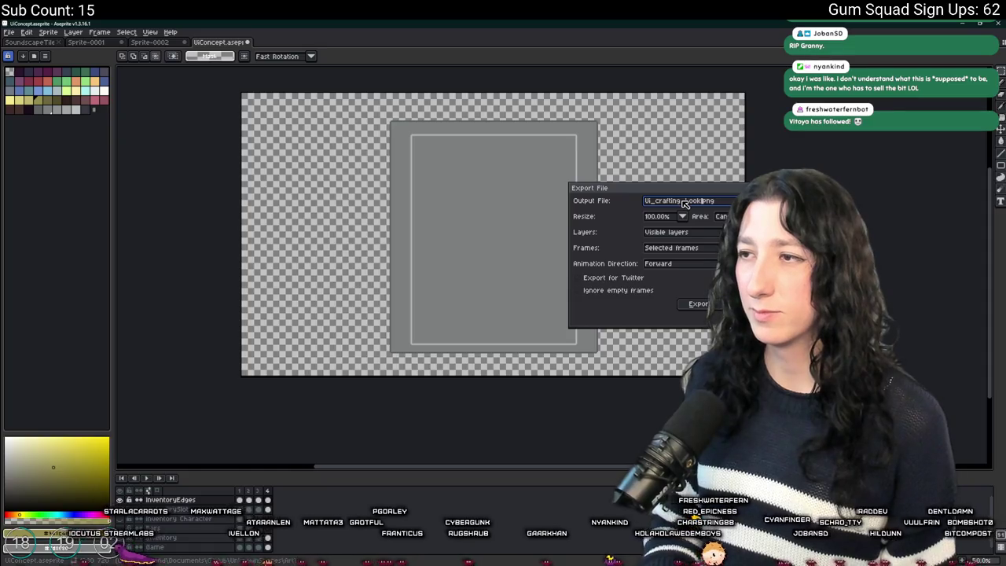
key("Return")
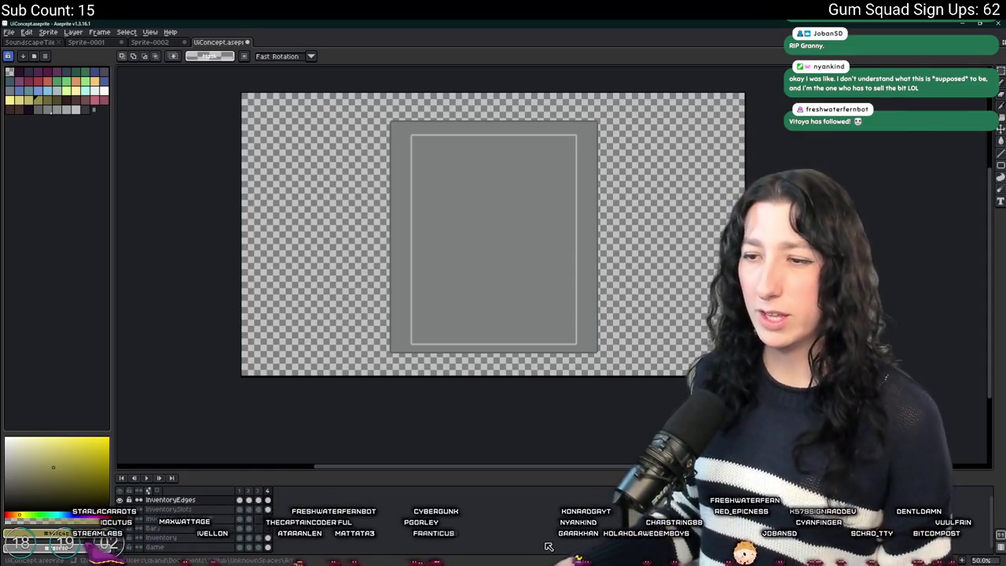
key("alt+Tab")
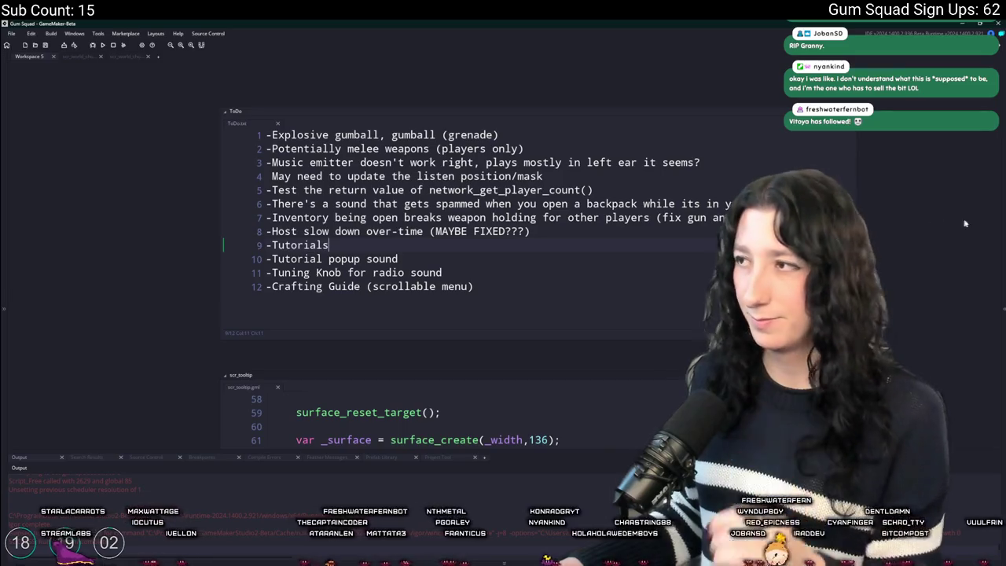
Browse the inventory back sprites in the Asset Browser, briefly viewing spr_ui_inventory_back0
key("ctrl+alt+a")
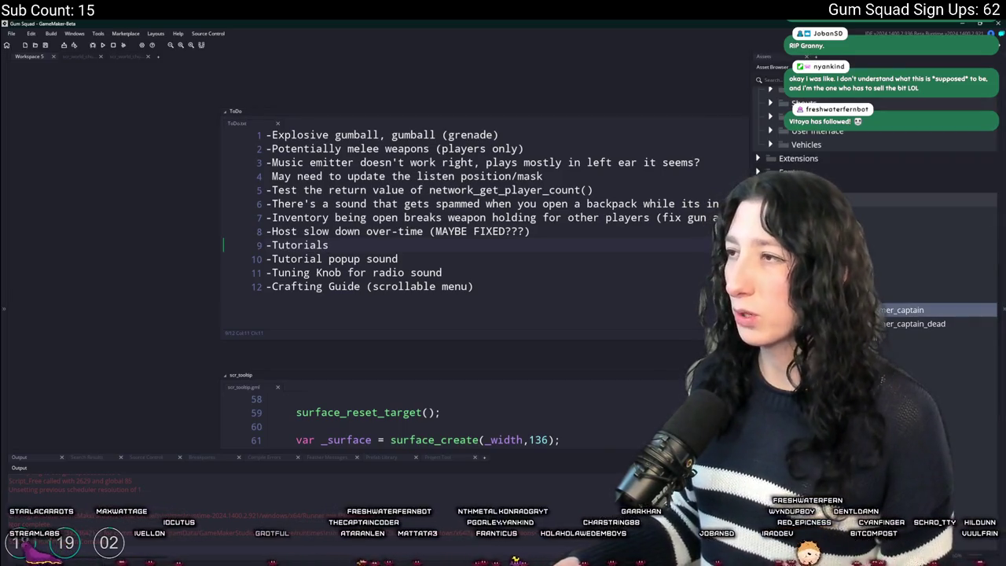
type("ui")
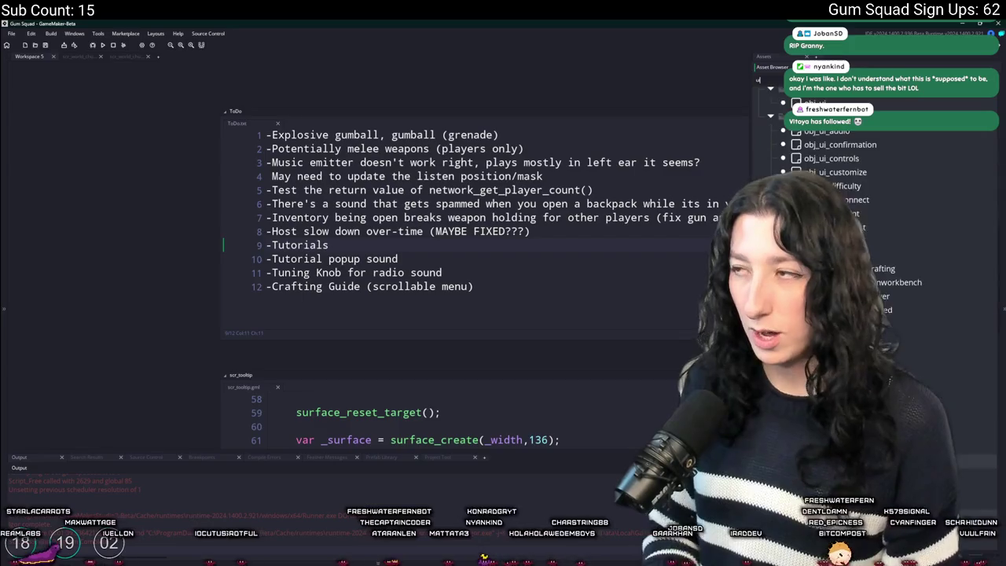
type("_cr")
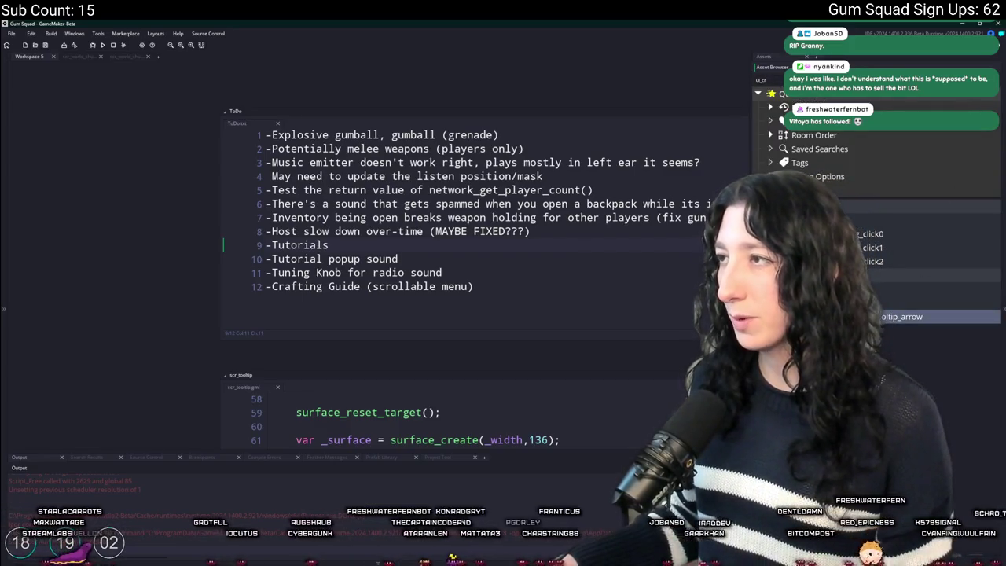
key("BackSpace")
key("BackSpace")
key("BackSpace")
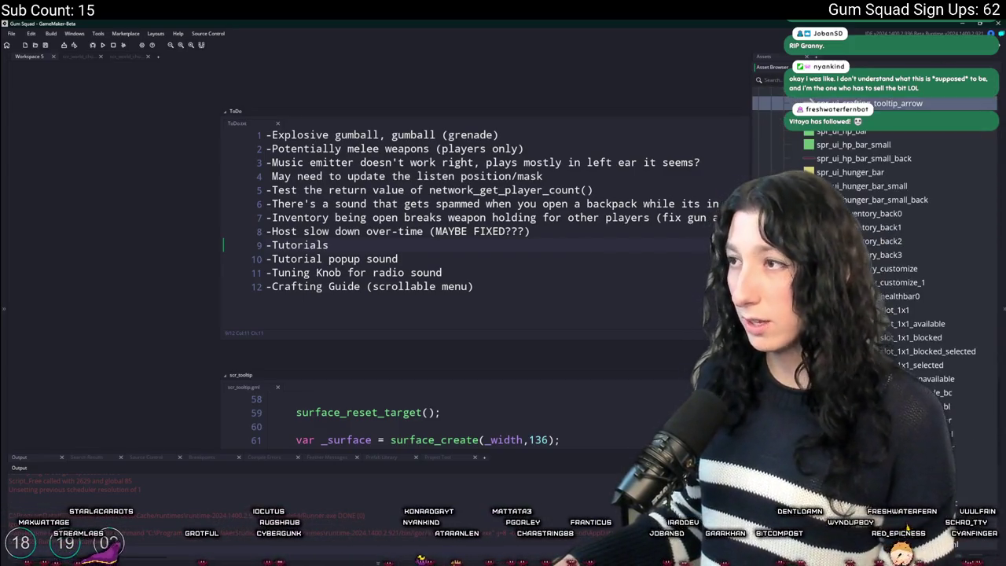
scroll(888, 236, "down", 3)
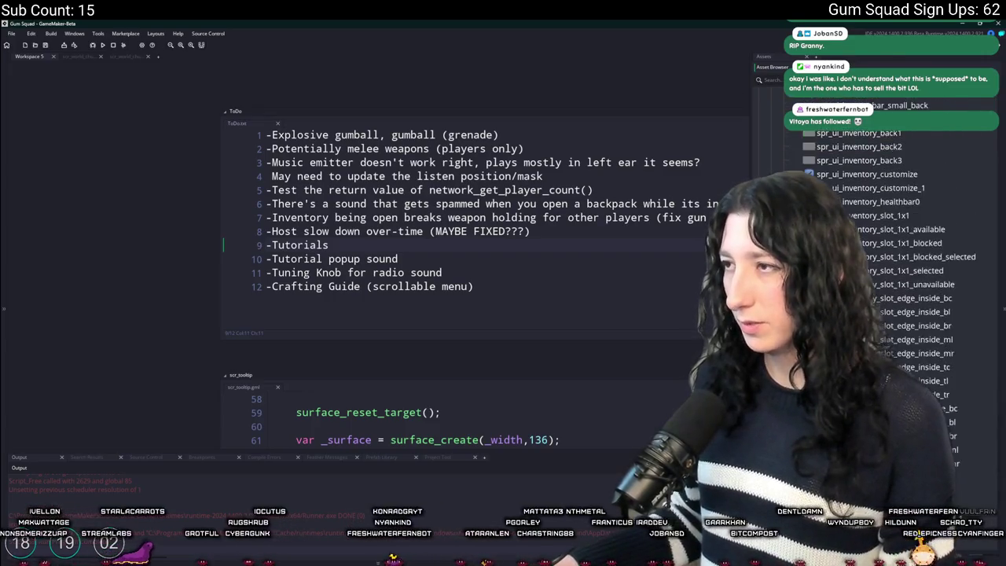
double_click(872, 213)
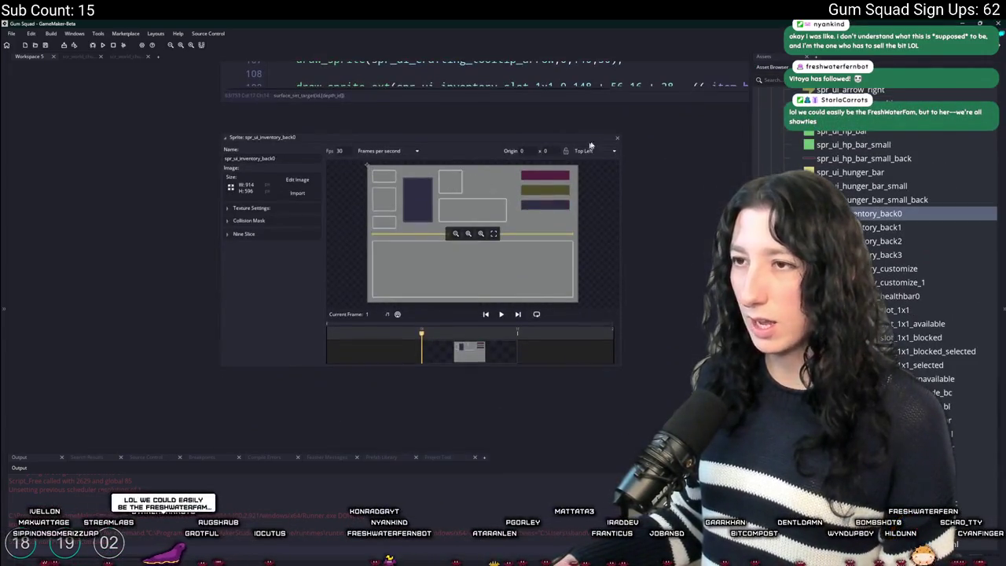
left_click(618, 139)
Duplicate spr_ui_inventory_back3 and open the copy, spr_ui_inventory_back4
left_click(887, 254)
key("ctrl+d")
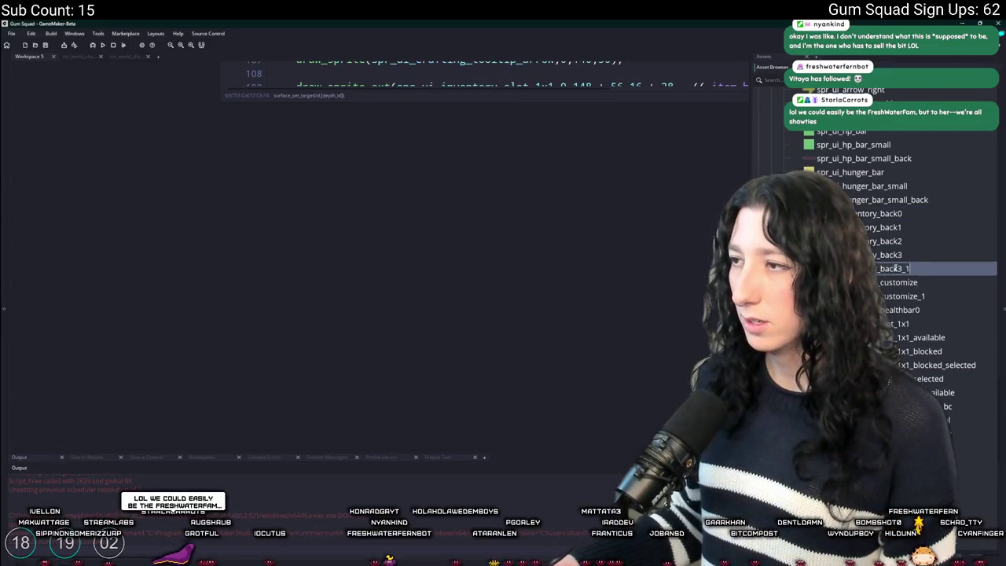
double_click(913, 267)
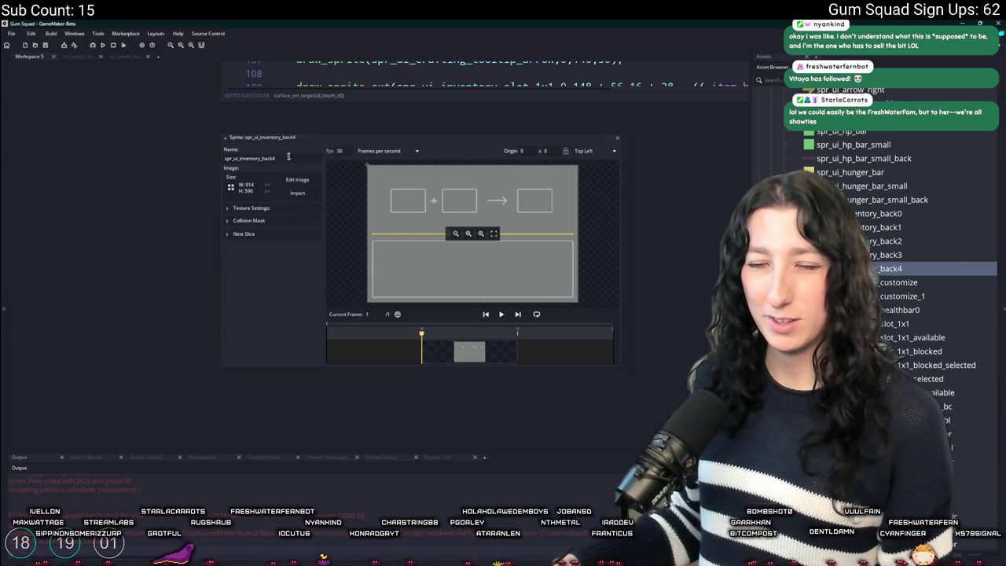
Import the 1280×720 grey panel PNG from UnknownSpaces > Art into spr_ui_inventory_back4, then close it
left_click(297, 192)
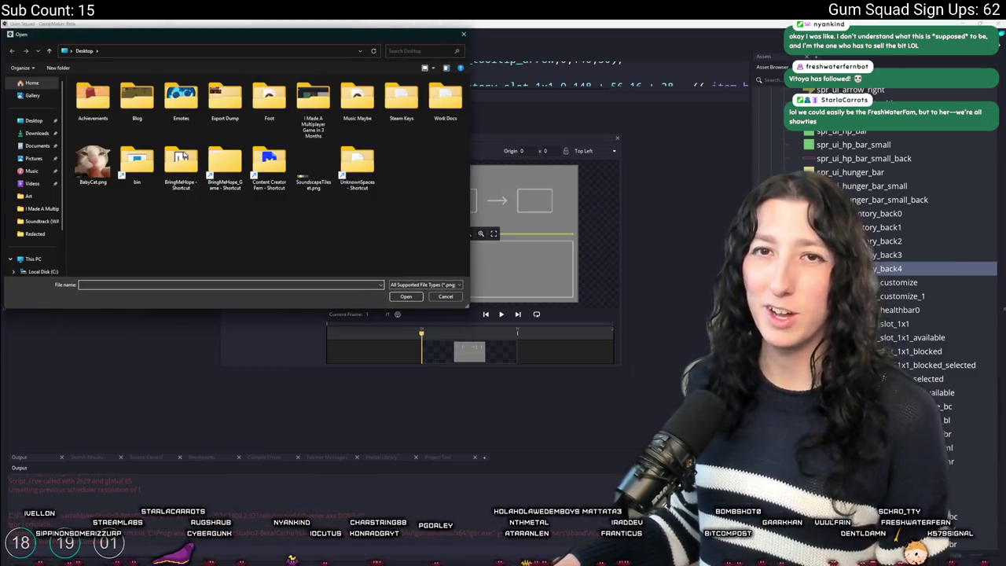
double_click(358, 165)
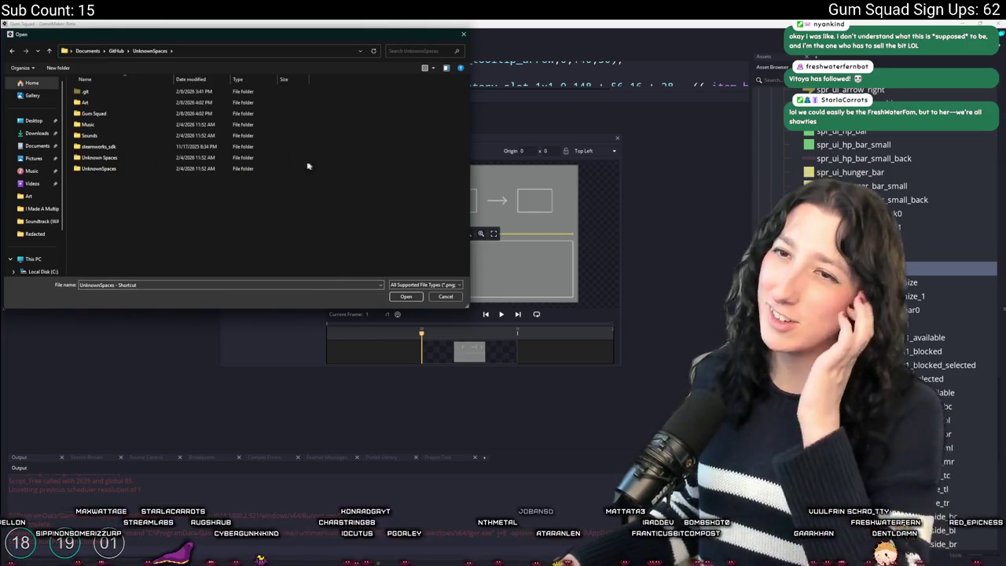
double_click(175, 103)
scroll(252, 226, "down", 5)
scroll(252, 225, "down", 4)
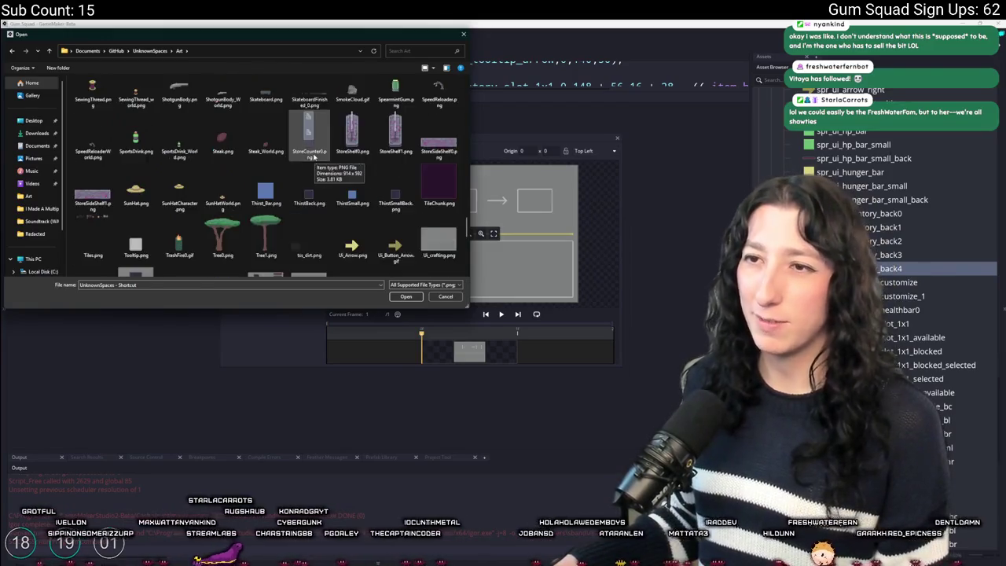
scroll(314, 157, "down", 3)
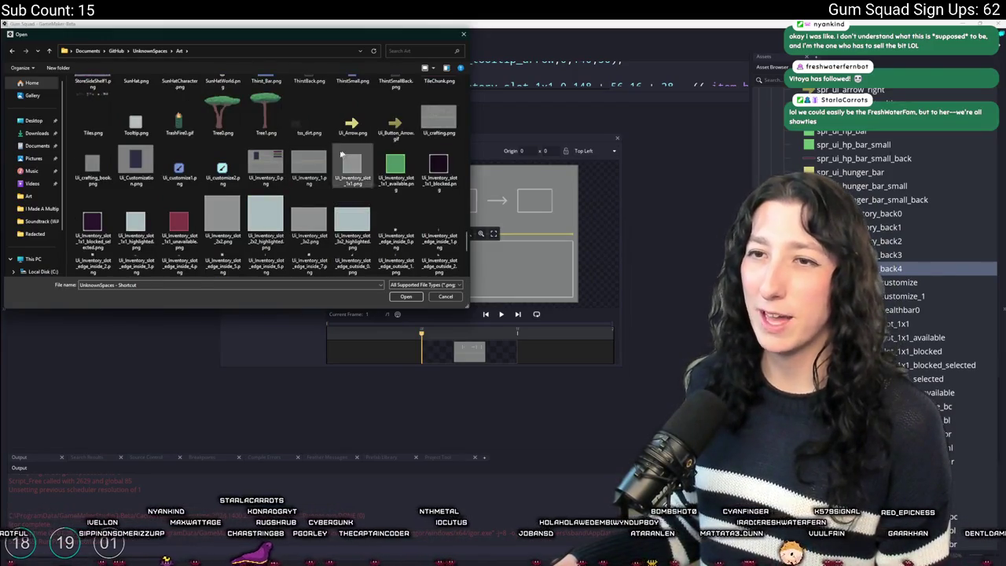
double_click(92, 165)
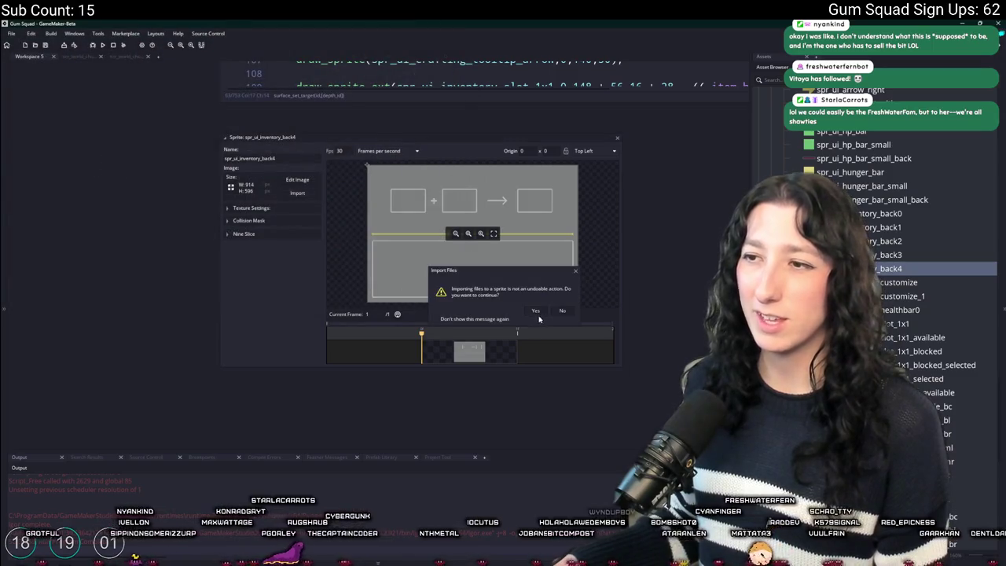
left_click(535, 311)
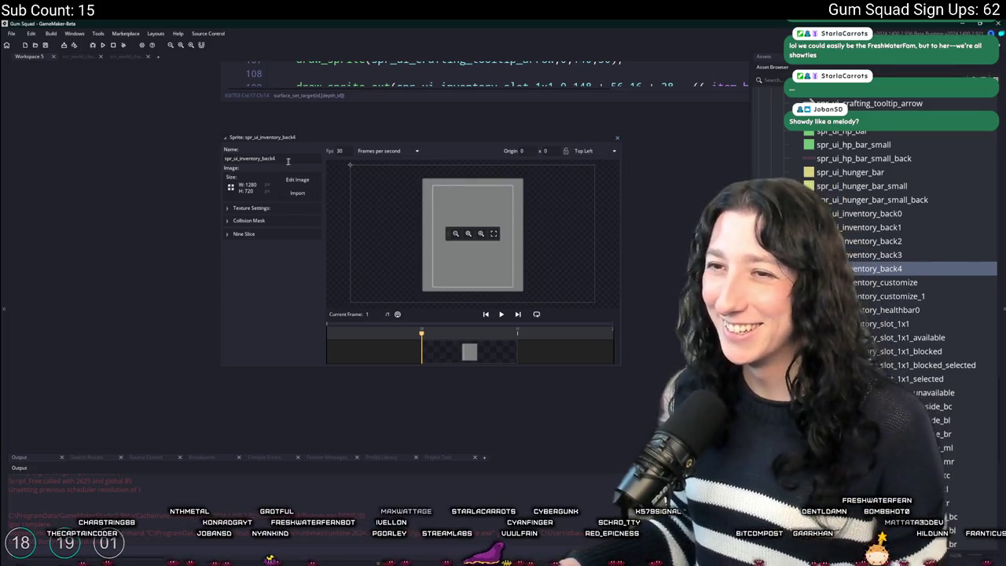
left_click(616, 140)
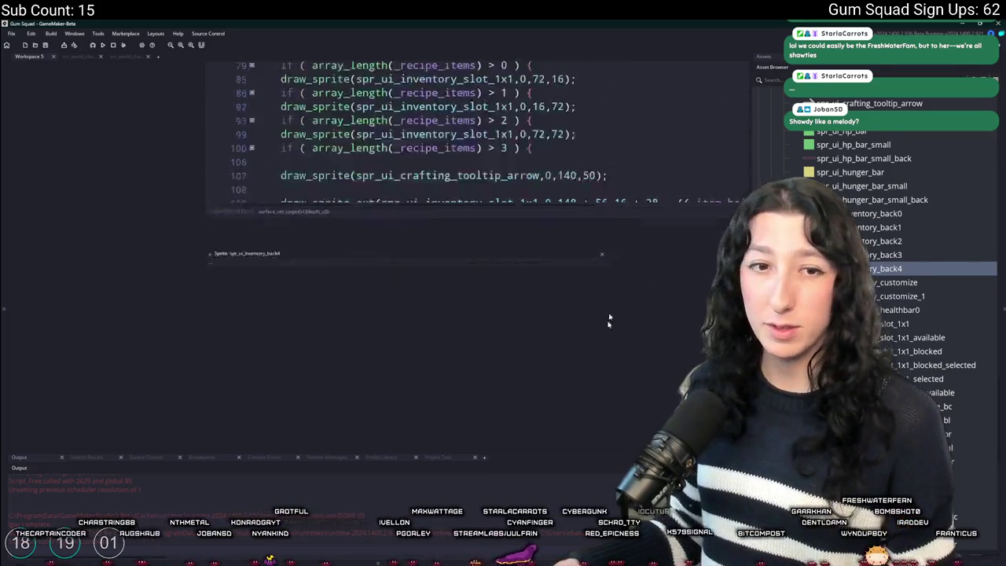
Filter assets by 'ui', then duplicate the inventory crafting object as obj_ui_crafting_recipes
scroll(105, 168, "up", 10)
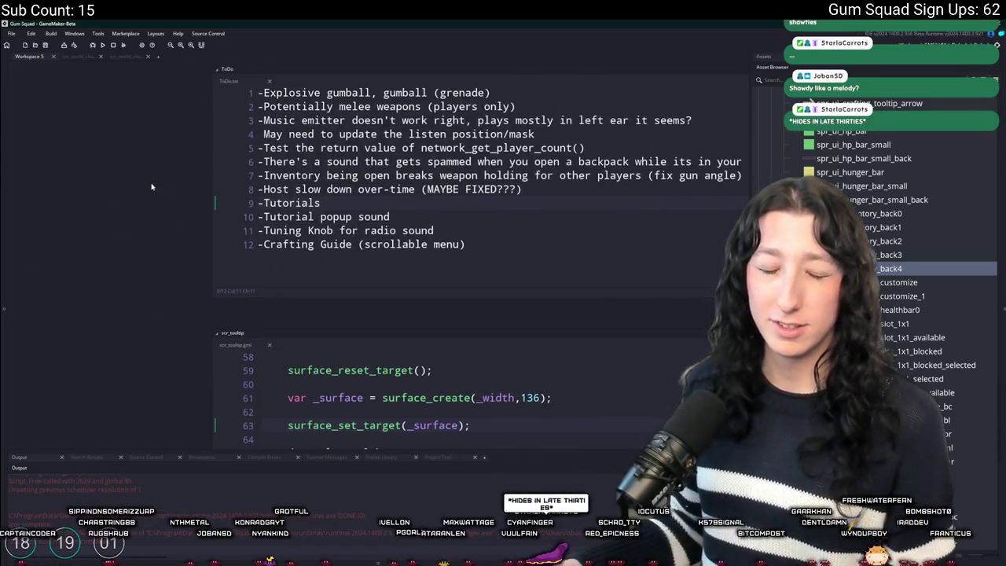
scroll(277, 161, "up", 3)
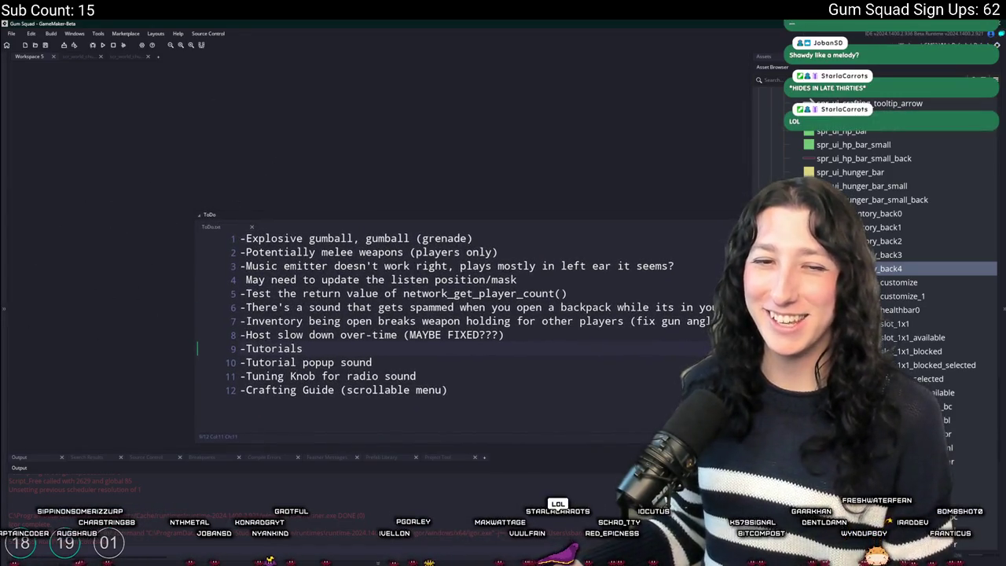
scroll(123, 221, "up", 2)
key("ctrl+t")
type("obj_u")
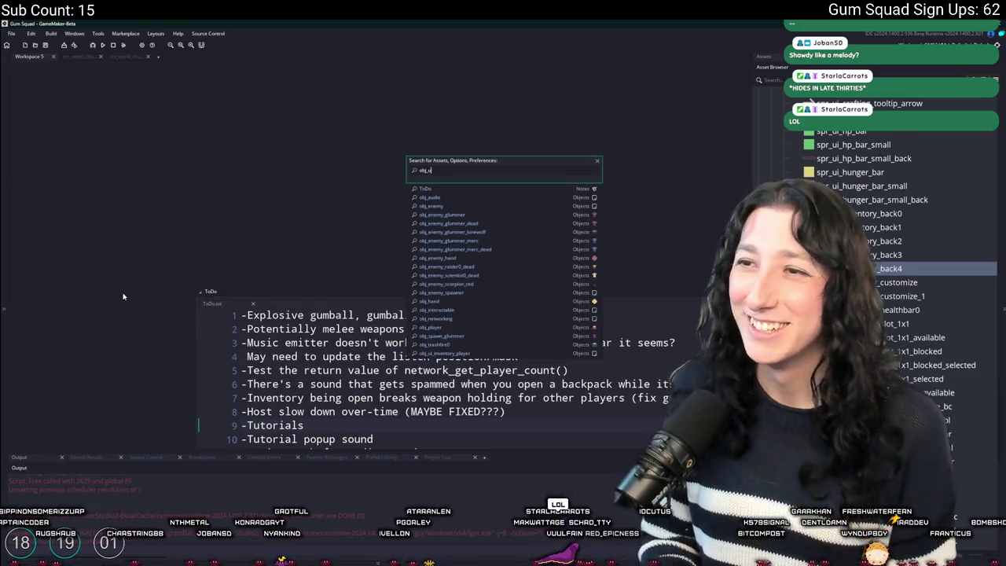
type("i")
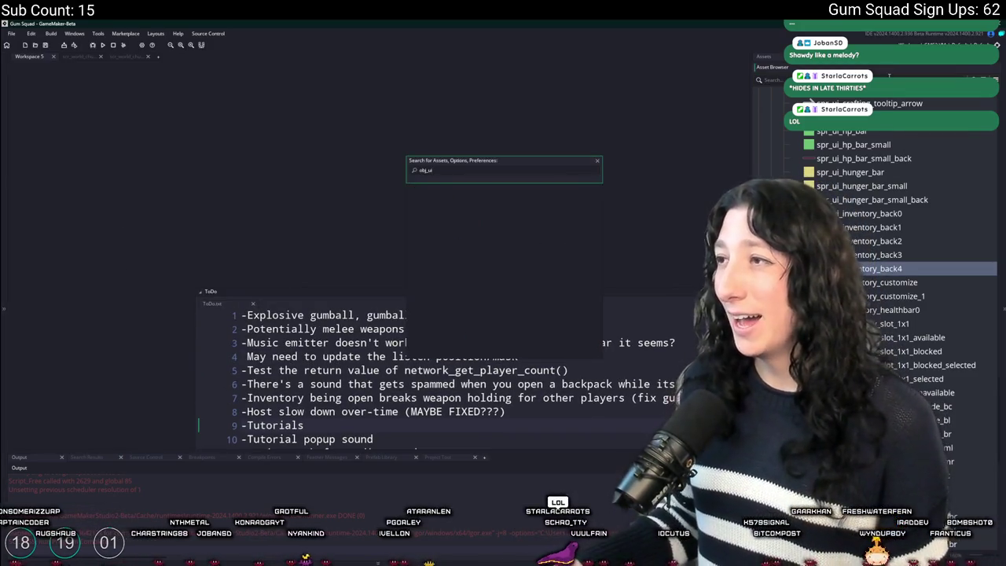
left_click(888, 76)
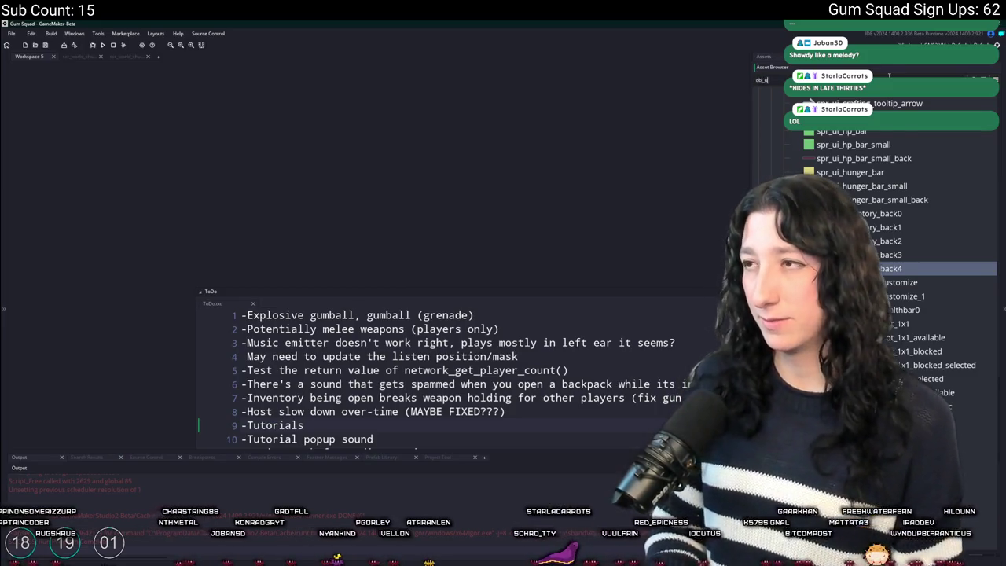
type("ui")
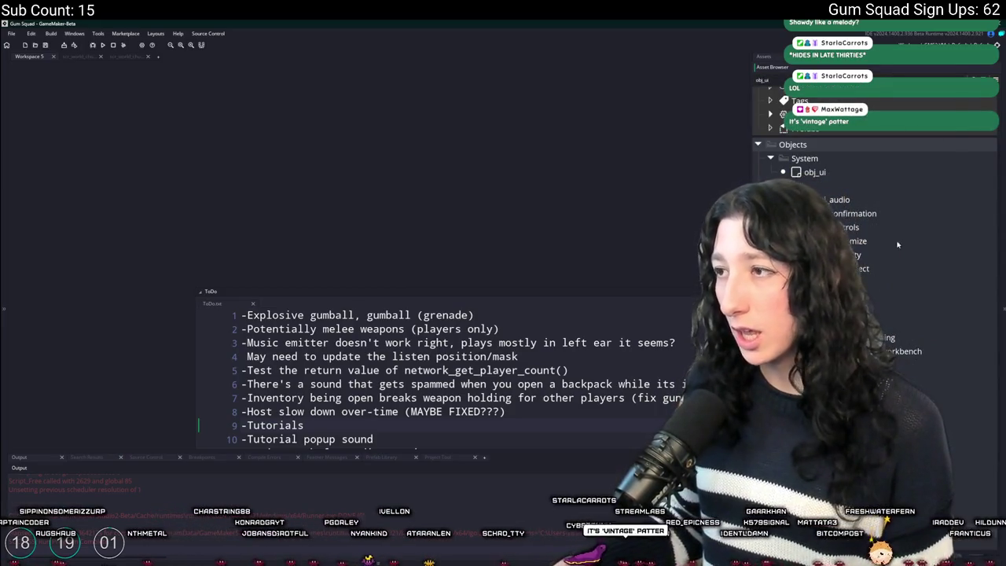
scroll(897, 245, "down", 3)
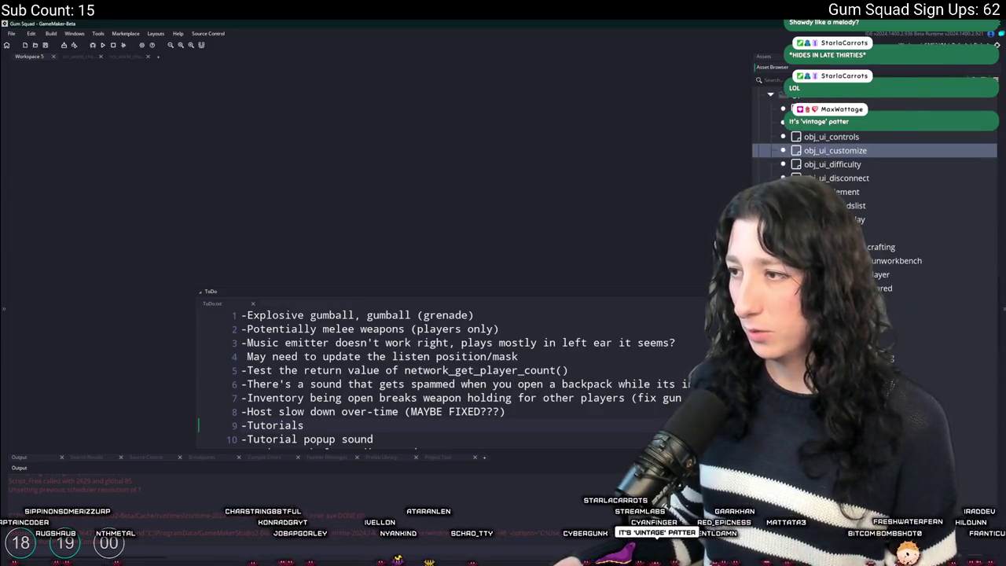
left_click(871, 247)
key("ctrl+d")
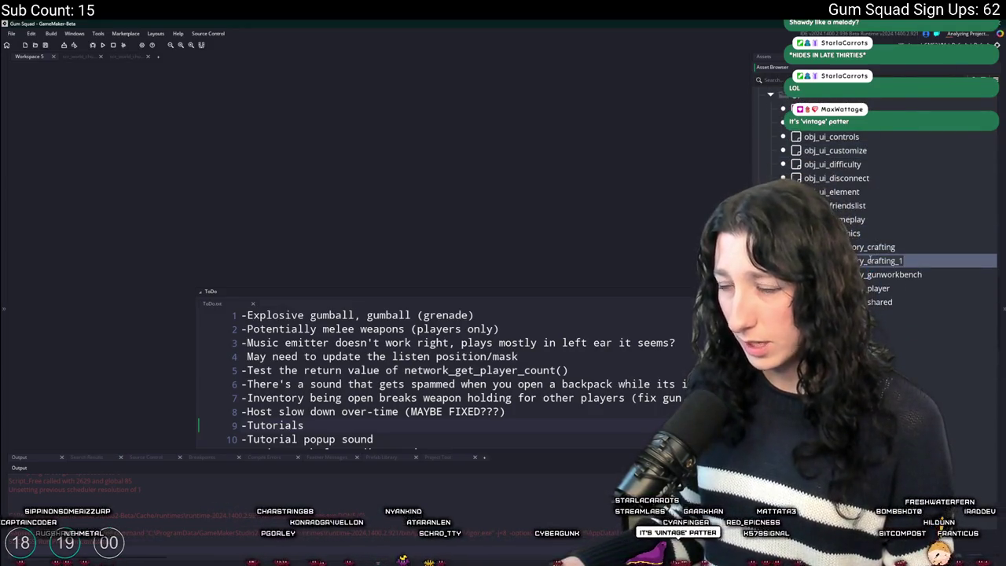
key("Return")
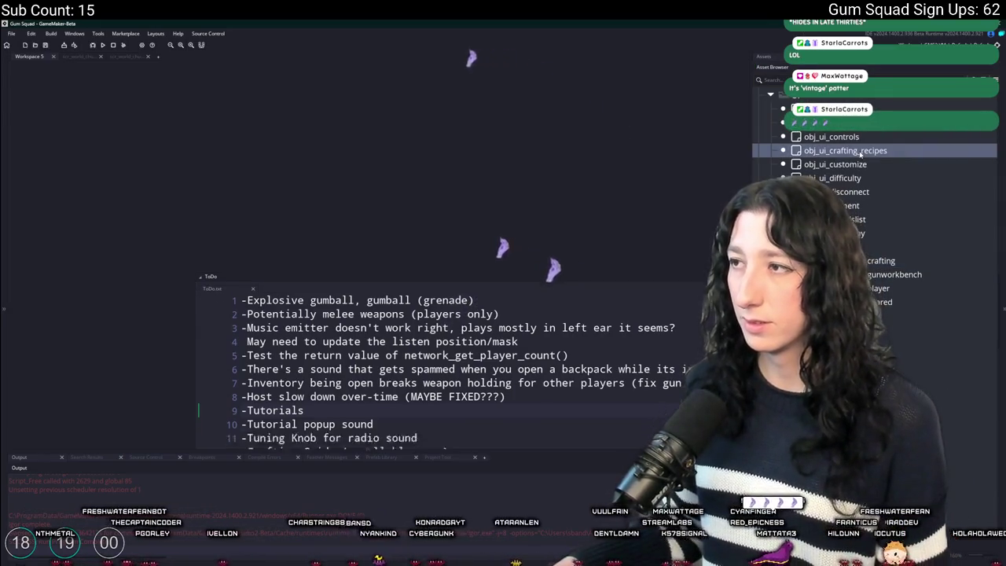
Open obj_ui_crafting_recipes, remove the item_crafted = false; line, and maximize the code editor
double_click(859, 151)
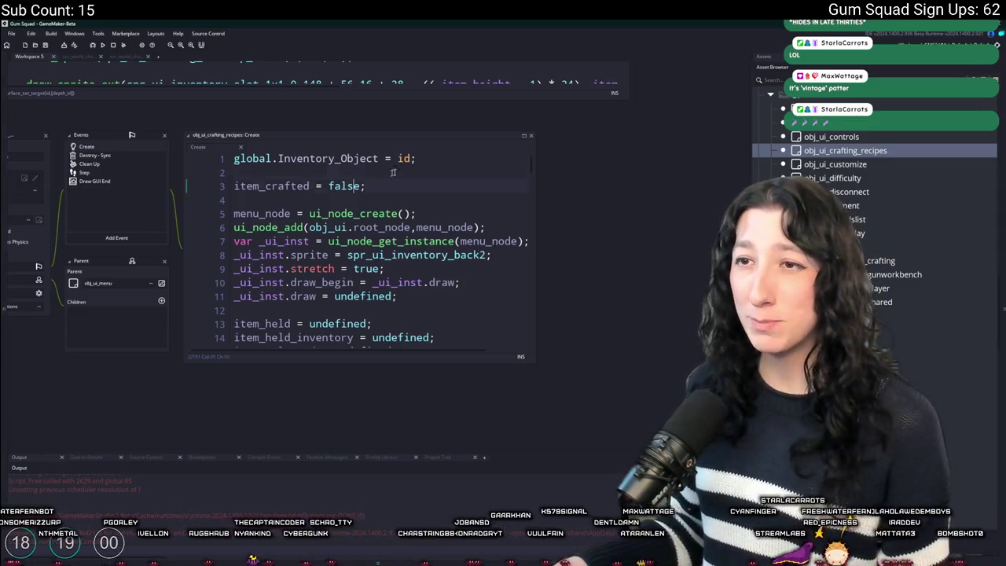
left_click(553, 194)
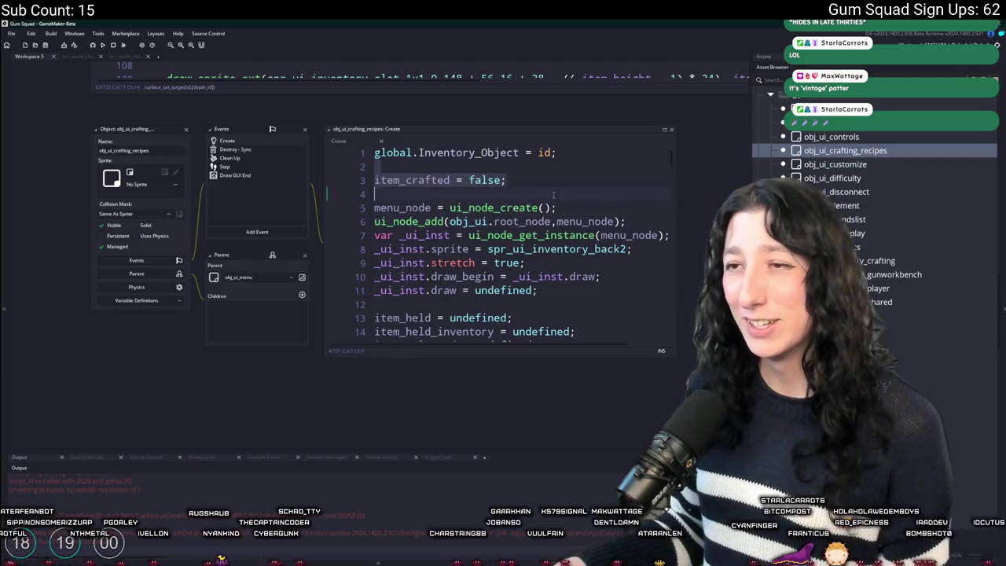
key("ctrl+z")
left_click(664, 129)
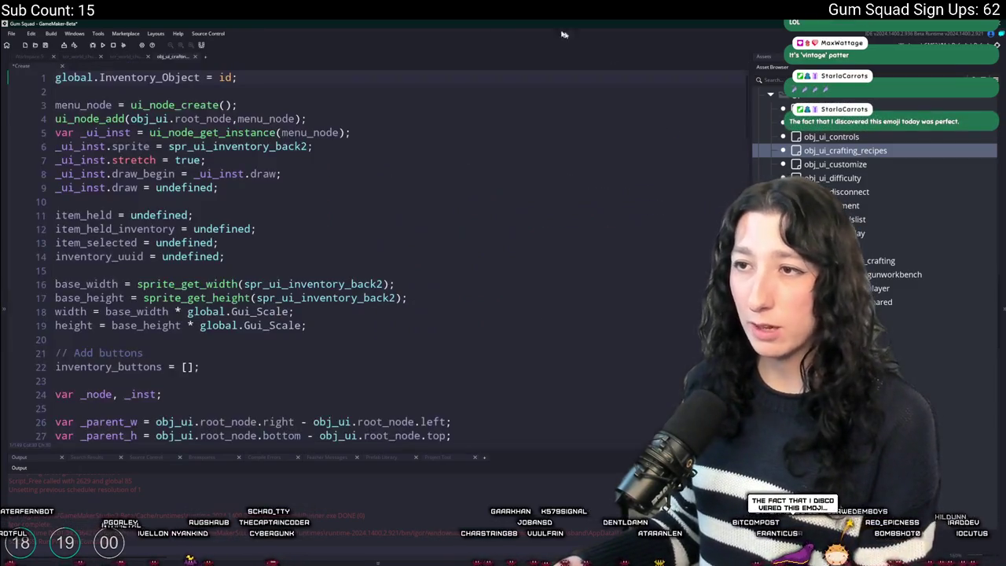
Undo the trial deletions to restore the inventory slot for-loop code
scroll(235, 236, "down", 6)
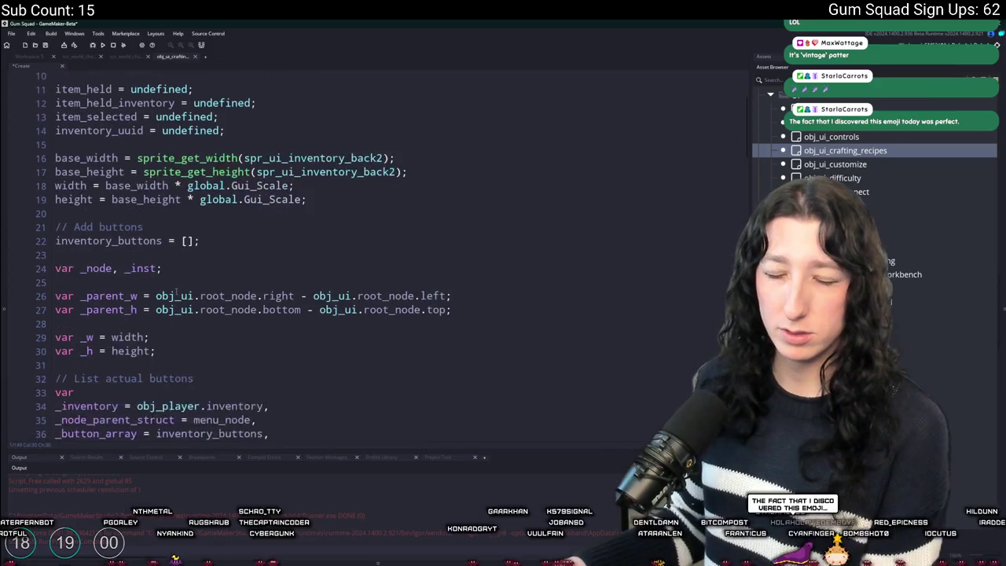
scroll(189, 296, "down", 6)
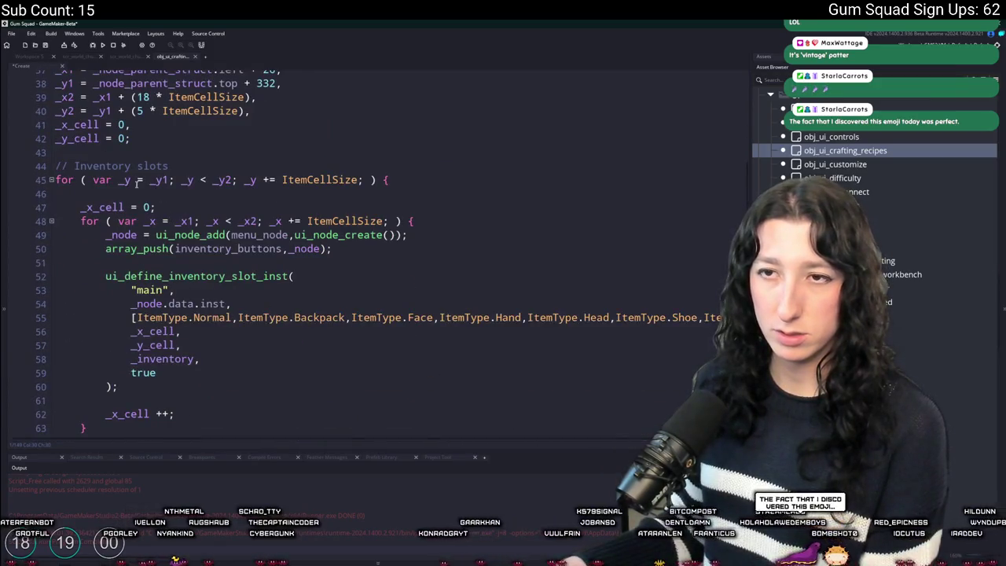
scroll(142, 184, "down", 1)
scroll(105, 192, "up", 3)
scroll(104, 192, "up", 1)
scroll(86, 186, "up", 1)
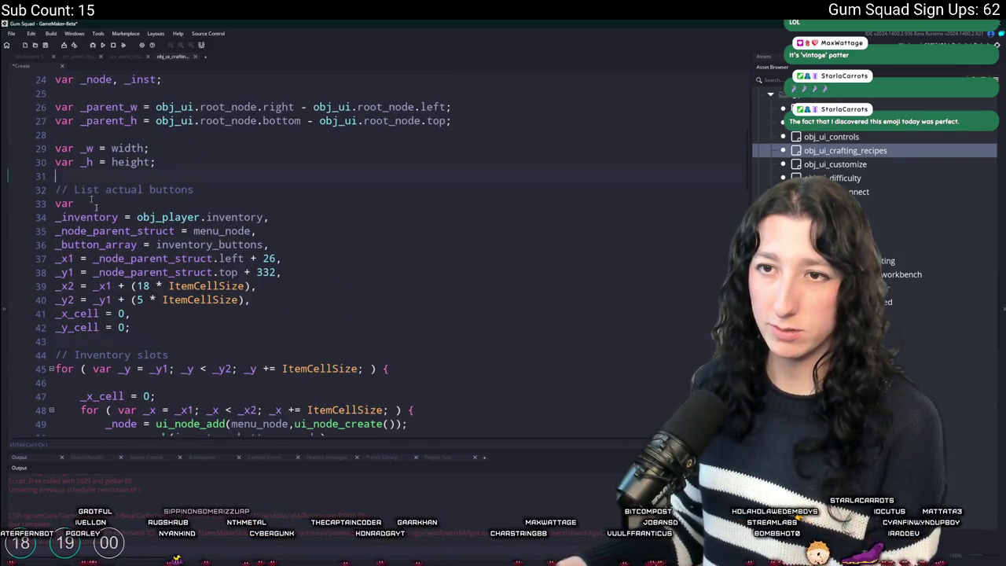
key("ctrl+z")
key("ctrl+z")
key("ctrl+z")
key("ctrl+z")
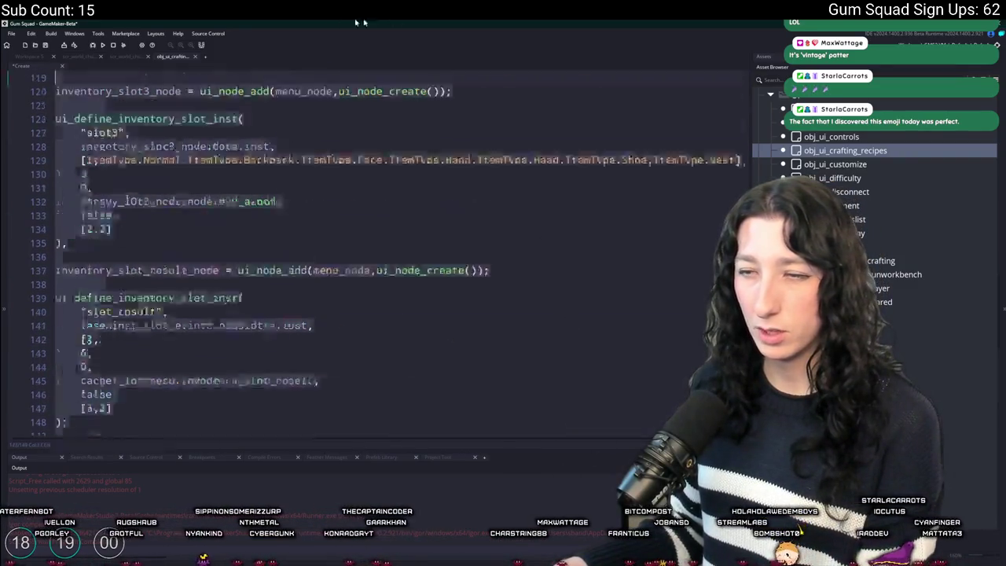
key("ctrl+z")
key("ctrl+z")
key("ctrl+z")
key("ctrl+z")
key("ctrl+z")
key("ctrl+z")
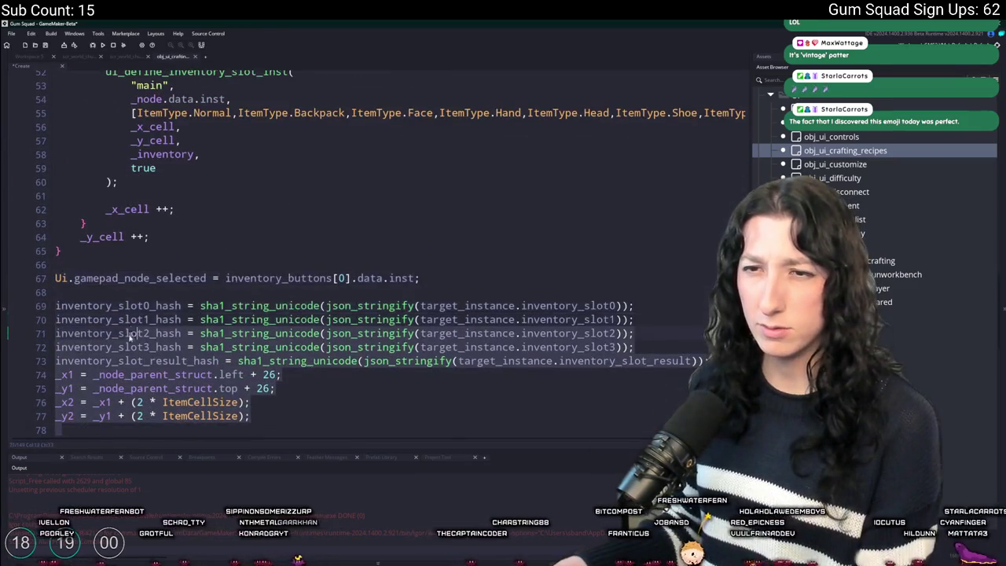
key("ctrl+z")
key("ctrl+z")
key("ctrl+z")
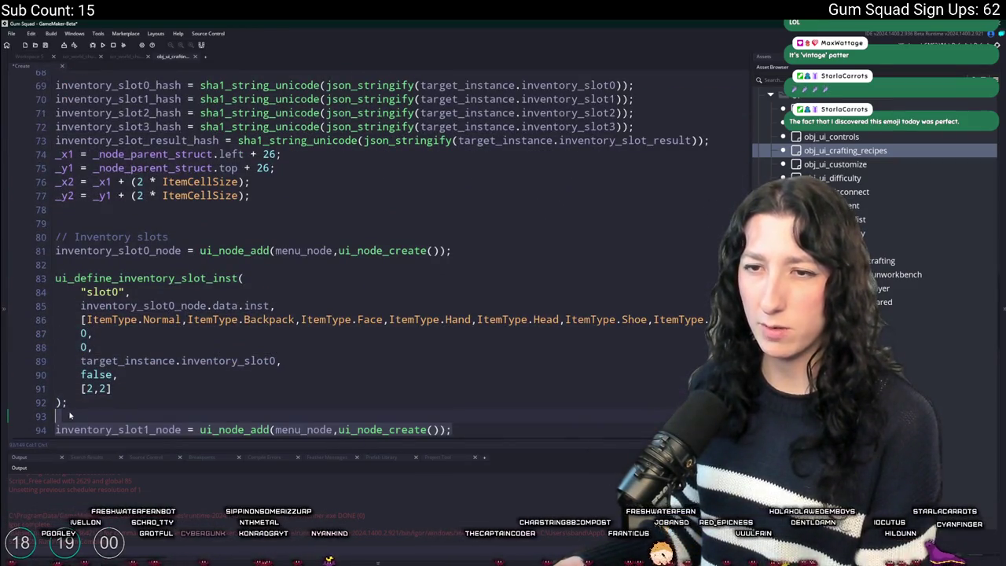
key("ctrl+z")
key("ctrl+z")
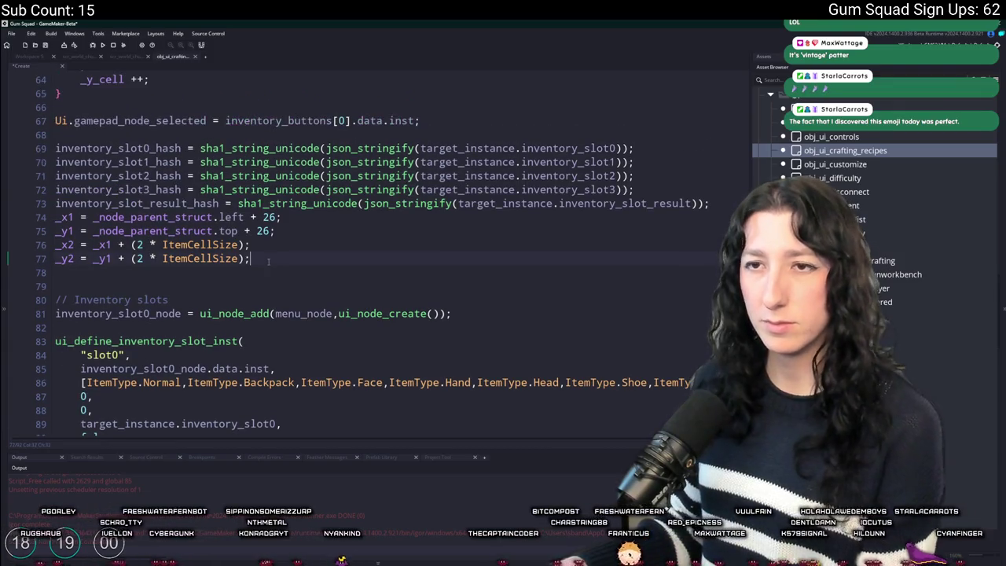
scroll(624, 253, "up", 1)
key("ctrl+z")
key("ctrl+z")
key("ctrl+z")
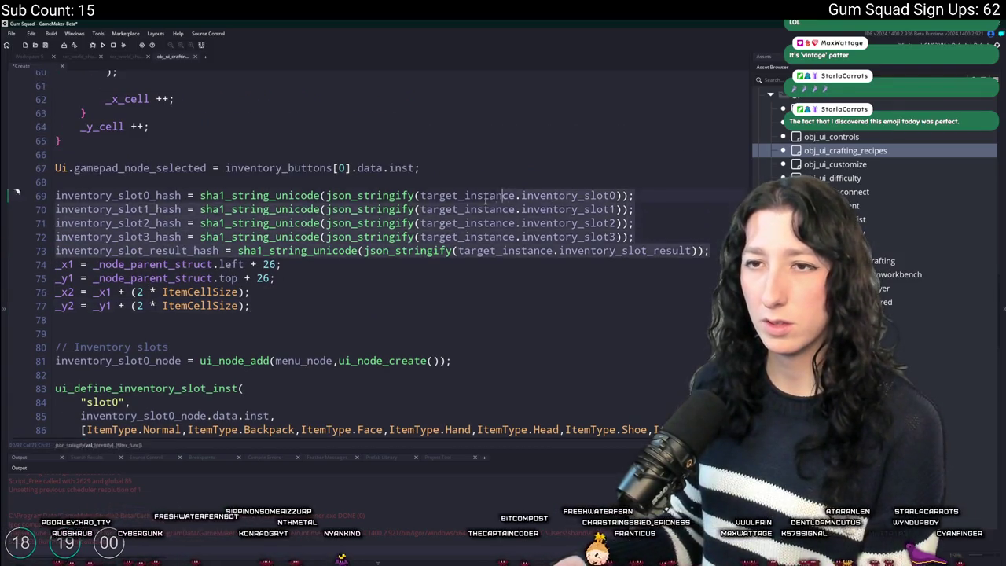
key("ctrl+z")
key("ctrl+z")
key("ctrl+z")
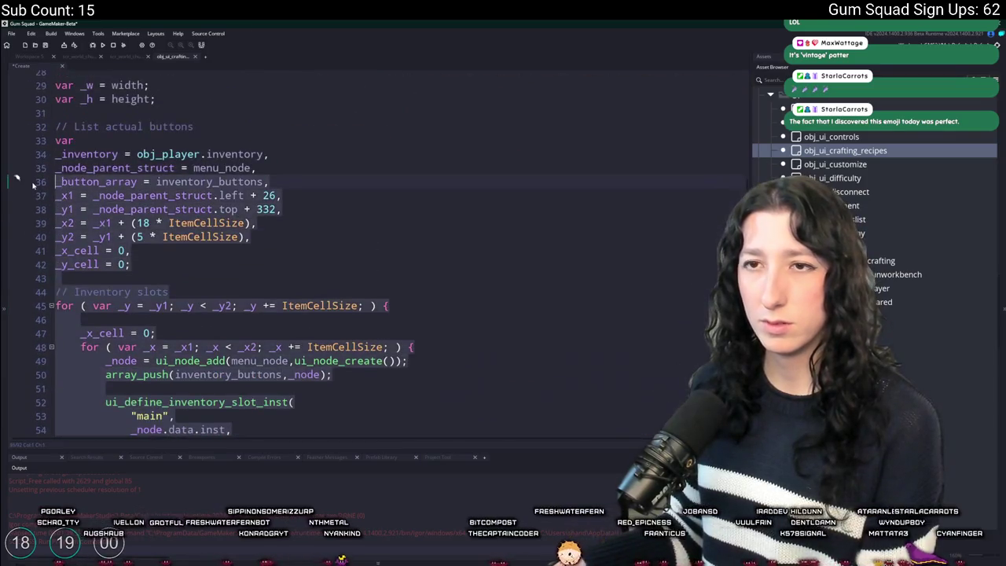
Delete the inventory button variables and the // Inventory slots comment line
key("ctrl+z")
key("ctrl+z")
key("ctrl+z")
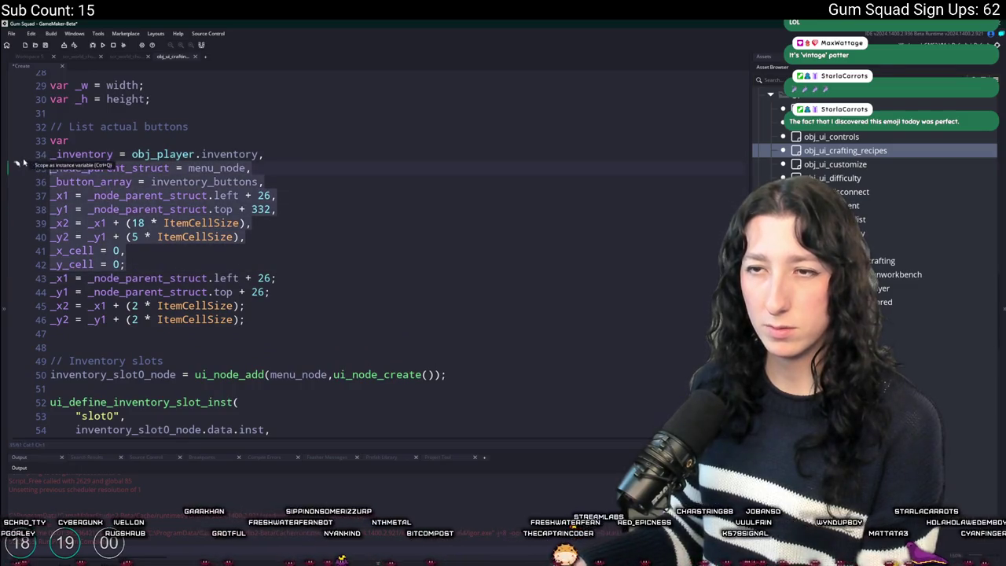
key("ctrl+z")
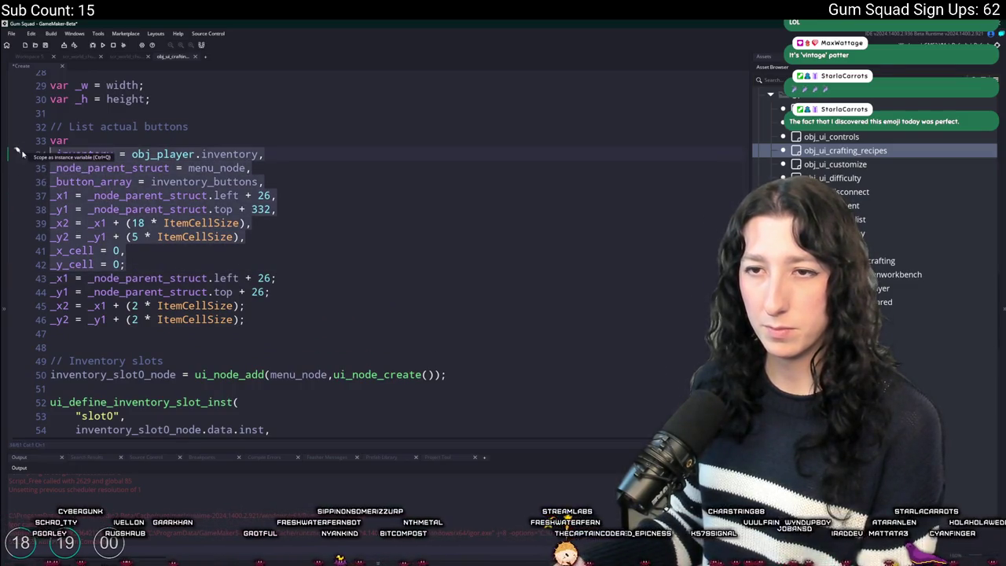
key("Delete")
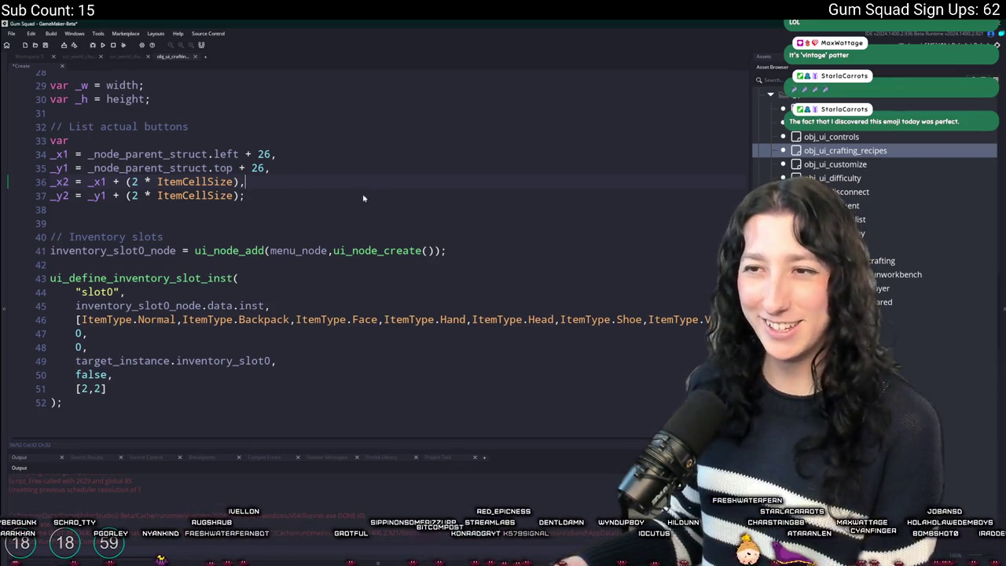
scroll(157, 245, "down", 1)
scroll(152, 245, "up", 1)
mouse_move(50, 236)
left_mouse_down()
mouse_move(164, 235)
mouse_move(21, 250)
left_mouse_up()
key("BackSpace")
key("BackSpace")
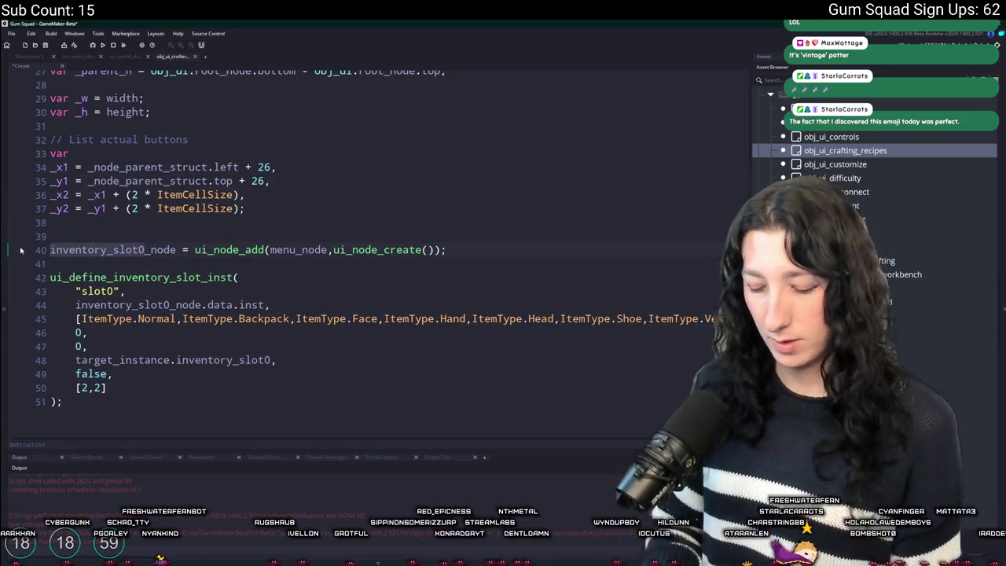
Rename inventory_slot0_node to main_node and select the slot definition lines 41–51
type("main")
scroll(202, 302, "up", 8)
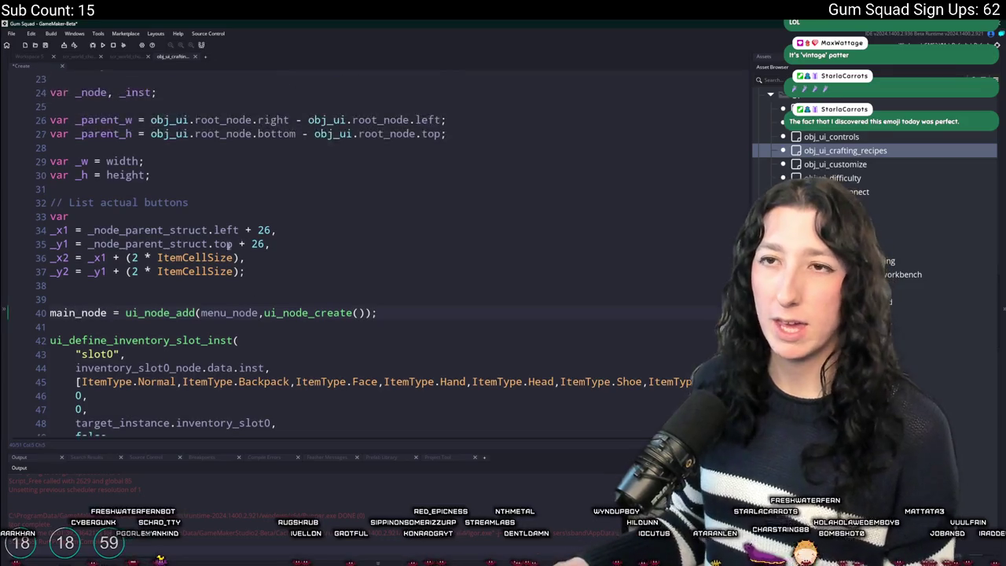
scroll(203, 302, "down", 7)
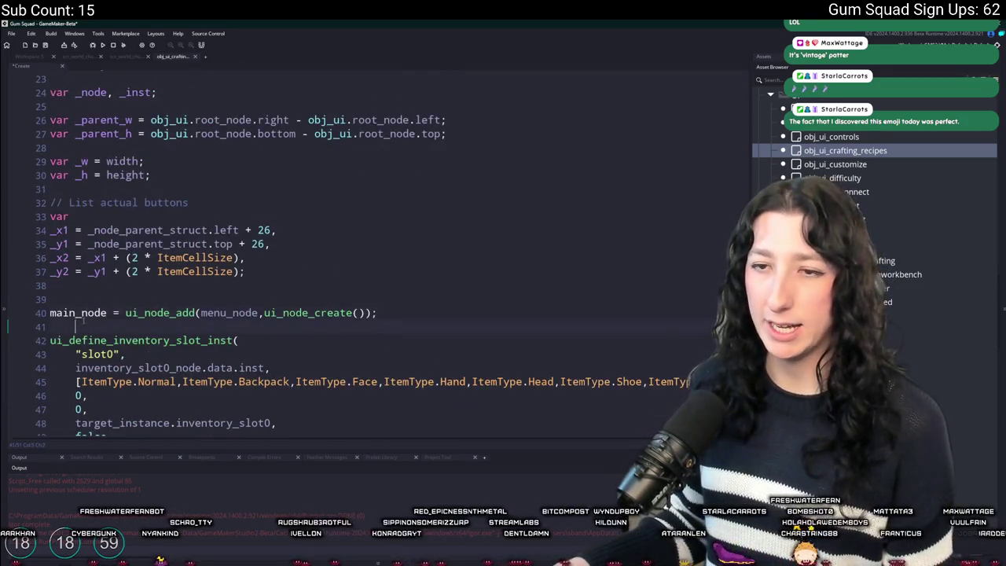
scroll(161, 281, "down", 2)
scroll(161, 280, "up", 10)
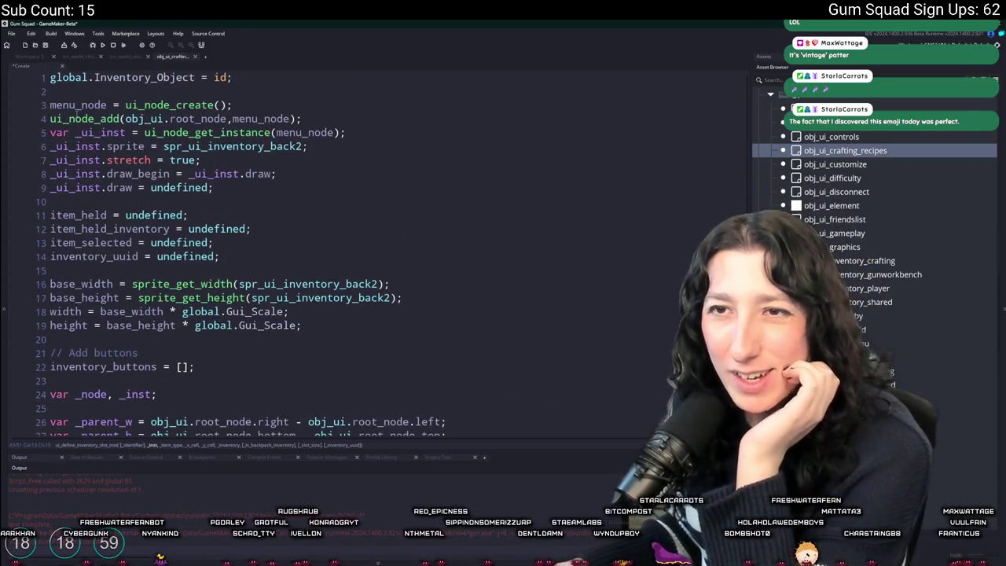
left_click(76, 111)
scroll(157, 157, "down", 2)
scroll(197, 169, "up", 2)
triple_click(206, 169)
left_click(299, 163)
scroll(300, 167, "down", 9)
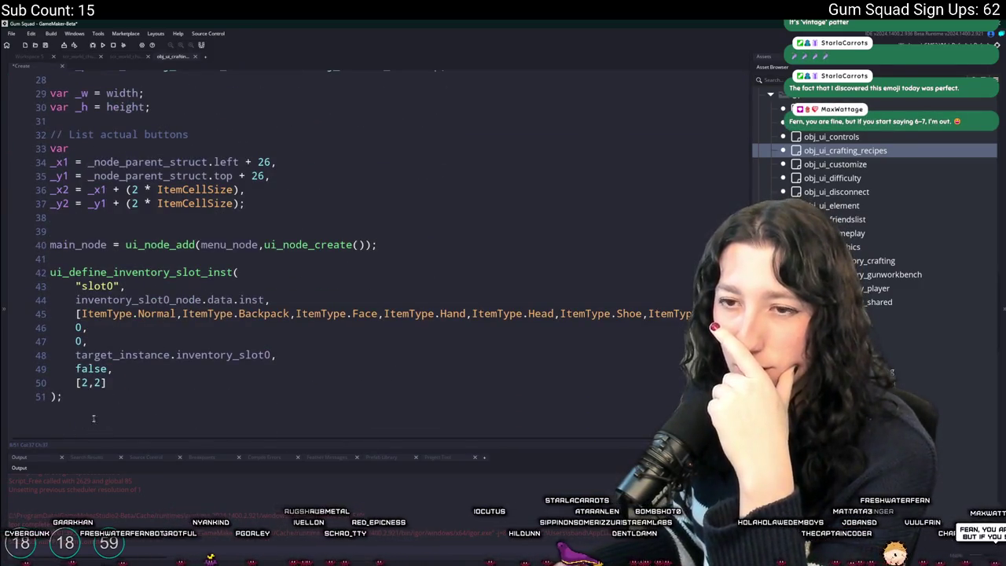
left_click_drag(94, 416, 41, 262)
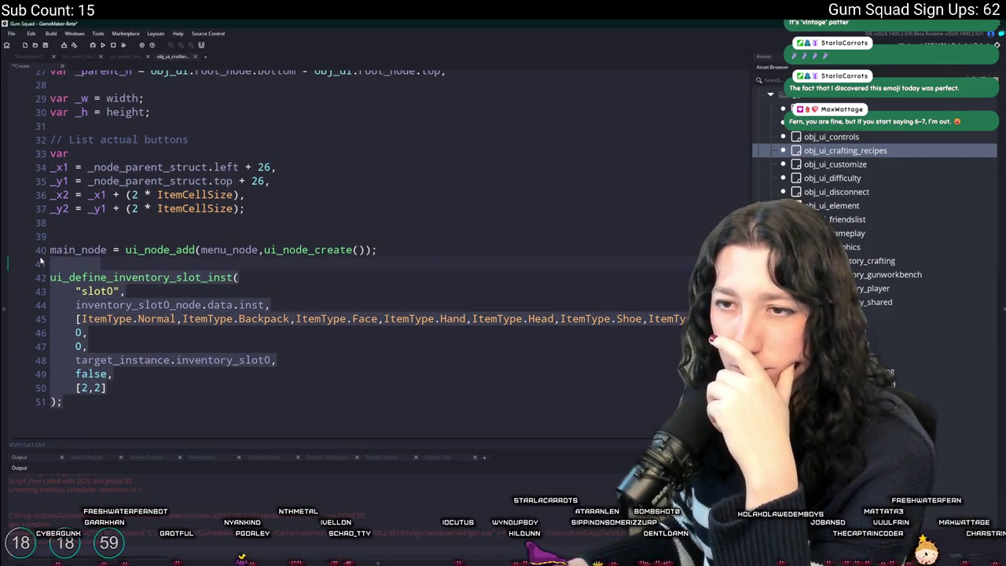
left_click(10, 140)
Comment out lines 32–51, the button and slot code, in the Create event
key("ctrl+shift+End")
key("ctrl+k")
scroll(226, 304, "up", 5)
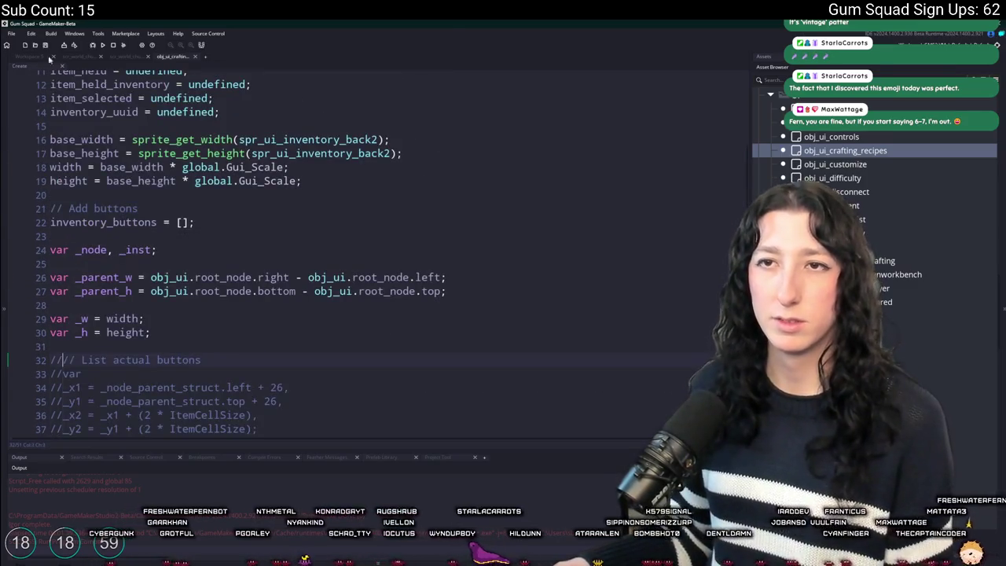
key("ctrl+Tab")
Trim the Step event by replacing its code from the cursor to the end with '// L'
double_click(224, 166)
scroll(361, 228, "down", 2)
scroll(365, 240, "down", 2)
key("ctrl+shift+End")
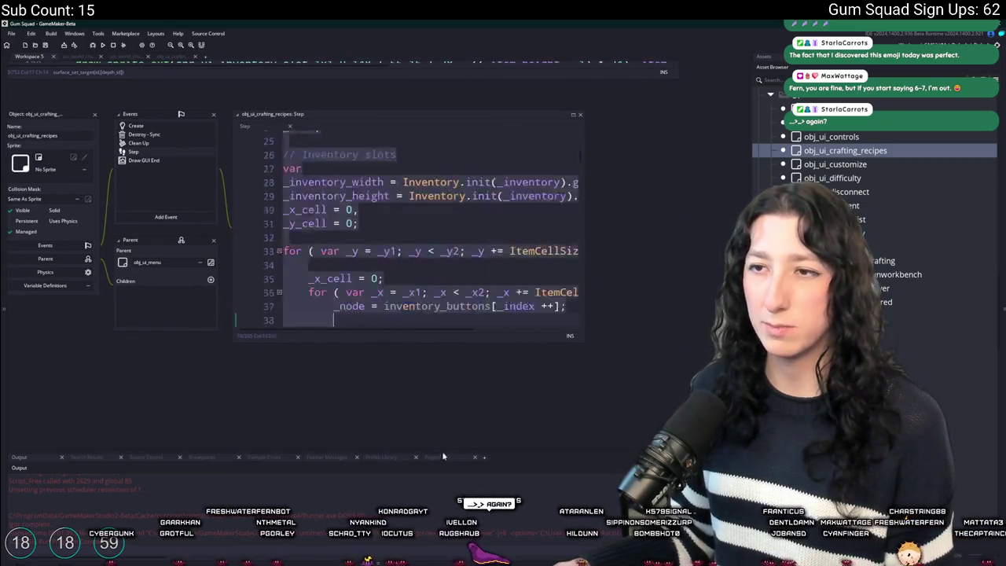
type("// L")
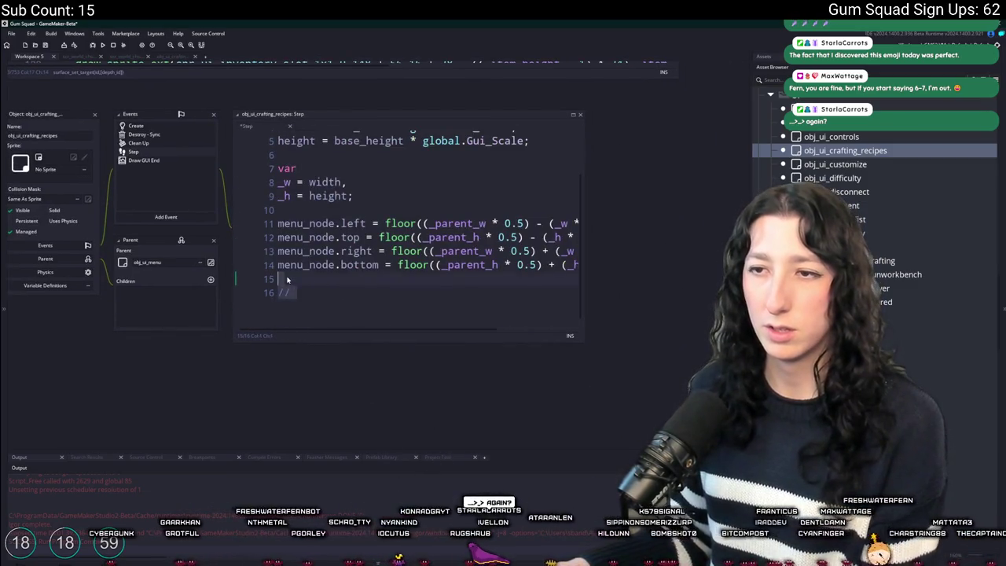
Delete the Draw GUI End event from obj_ui_crafting_recipes
key("ctrl+Tab")
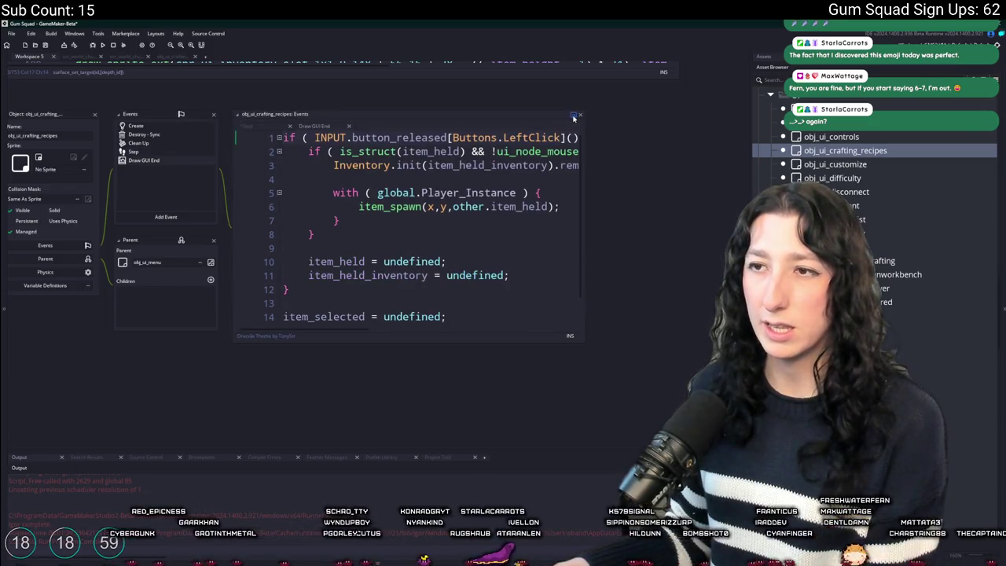
left_click(574, 116)
key("ctrl+a")
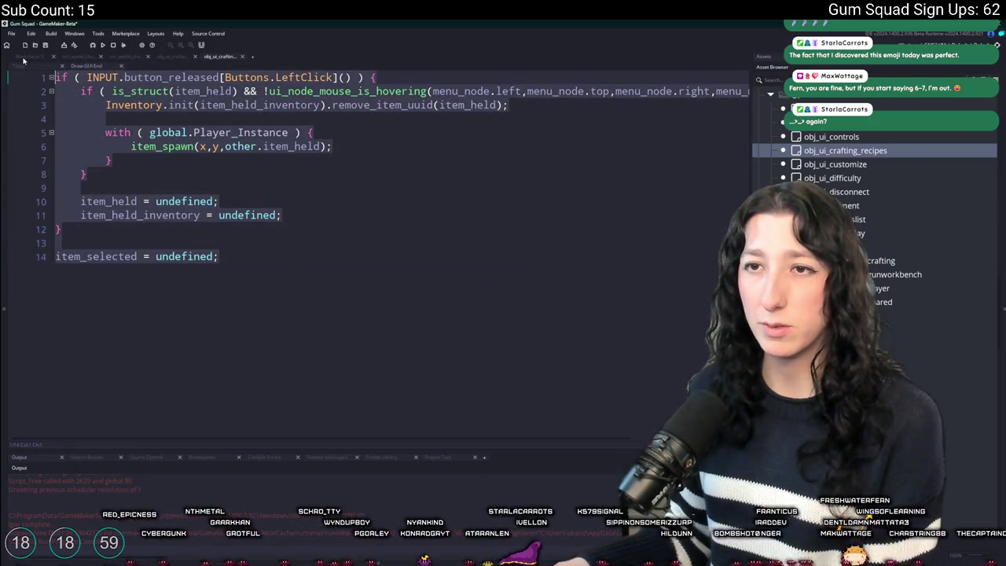
left_click(31, 60)
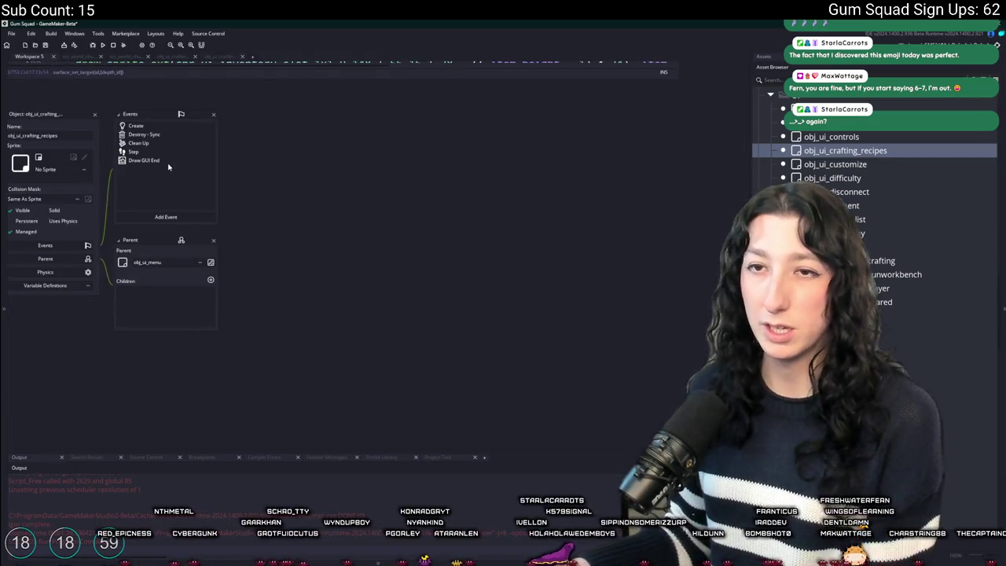
right_click(168, 161)
left_click(196, 193)
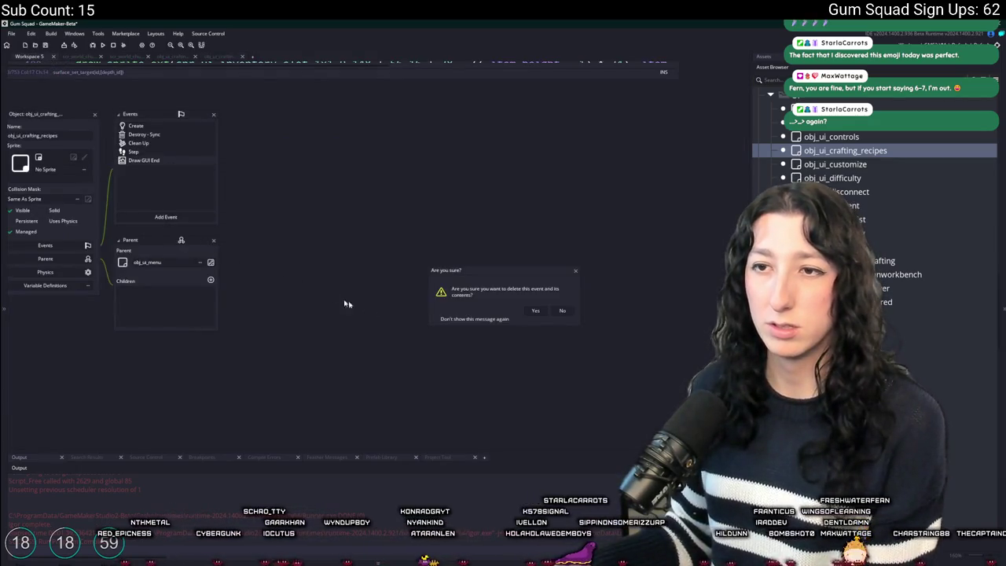
left_click(536, 311)
Delete the Destroy - Sync event, leaving only the Create, Clean Up and Step events
left_click(138, 143)
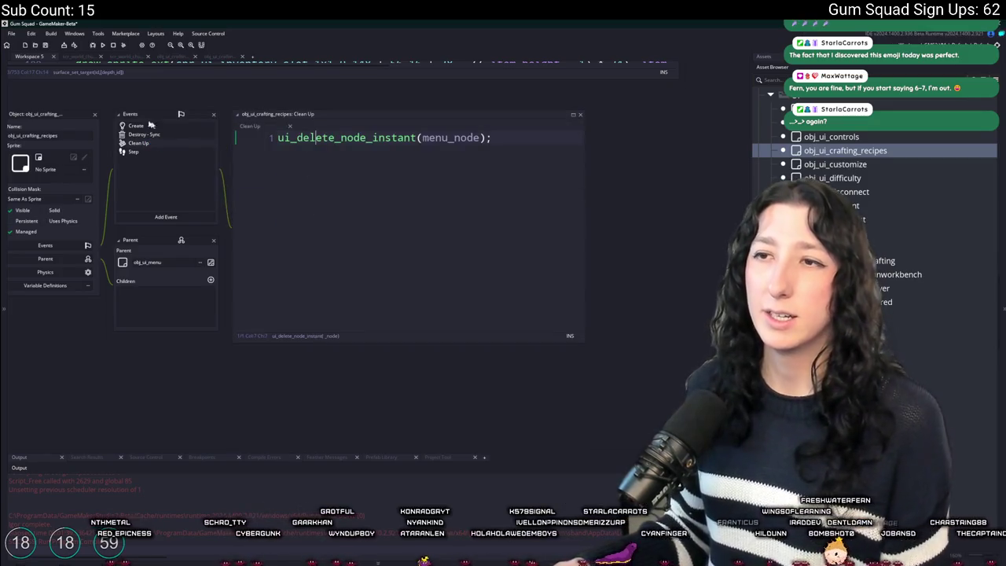
left_click(151, 136)
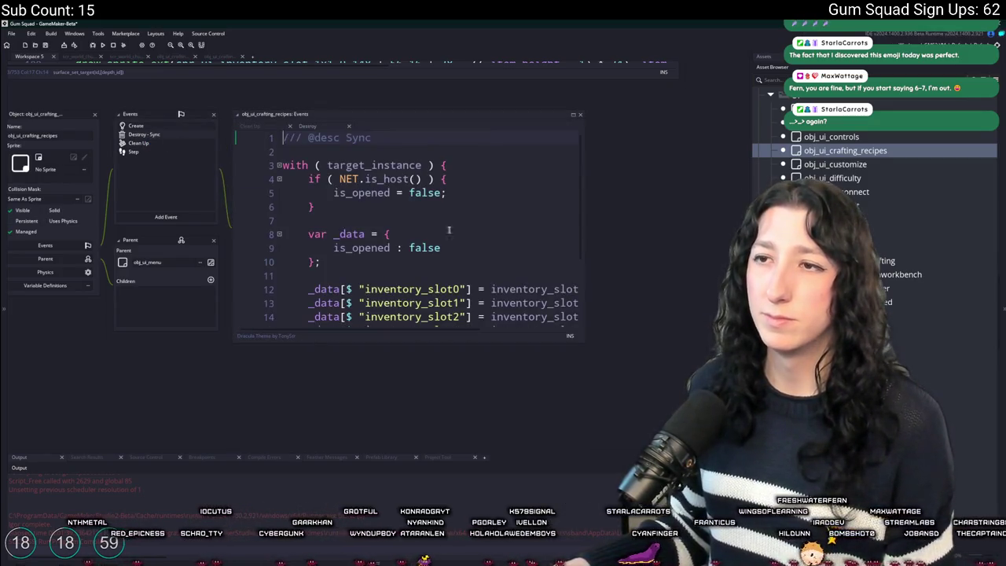
right_click(161, 142)
left_click(210, 128)
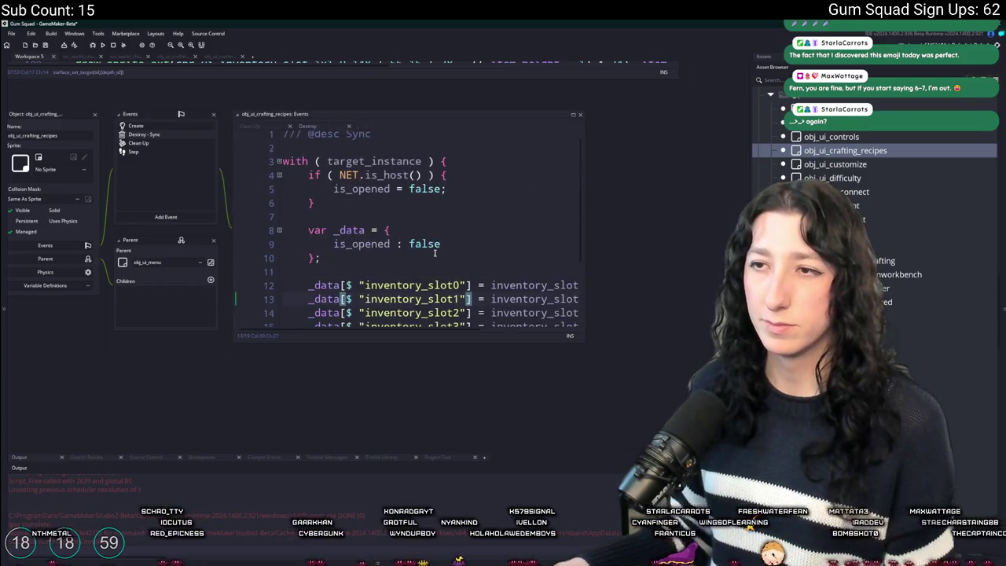
right_click(172, 135)
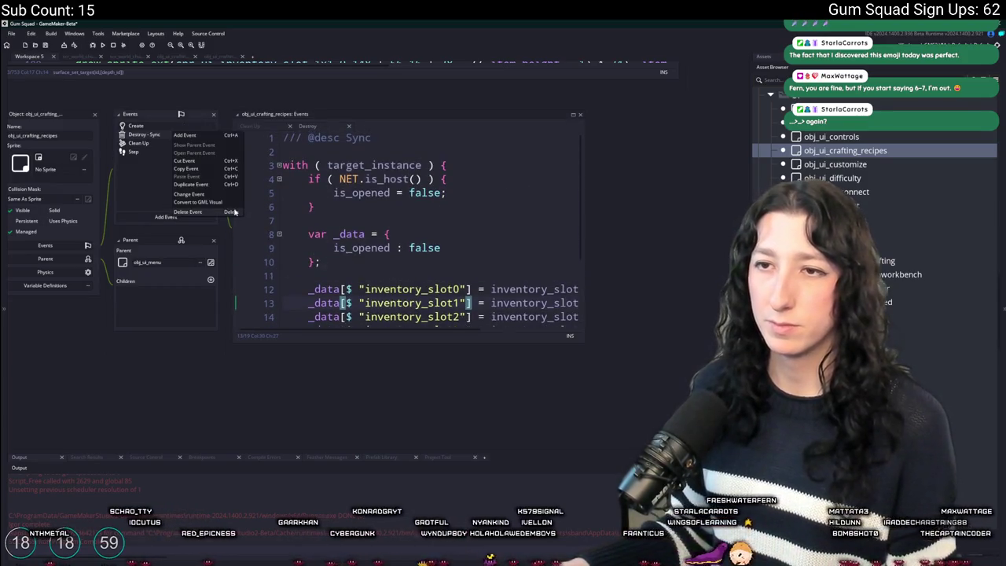
left_click(189, 212)
left_click(535, 311)
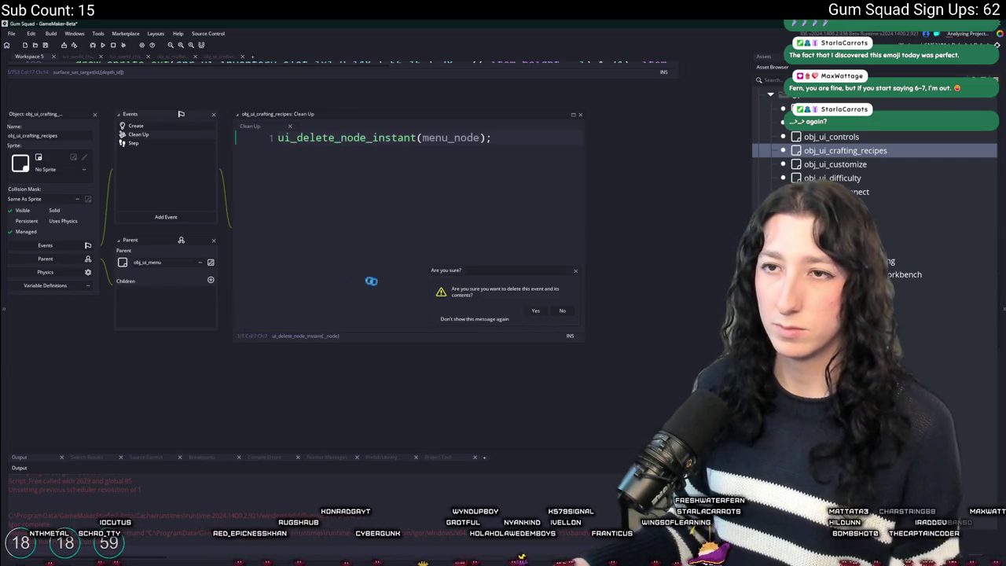
left_click(313, 163)
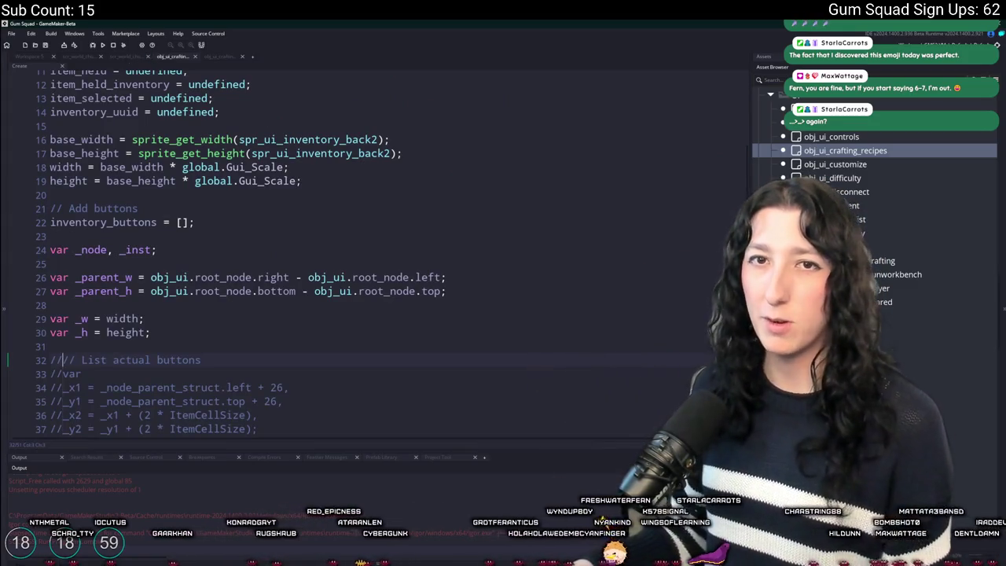
left_click(36, 59)
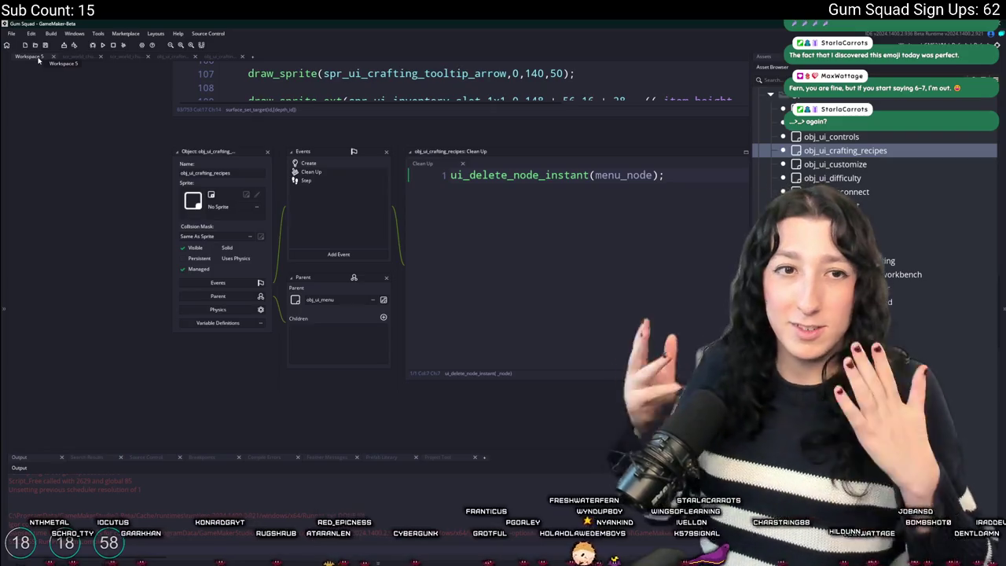
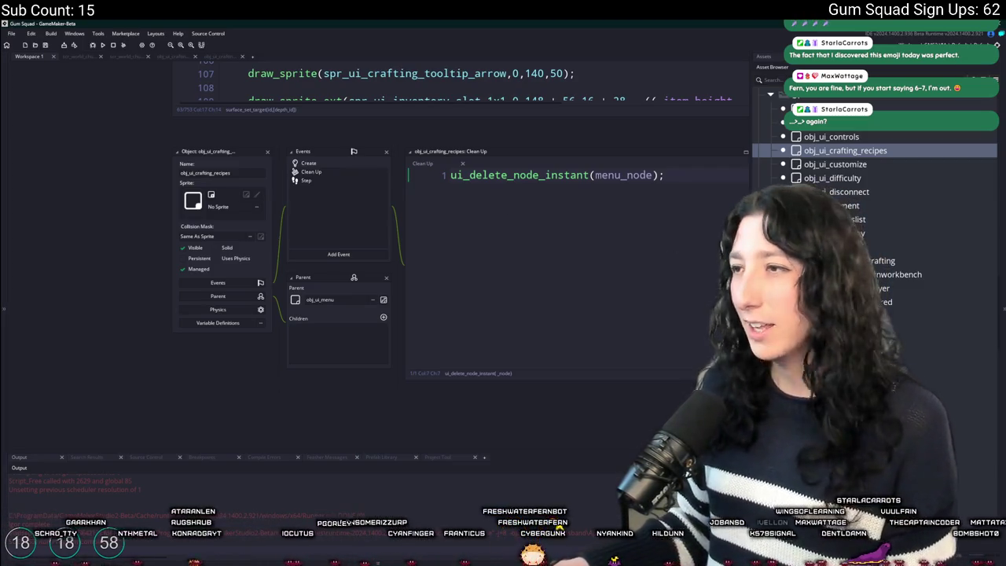
Search the project assets for 'mn_ui' with the Ctrl+T asset search
scroll(859, 227, "up", 5)
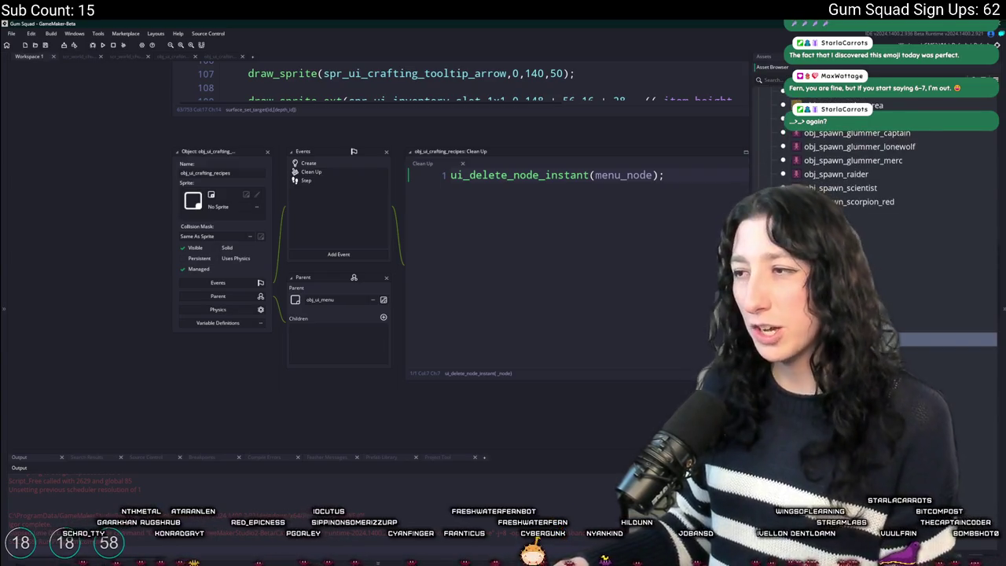
scroll(442, 193, "up", 2)
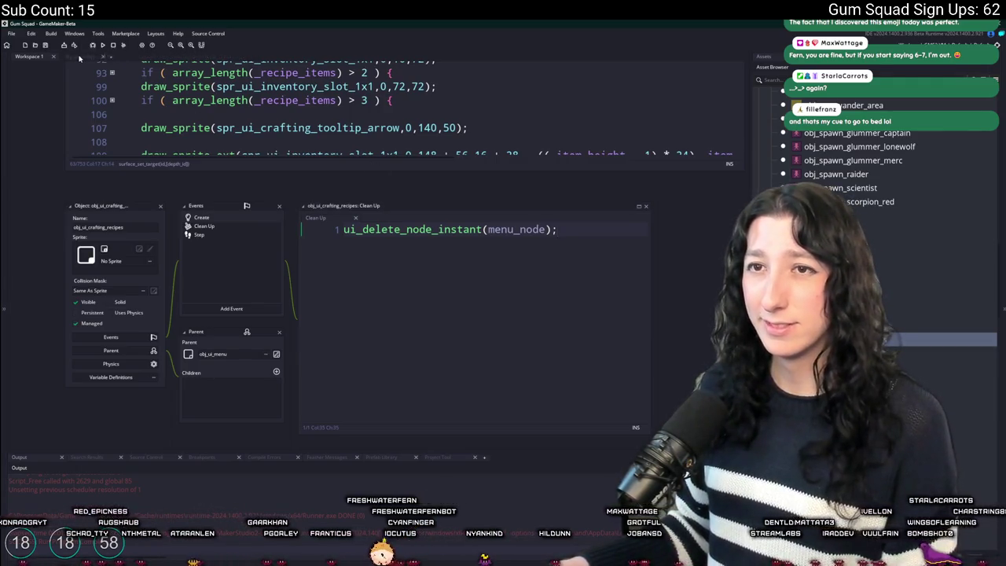
key("ctrl+t")
type("mn_ui")
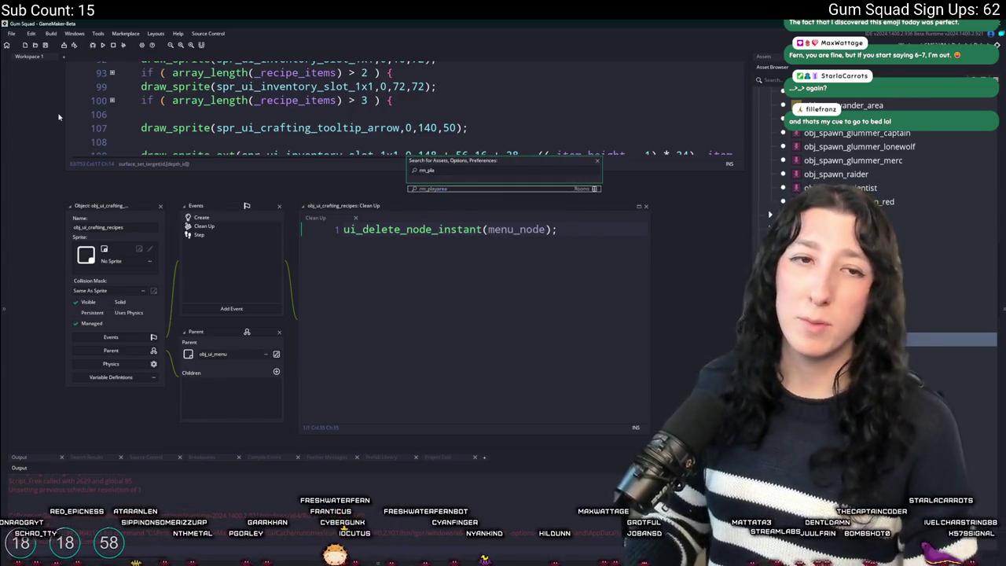
Open rm_playerarea, select the Instances layer, and nudge the obj_player instance slightly
key("Return")
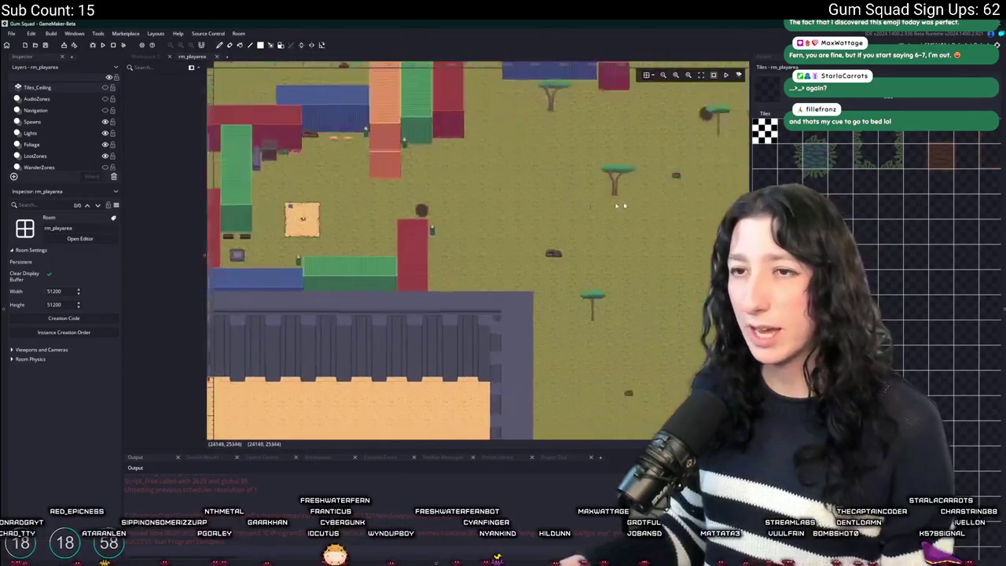
scroll(72, 150, "down", 2)
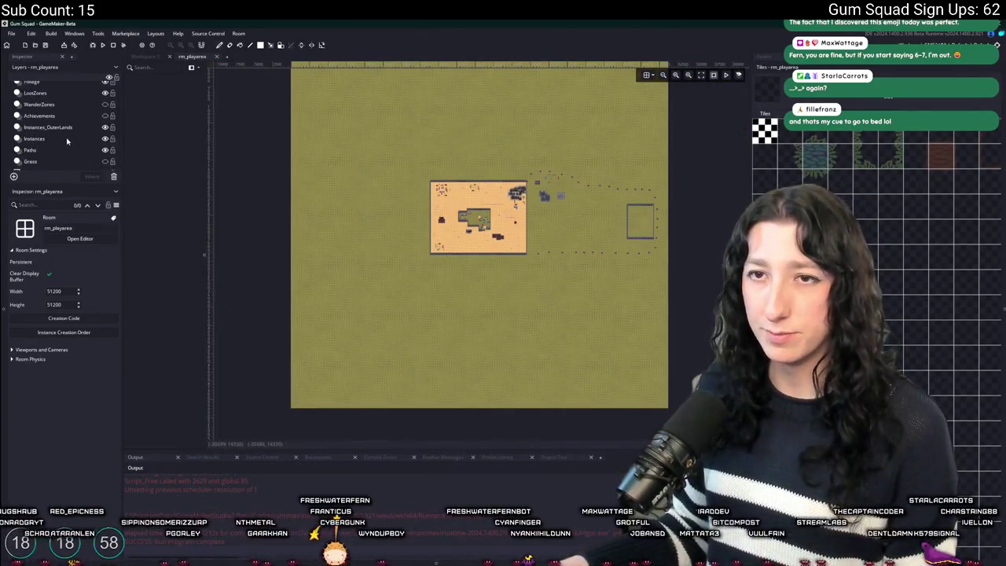
left_click(67, 138)
left_click_drag(202, 94, 203, 437)
left_click(180, 438)
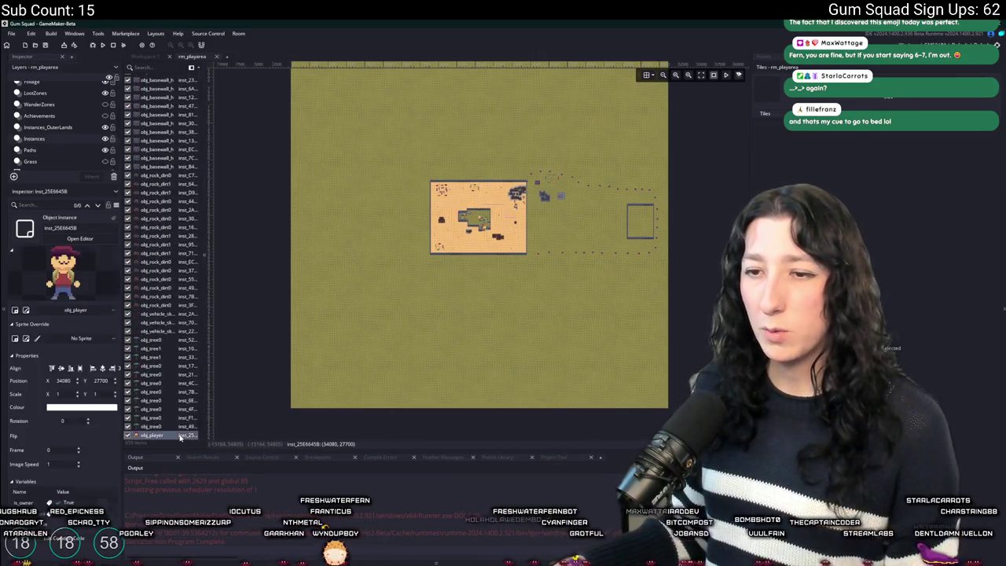
left_click(442, 352)
scroll(448, 226, "up", 10)
scroll(378, 230, "up", 5)
left_click(484, 189)
left_click_drag(485, 189, 511, 214)
Pan the room view over the building and tables, show the asset list, then switch to Aseprite
scroll(431, 223, "up", 5)
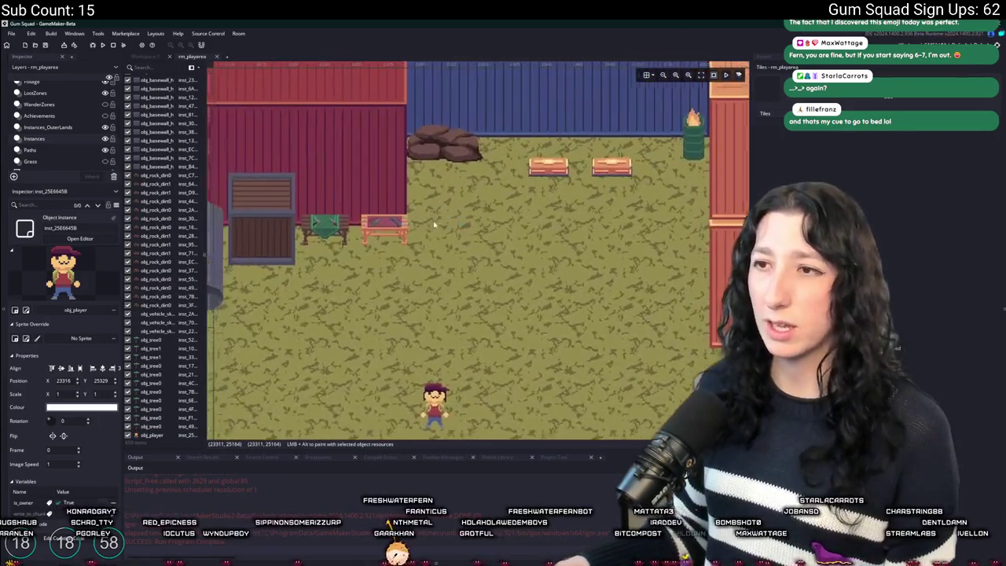
left_click_drag(431, 223, 478, 258)
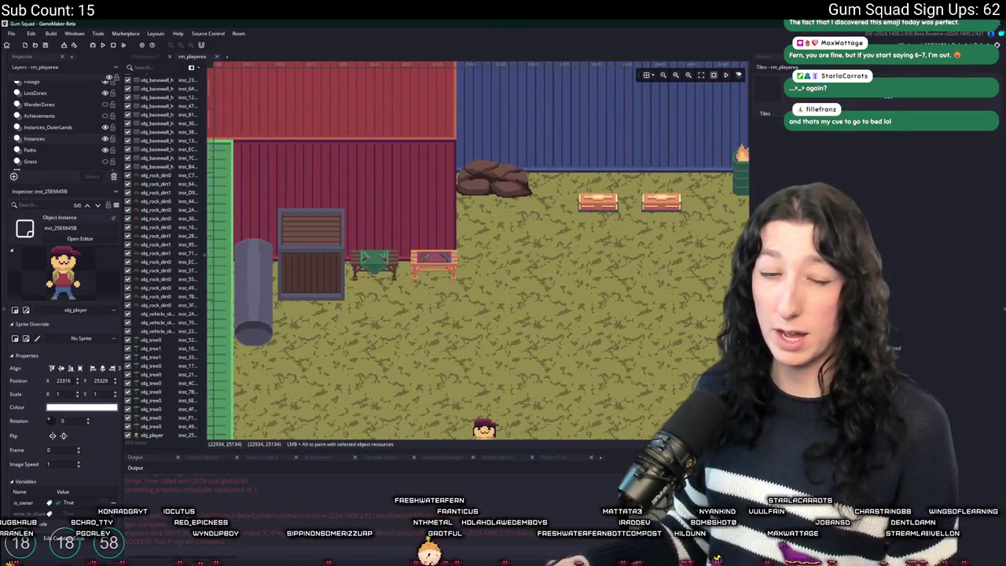
scroll(355, 227, "right", 3)
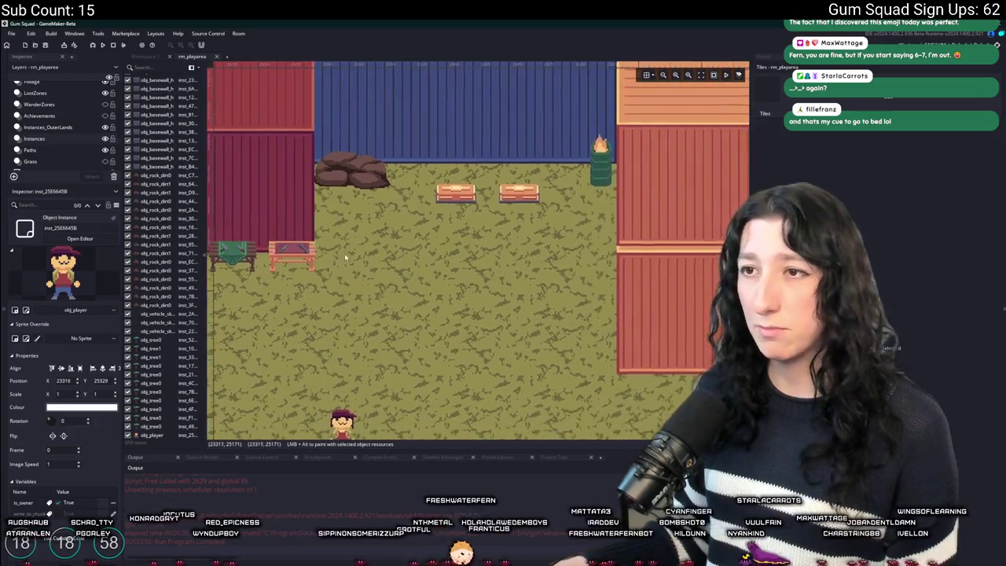
scroll(343, 253, "down", 2)
scroll(343, 253, "up", 2)
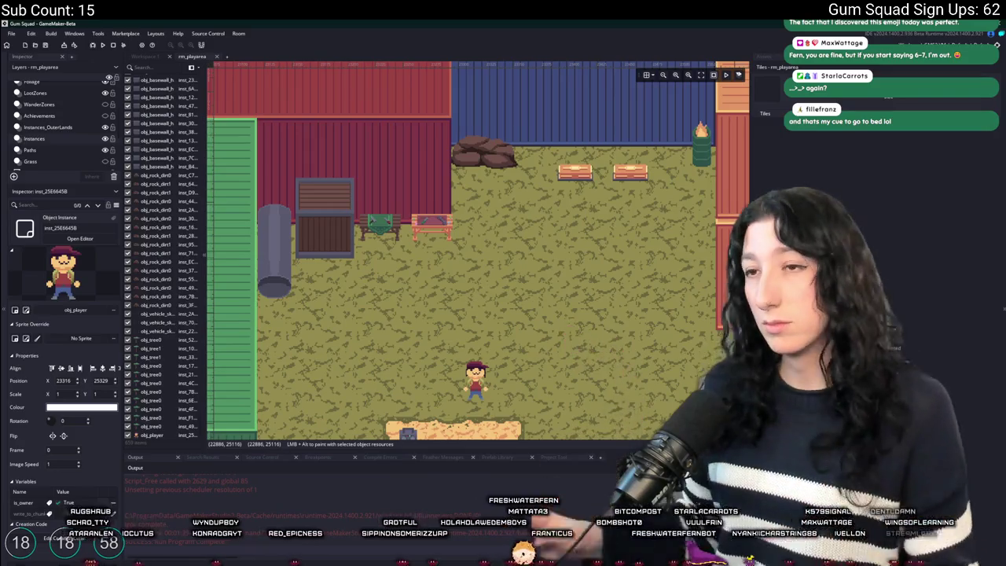
scroll(473, 193, "up", 3)
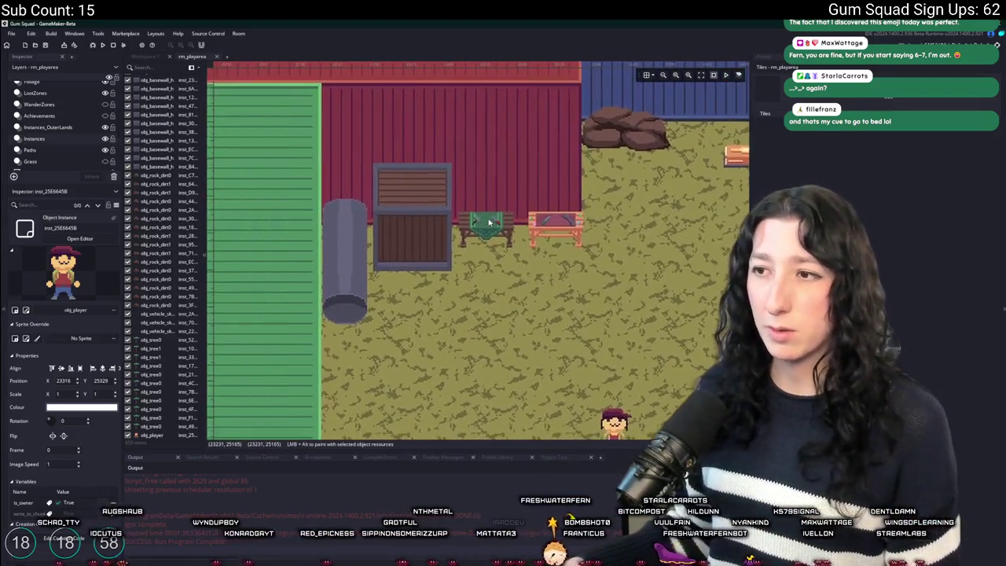
key("ctrl+alt+a")
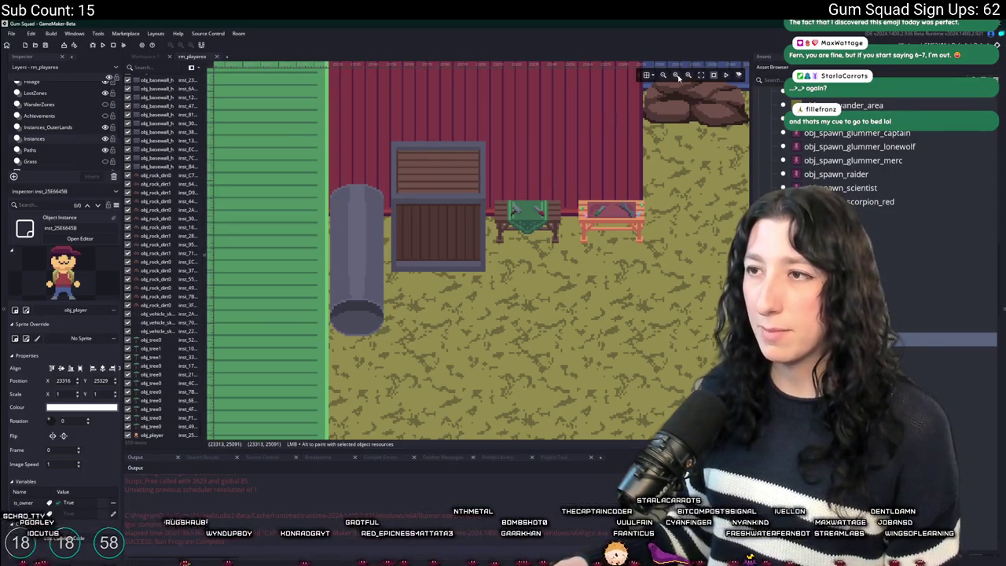
key("alt+Tab")
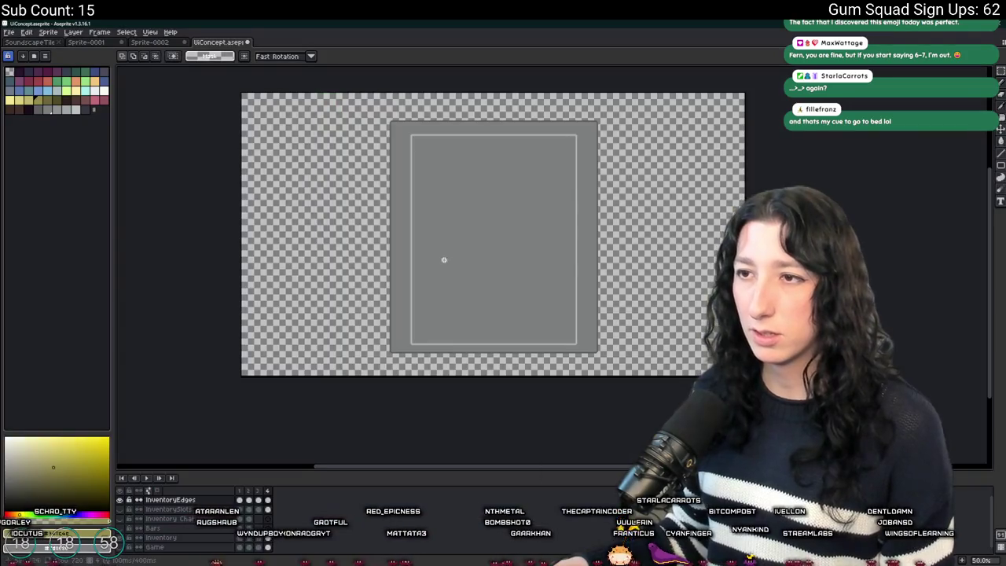
Create a new 24x24 sprite and select the area inside a one-pixel border
left_click(11, 32)
left_click(16, 44)
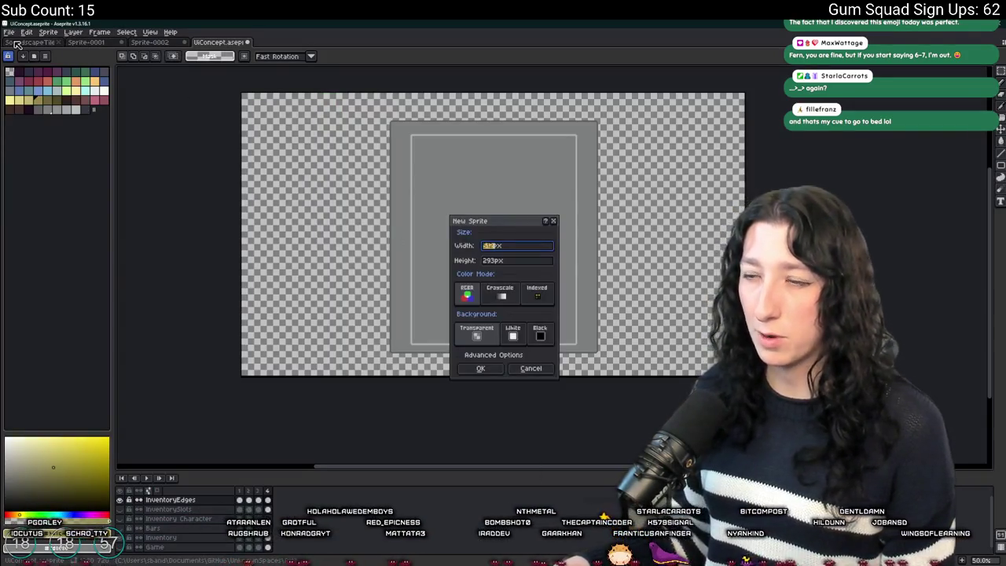
key("Return")
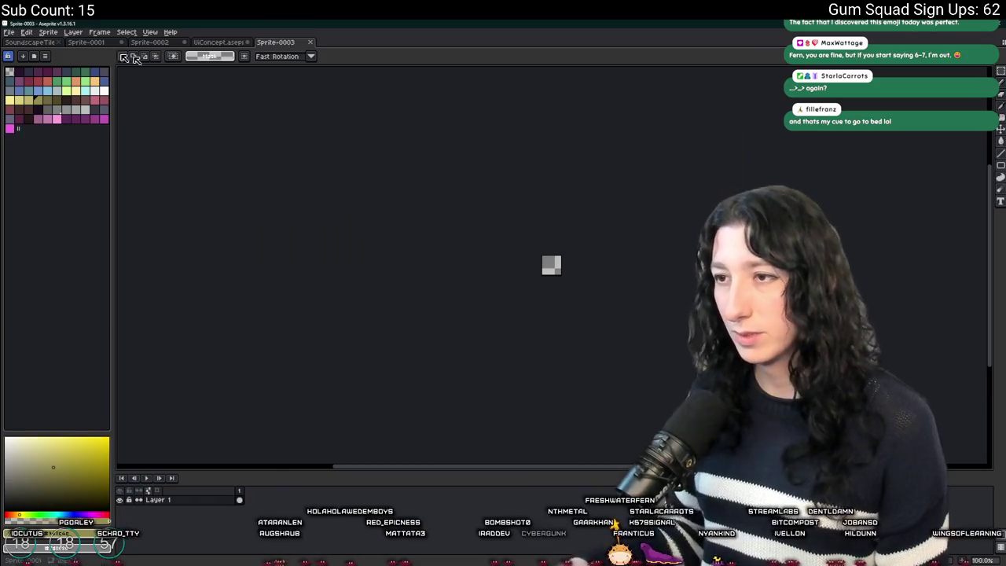
scroll(502, 220, "up", 5)
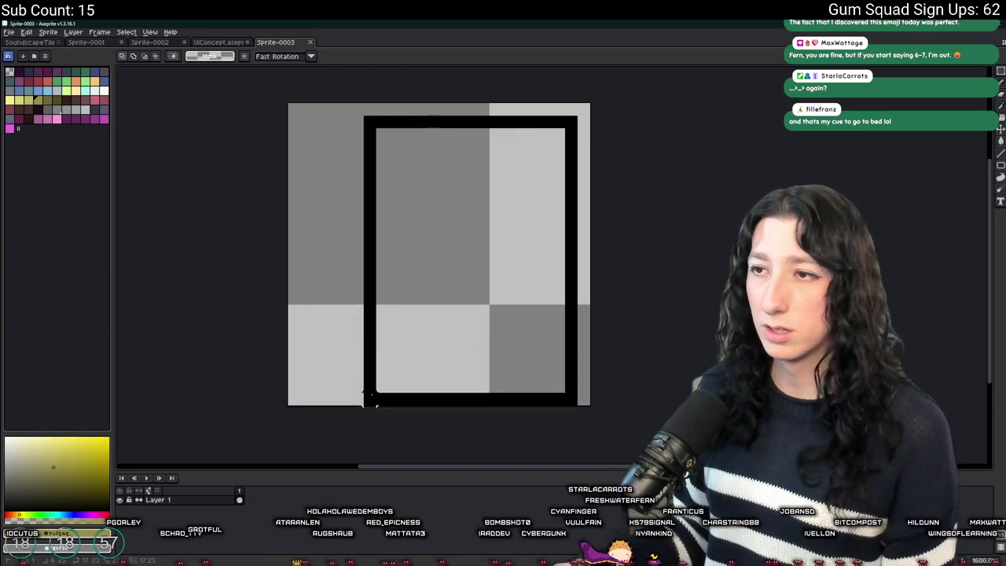
left_click_drag(317, 387, 312, 405)
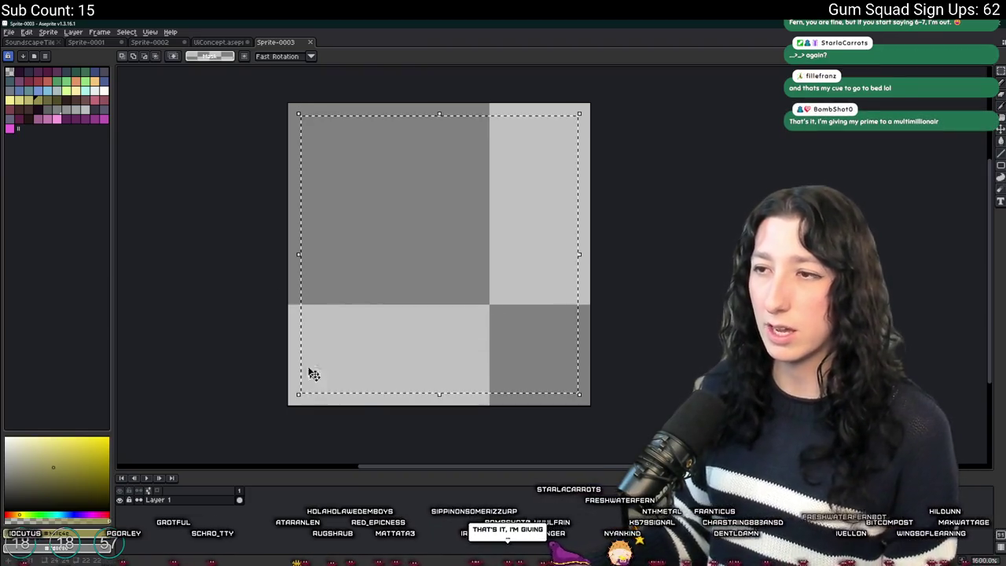
Fill the inner selection with dark reddish-brown after trying purple-grey and a light top line
left_click(78, 101)
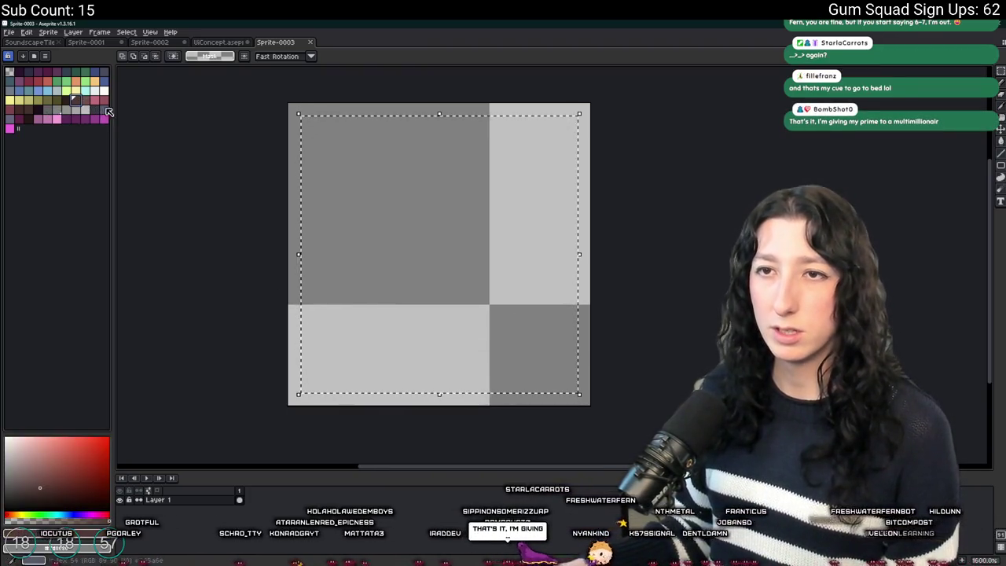
left_click(105, 110)
key("g")
left_click(419, 211)
key("b")
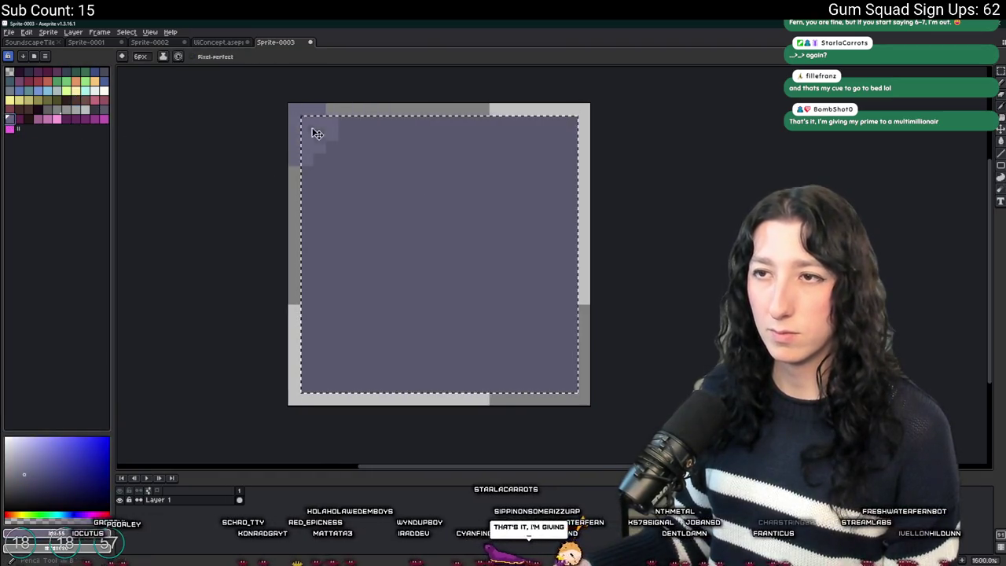
left_click_drag(304, 122, 562, 119)
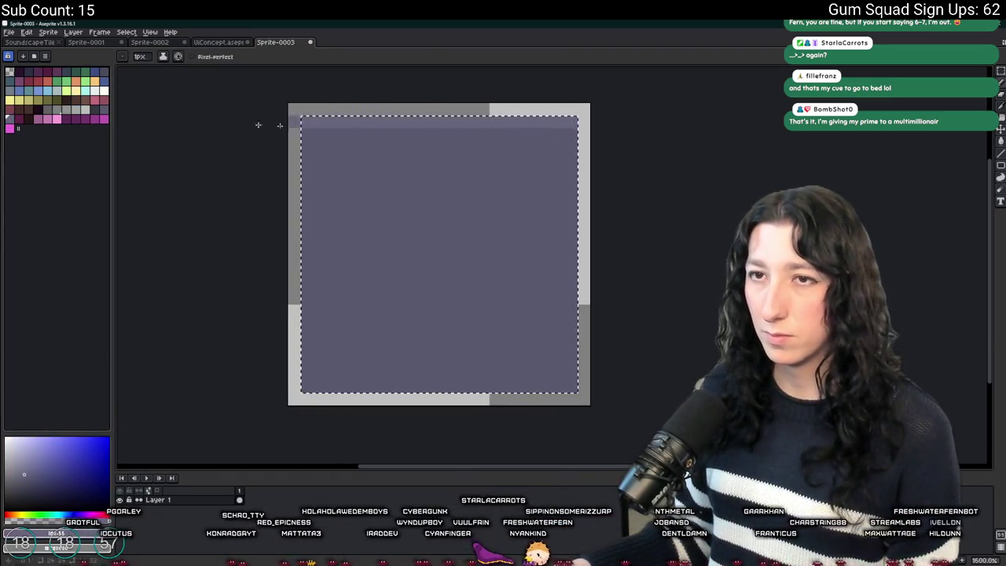
left_click(75, 100)
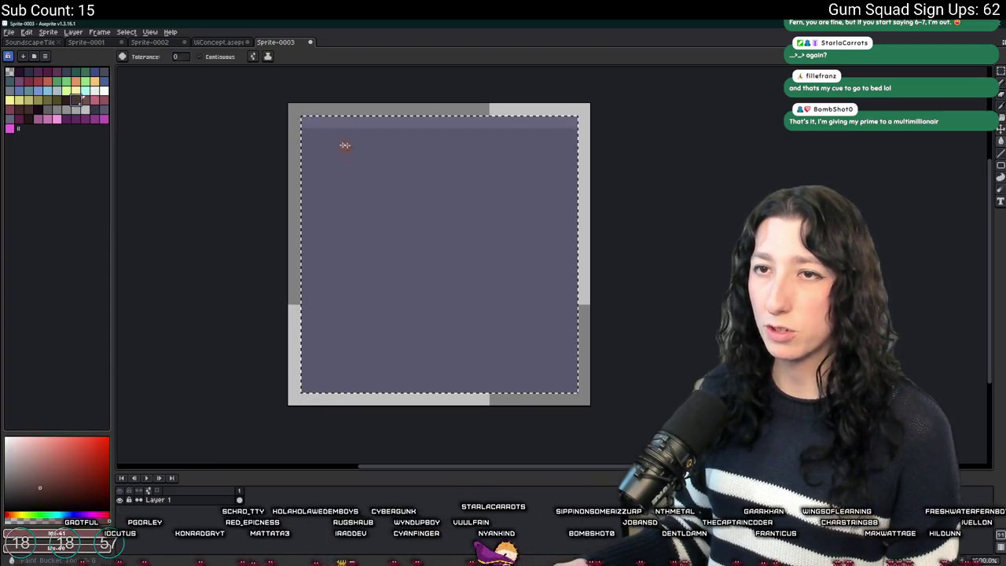
key("g")
left_click(382, 150)
Deselect and pencil a brown border along the bottom, left and right edges
scroll(406, 154, "down", 4)
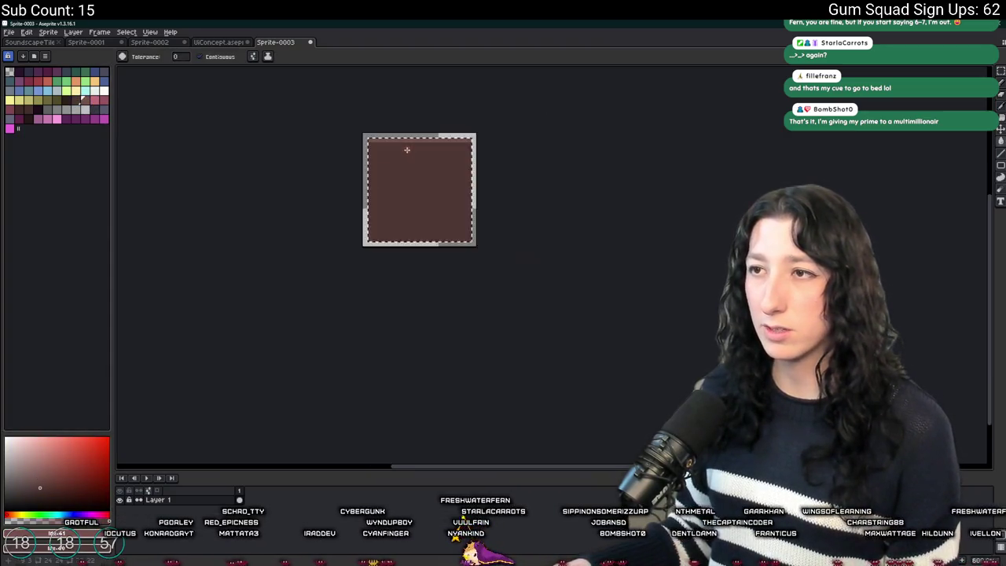
scroll(406, 149, "up", 3)
key("b")
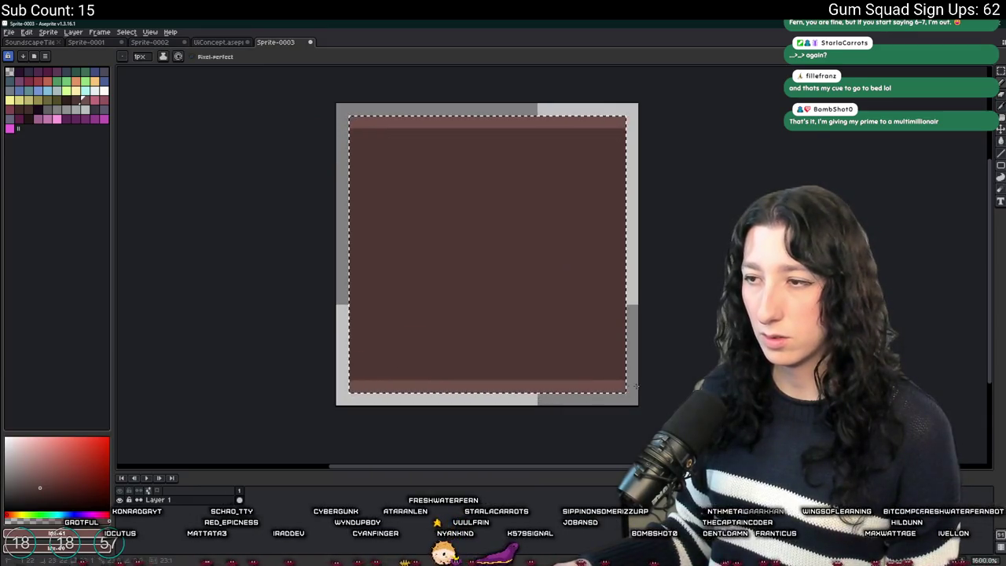
key("i")
key("ctrl+d")
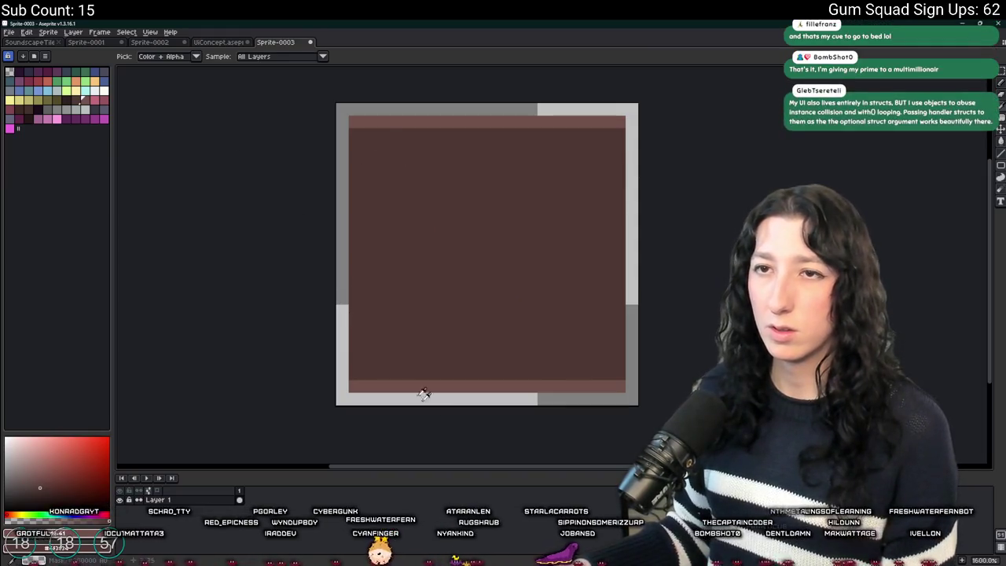
key("b")
left_click_drag(353, 399, 622, 393)
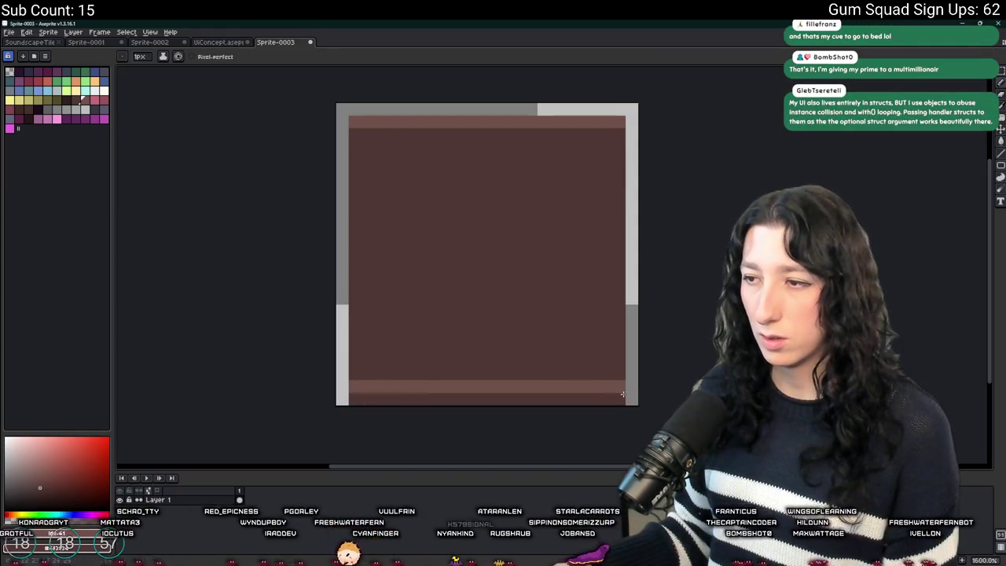
left_click_drag(344, 123, 338, 392)
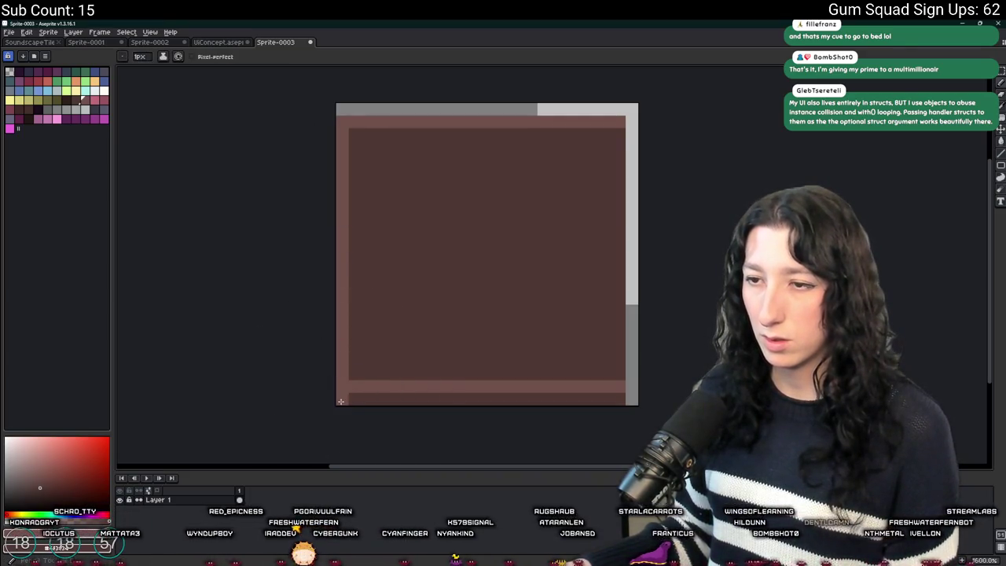
left_click_drag(630, 387, 640, 124)
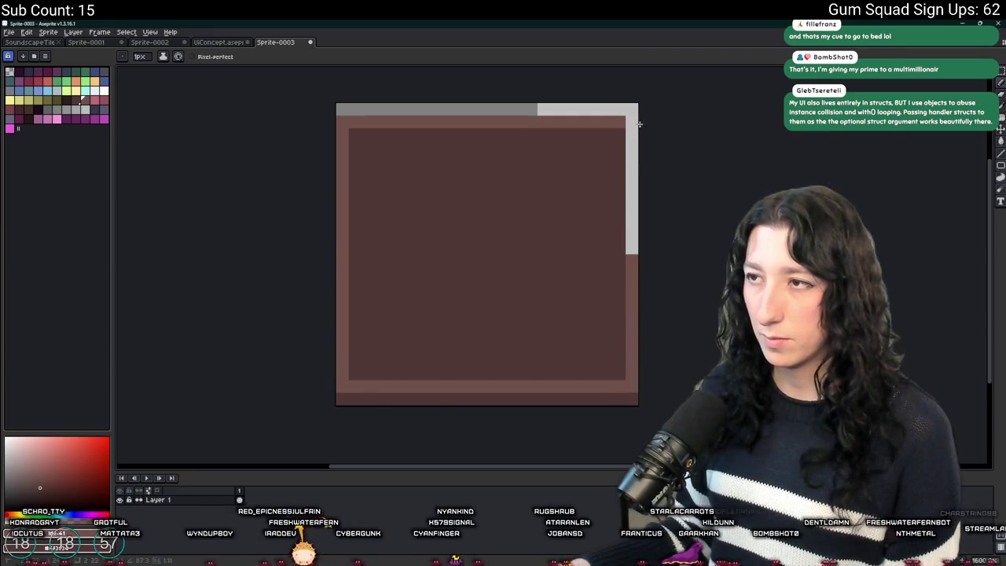
left_click_drag(633, 166, 634, 259)
Pan the canvas left and briefly check the frame duration settings
scroll(634, 265, "down", 3)
scroll(572, 303, "up", 2)
left_click_drag(572, 303, 325, 308)
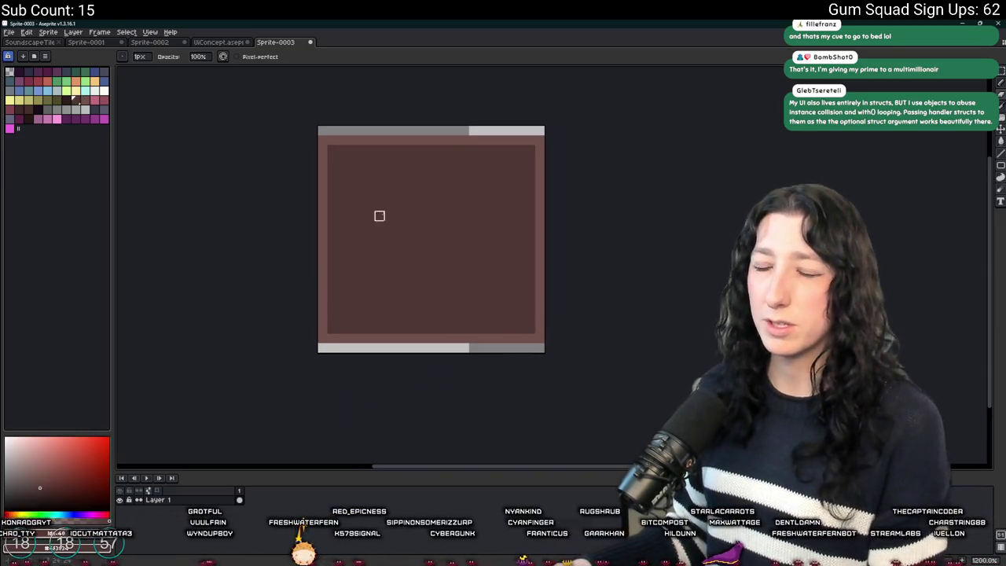
key("p")
key("Escape")
key("i")
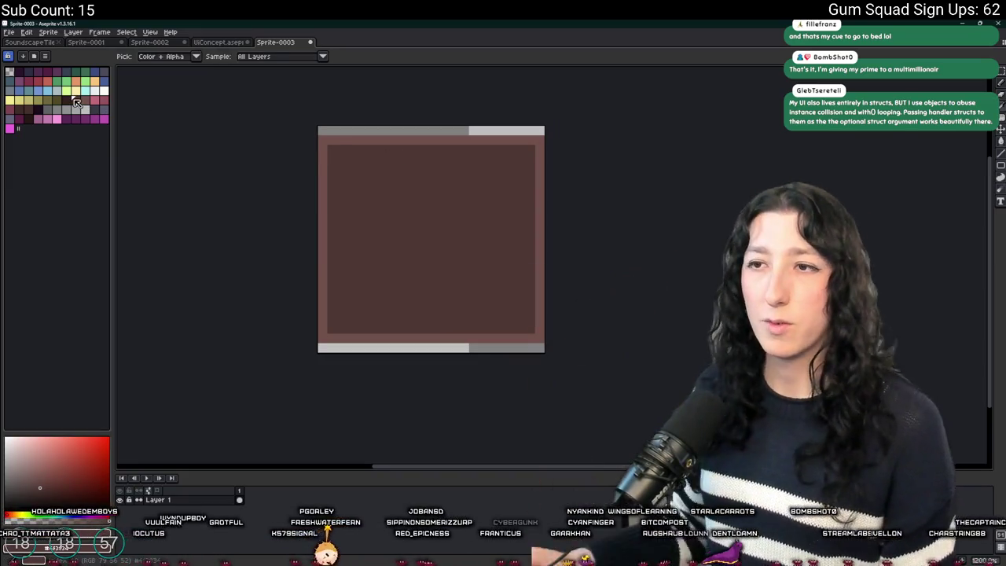
scroll(454, 294, "down", 3)
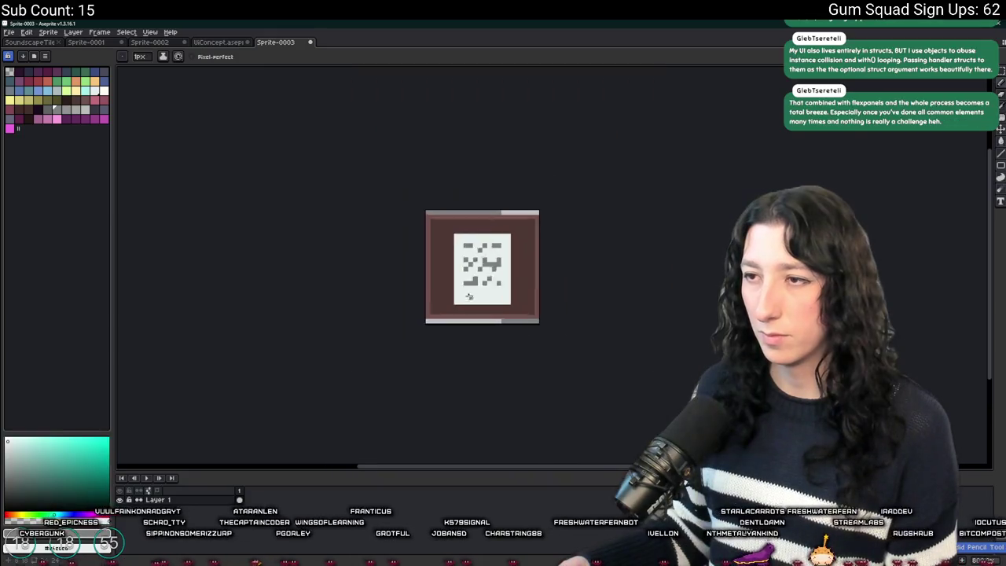
Sample the frame's brown and paint over the grey top strip with the Pencil
scroll(453, 294, "up", 4)
key("b")
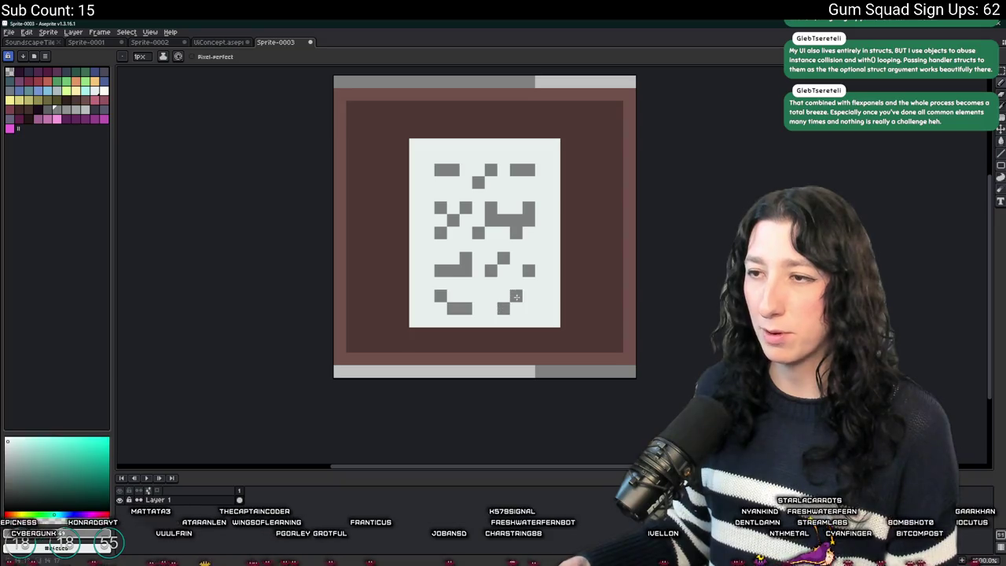
scroll(530, 311, "down", 5)
scroll(550, 335, "up", 2)
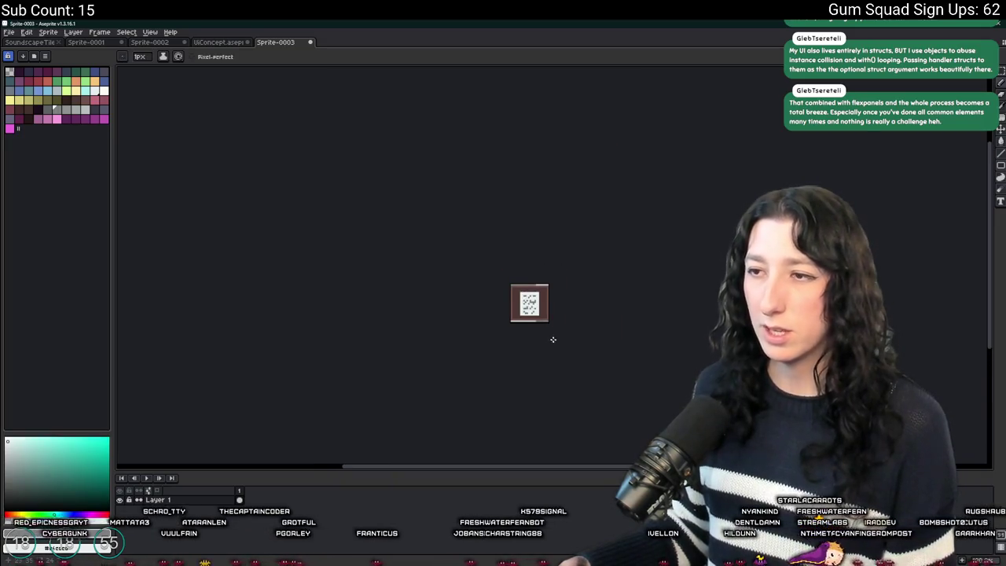
left_click_drag(551, 337, 509, 337)
scroll(501, 330, "up", 1)
scroll(475, 302, "up", 1)
scroll(440, 216, "up", 3)
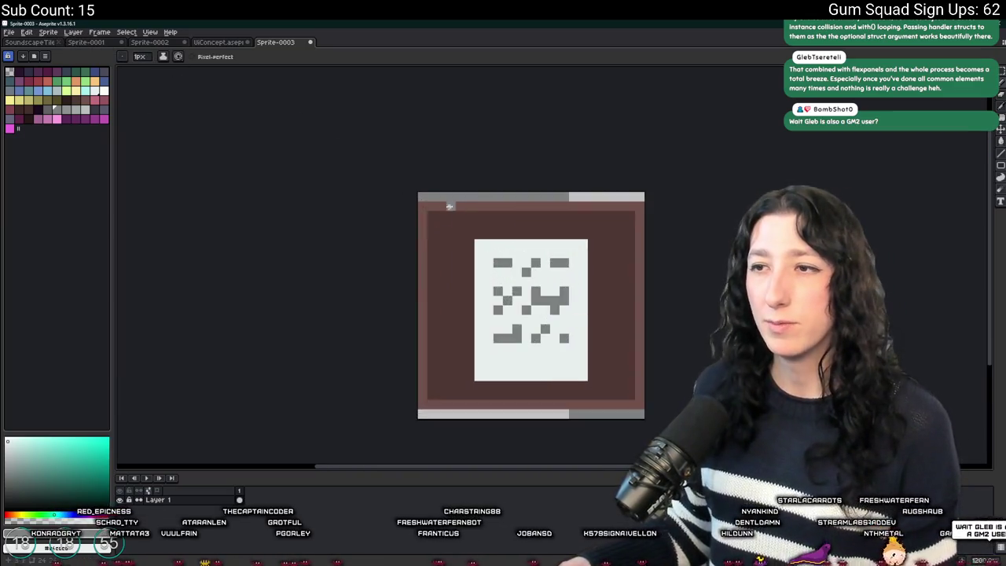
key("i")
left_click(468, 204)
key("b")
mouse_move(369, 187)
left_mouse_down()
mouse_move(782, 189)
mouse_move(587, 189)
left_mouse_up()
Try a purple-grey palette colour as a fill on the inner frame
scroll(782, 188, "down", 3)
scroll(586, 189, "up", 2)
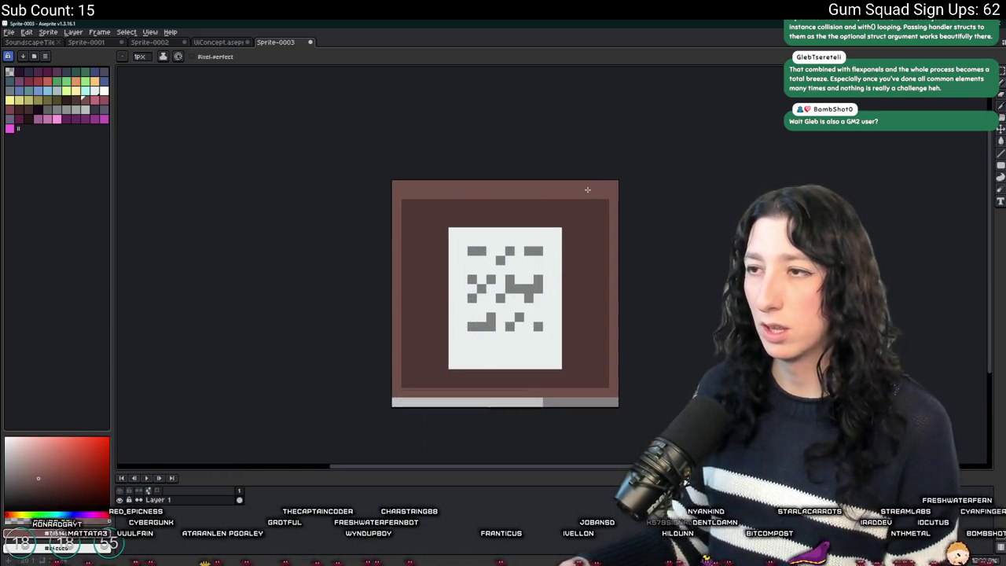
key("i")
left_click(89, 110)
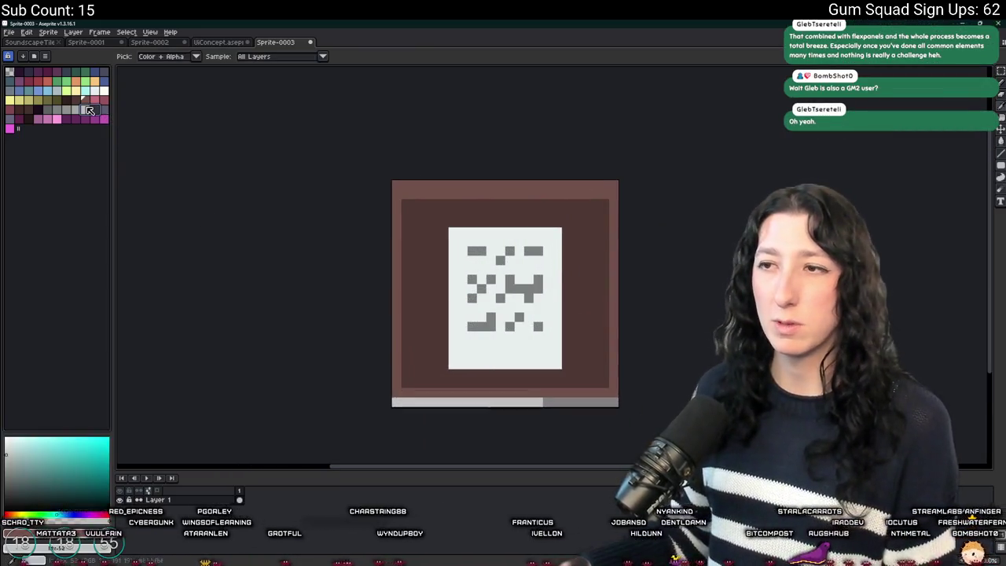
left_click(19, 122)
key("g")
left_click(397, 189)
key("i")
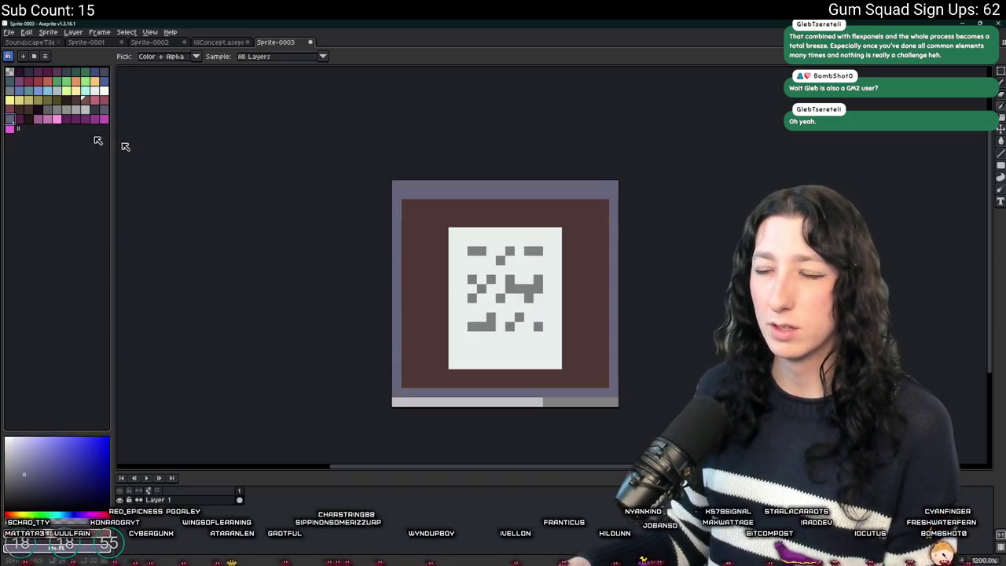
left_click(406, 204)
left_click(104, 110)
key("v")
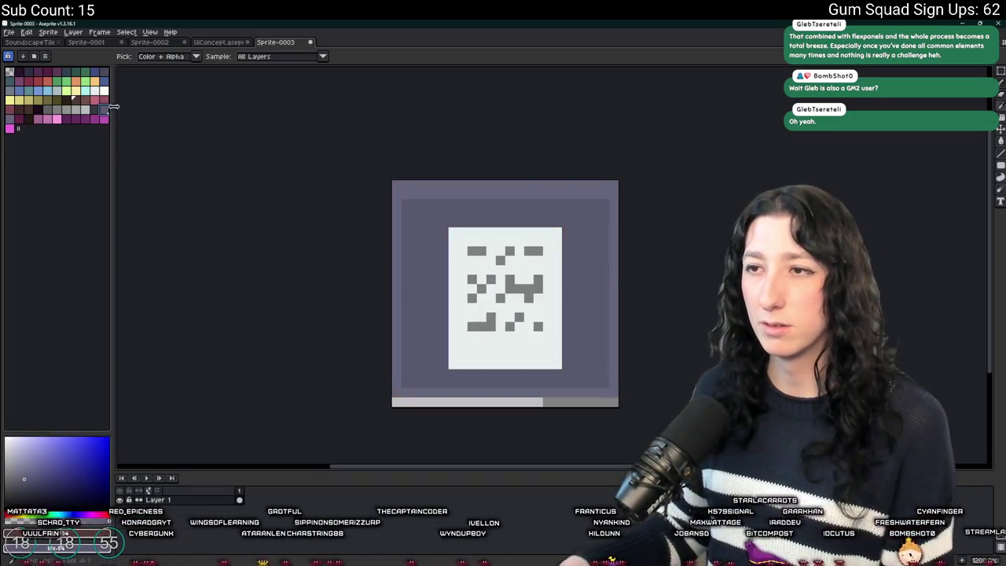
scroll(617, 258, "down", 3)
scroll(583, 254, "up", 3)
key("i")
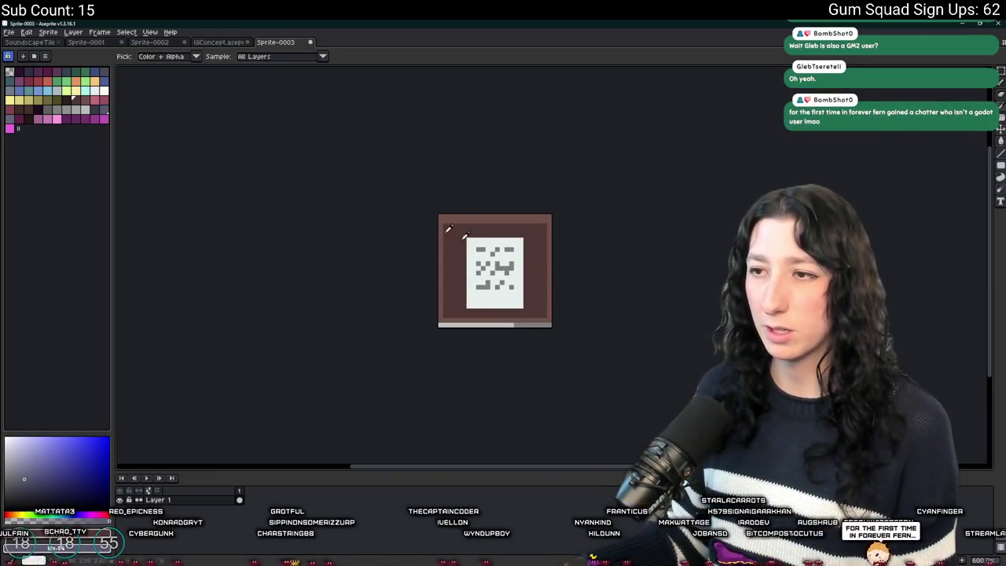
left_click(48, 32)
In the export settings, browse to the UnknownSpaces project's Art folder for the output file
left_click(78, 114)
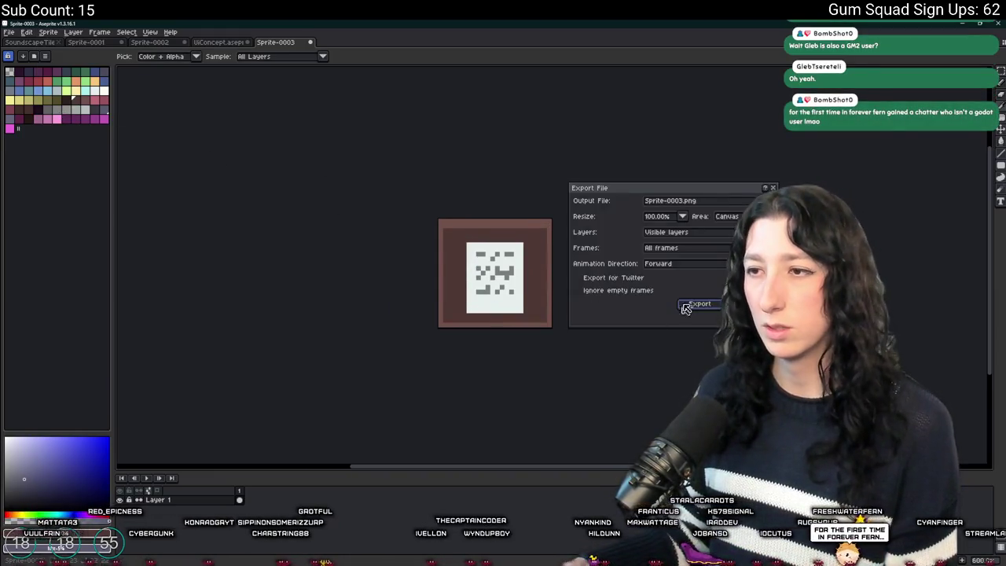
left_click(766, 200)
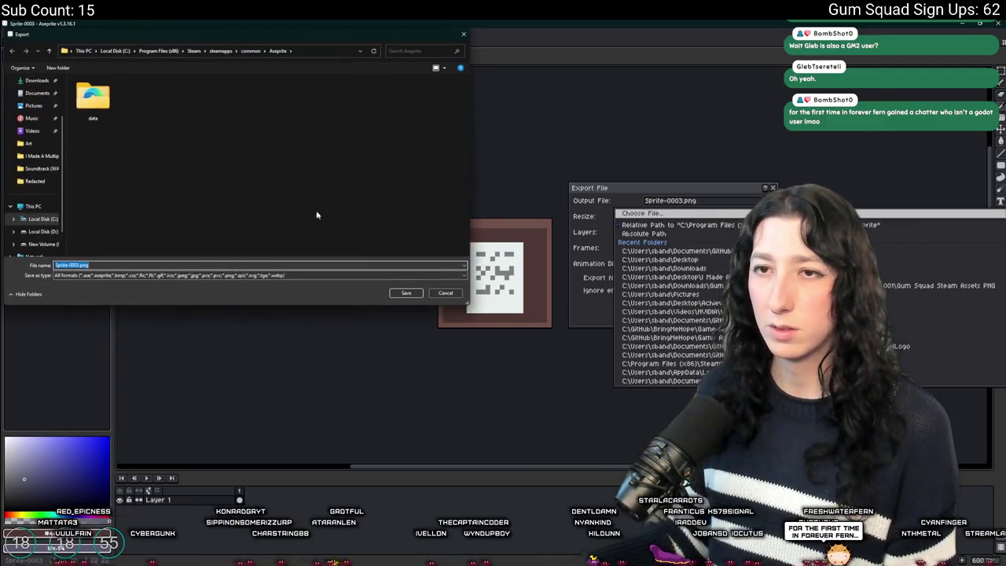
scroll(31, 103, "up", 1)
left_click(34, 106)
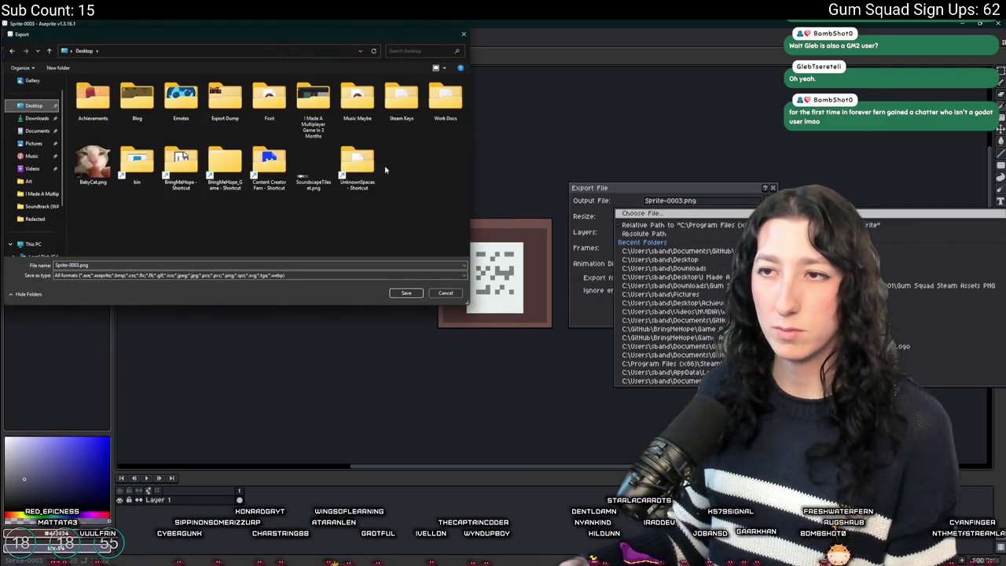
double_click(364, 167)
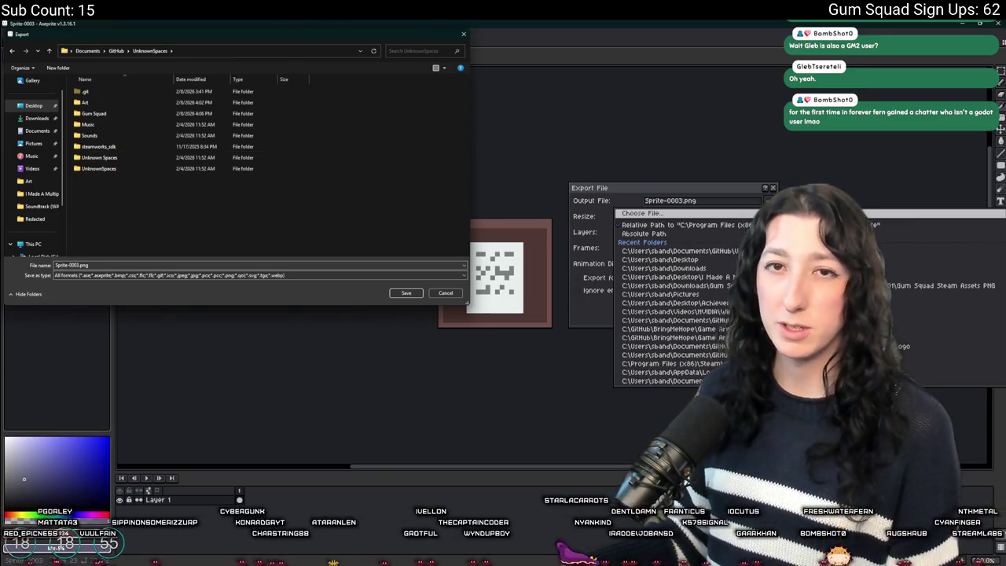
double_click(122, 168)
left_click(153, 51)
left_click(34, 106)
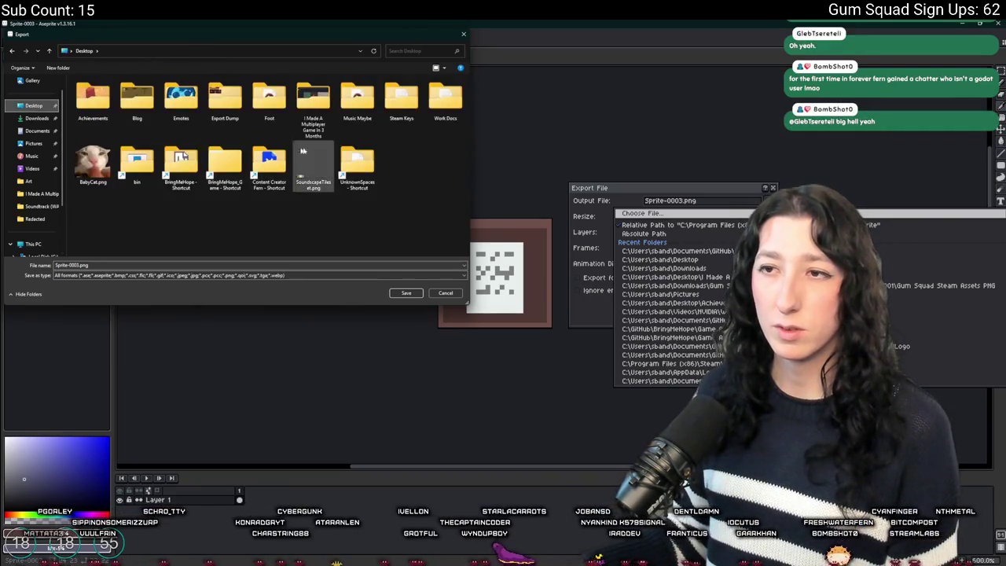
double_click(358, 163)
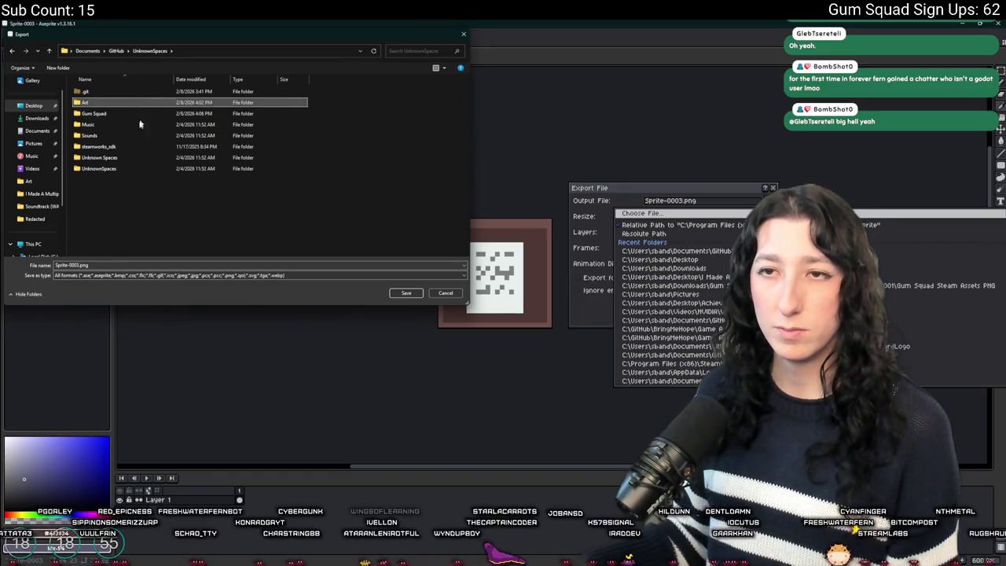
double_click(141, 106)
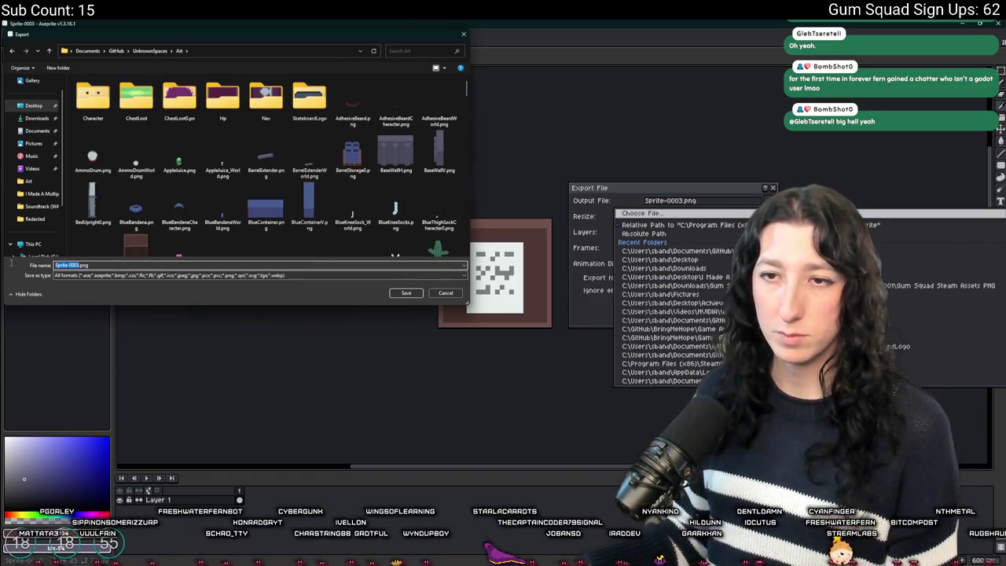
Export the sprite as CraftingNotes.png, then switch back to GameMaker
type("CraftingNotes")
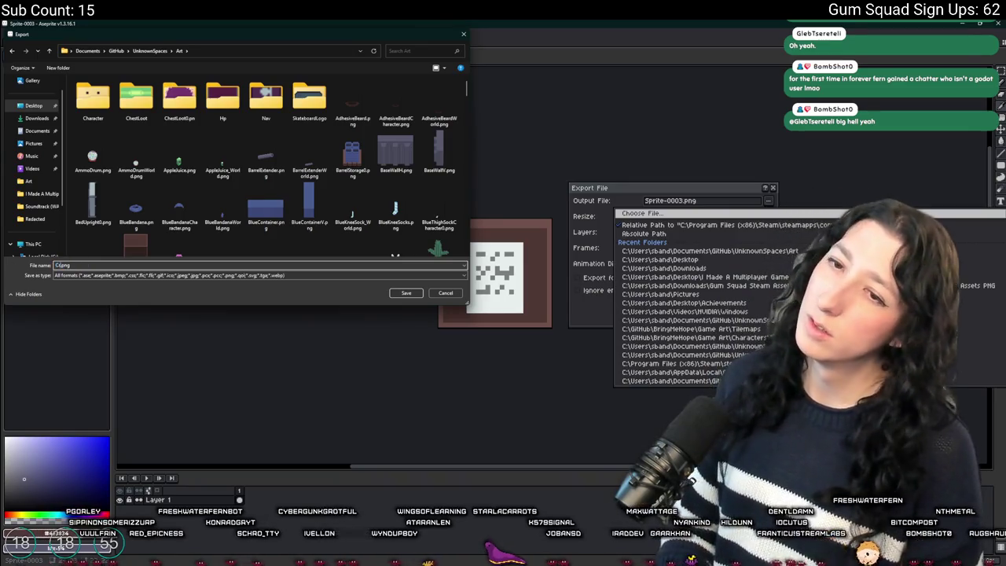
key("Return")
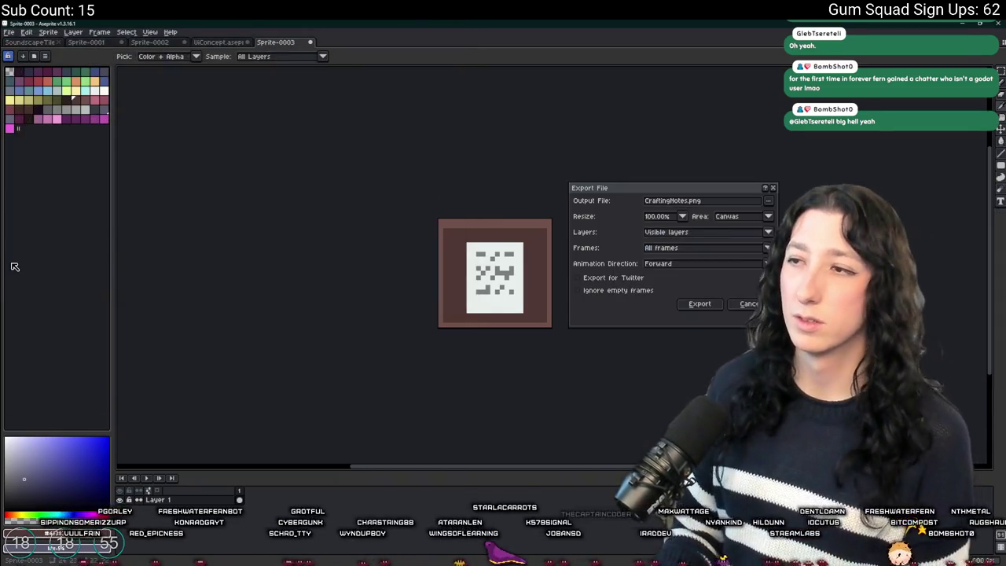
key("Return")
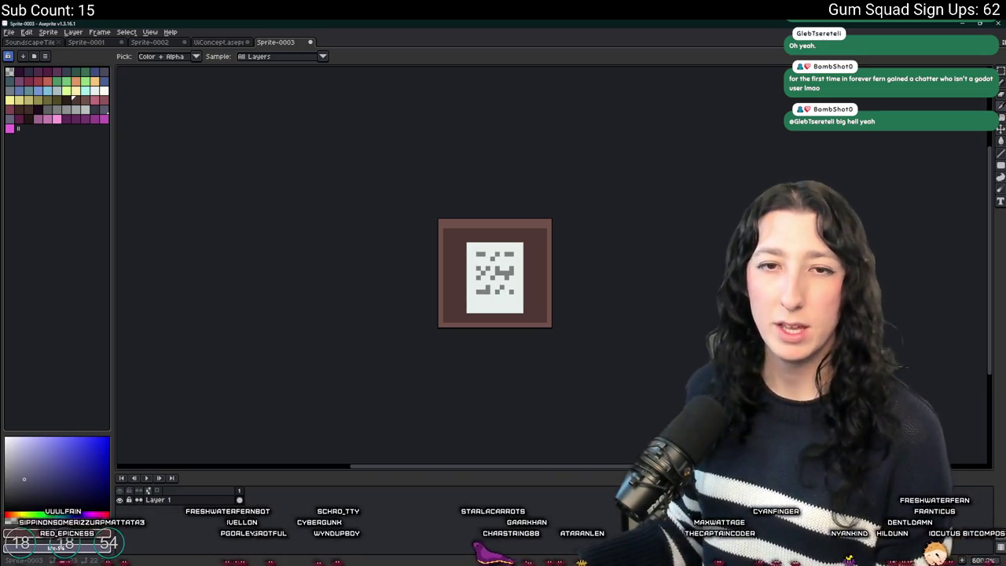
key("alt+Tab")
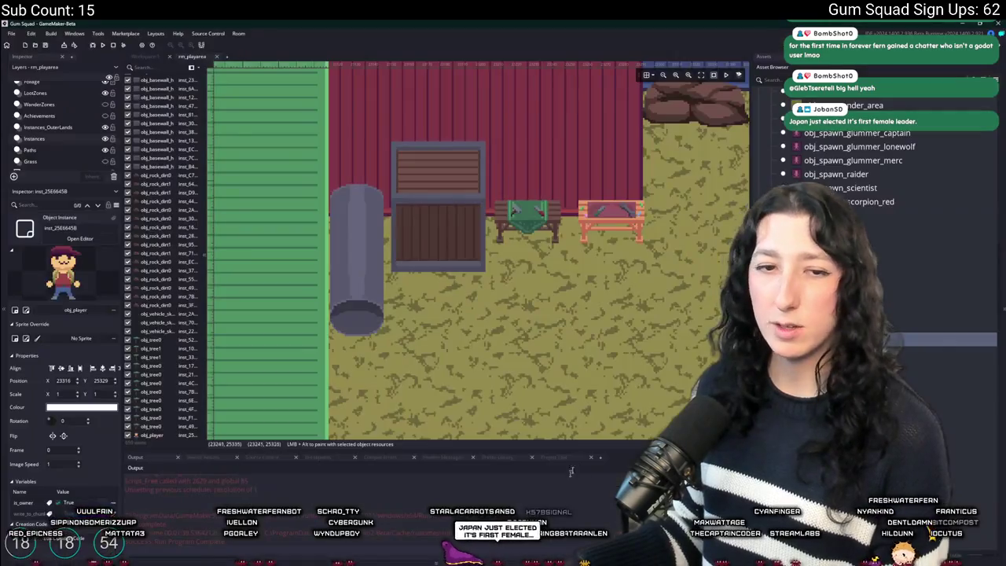
Look through spr_container_green_h, spr_ground_hatch and spr_health_station, then open spr_crafting_recipes for editing
left_click_drag(573, 375, 486, 356)
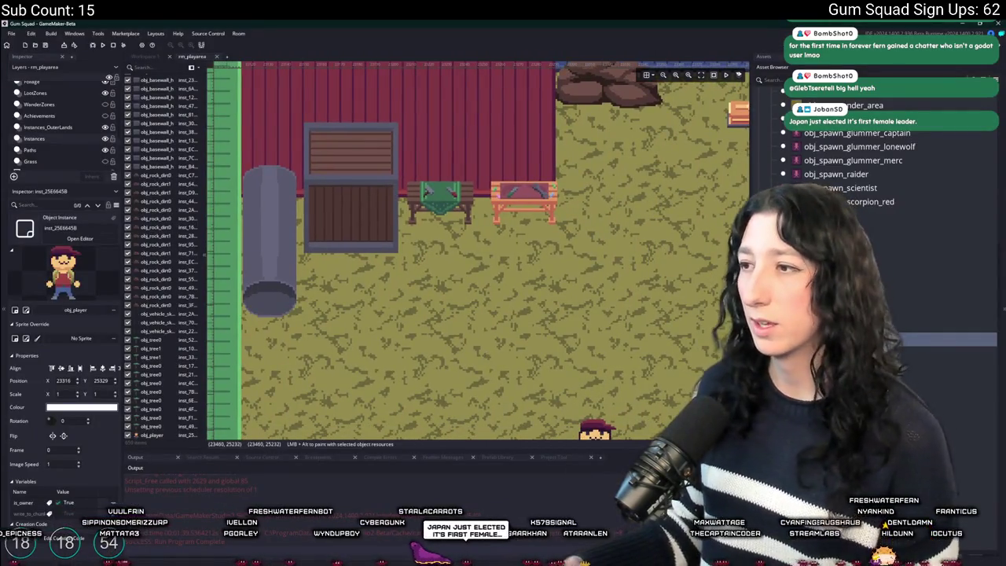
scroll(872, 235, "down", 10)
scroll(872, 235, "up", 5)
scroll(790, 169, "up", 5)
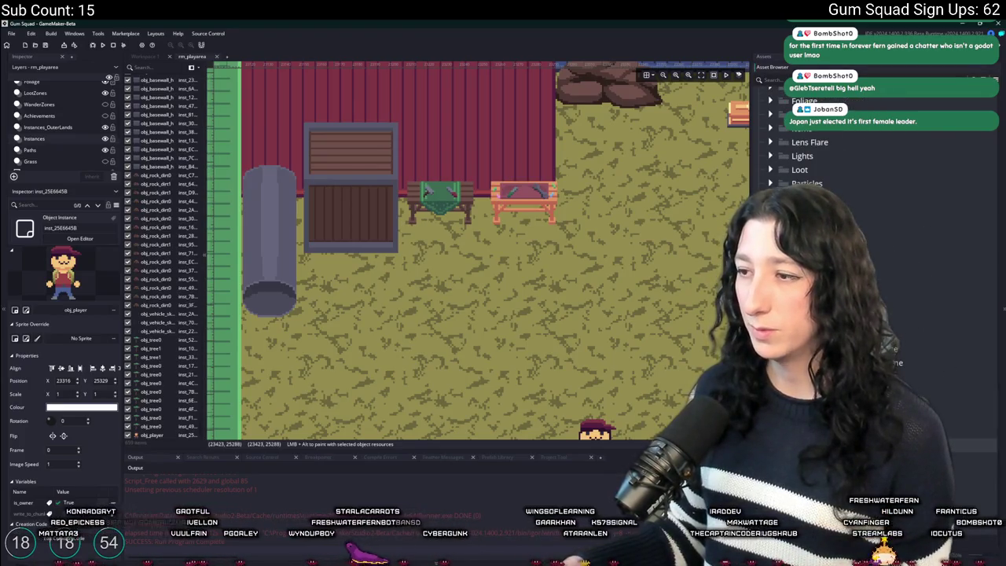
scroll(793, 157, "up", 3)
scroll(864, 157, "down", 10)
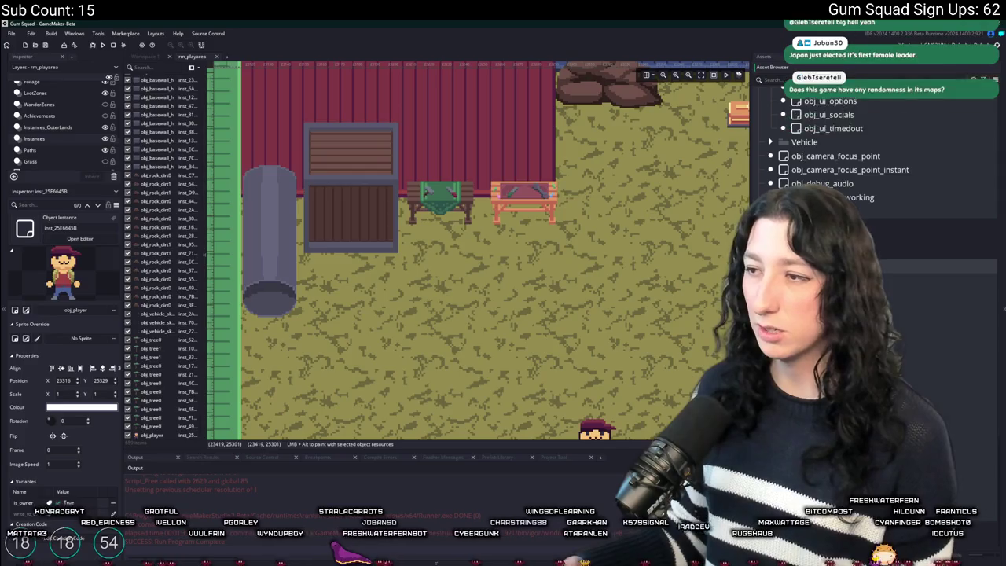
scroll(864, 157, "down", 10)
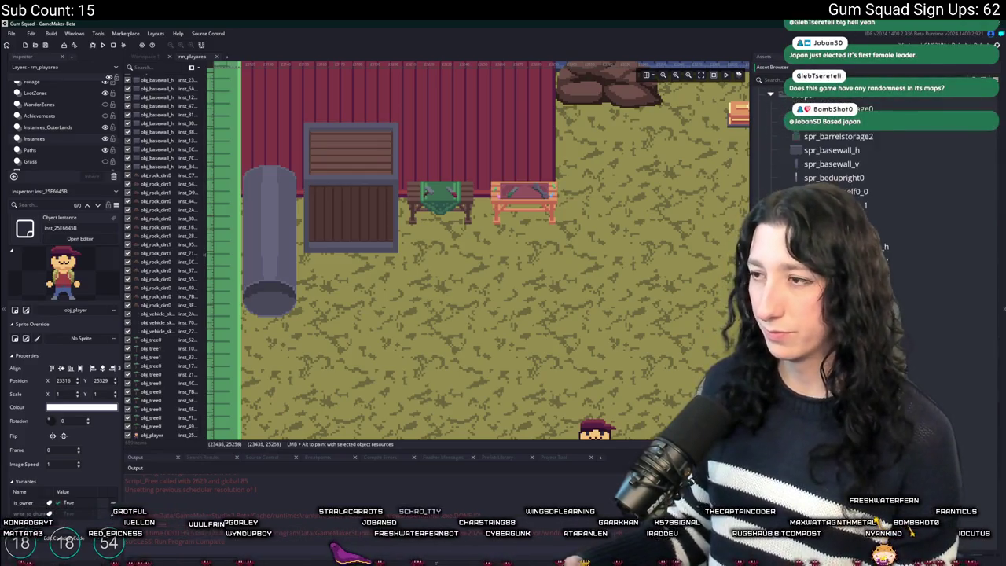
left_click(942, 302)
scroll(943, 301, "down", 3)
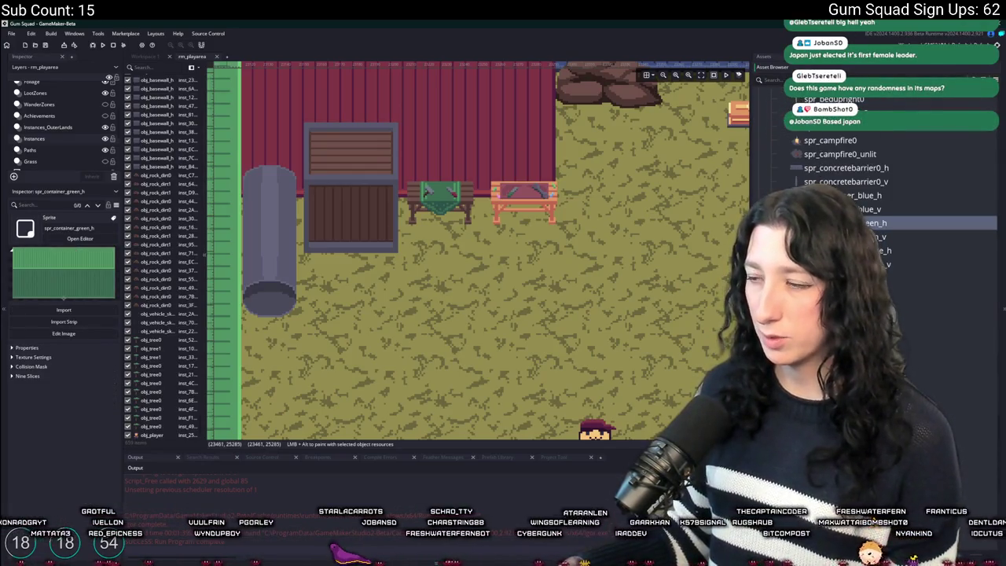
scroll(942, 235, "down", 3)
left_click(943, 337)
left_click(942, 365)
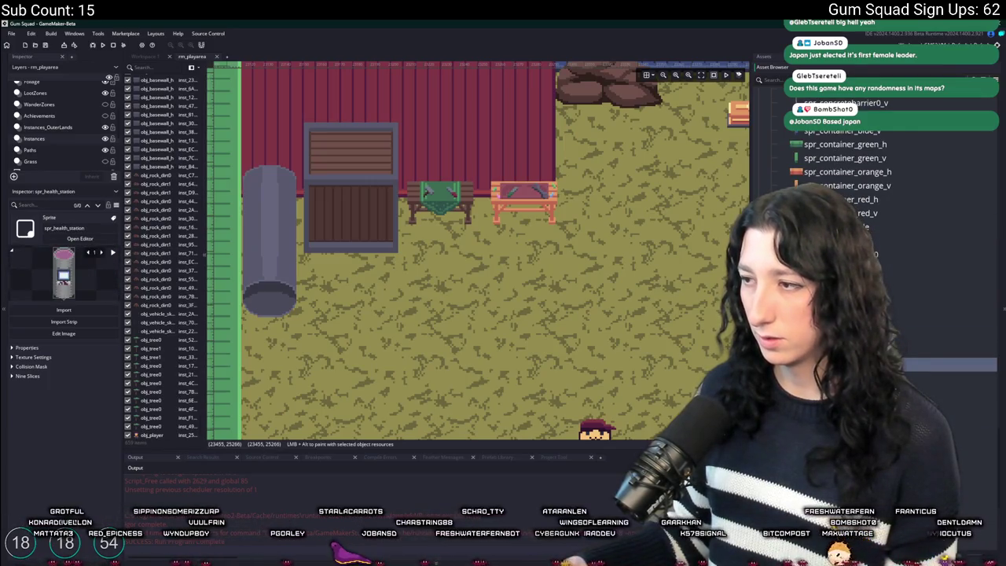
left_click(943, 377)
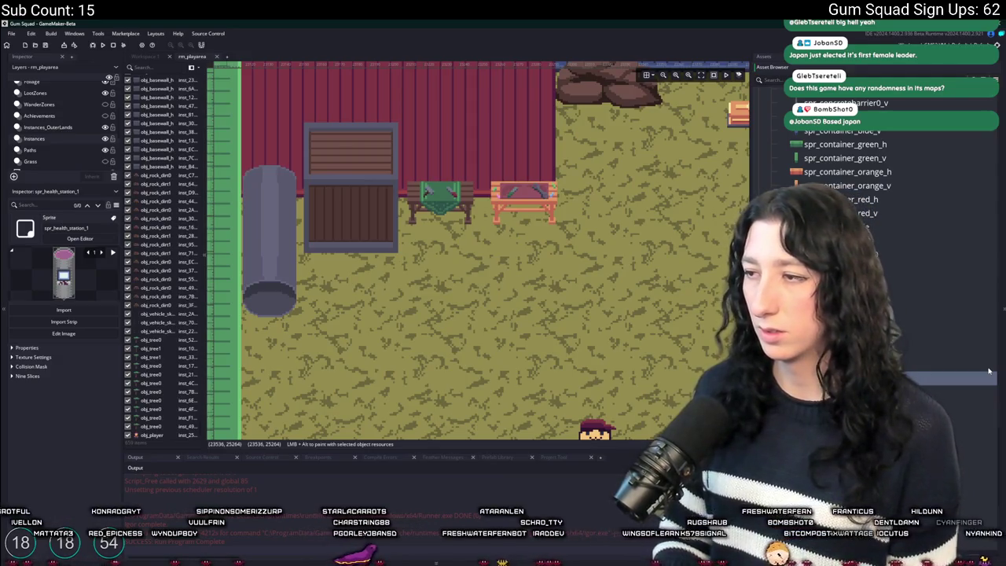
double_click(943, 226)
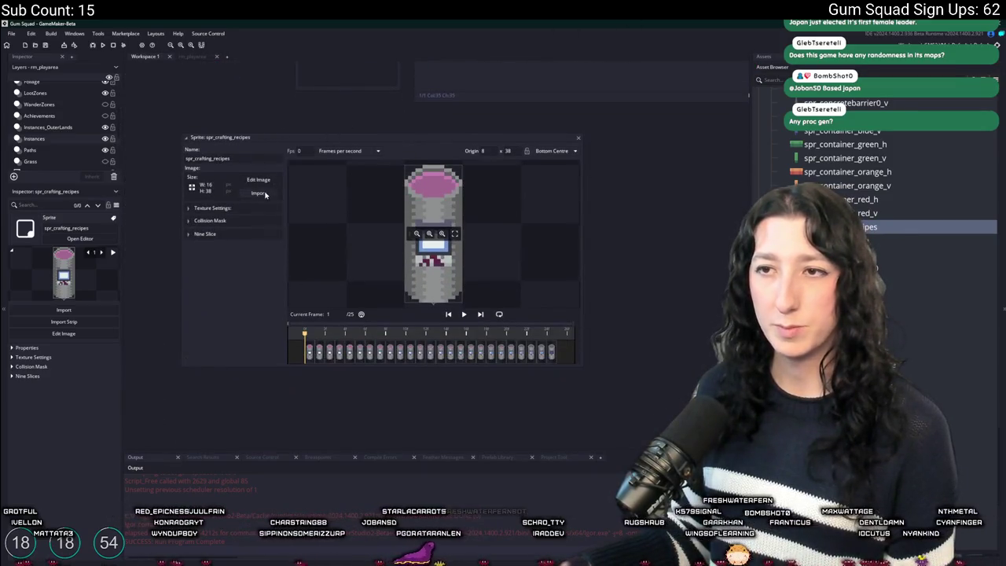
Start an image import into spr_crafting_recipes and browse the Art folder's PNG files
left_click(260, 193)
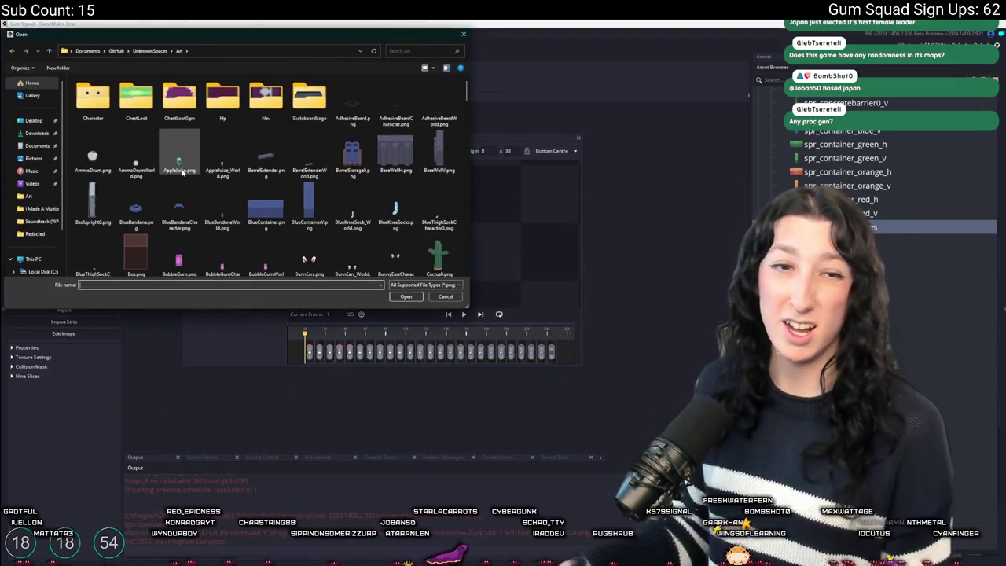
scroll(182, 173, "down", 20)
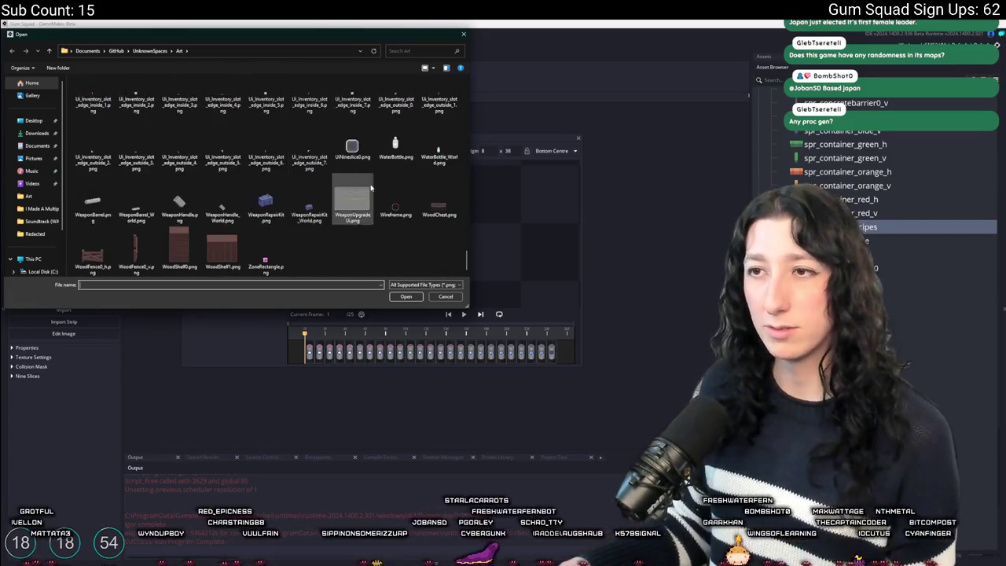
left_click(396, 206)
scroll(398, 206, "up", 10)
scroll(398, 206, "up", 10)
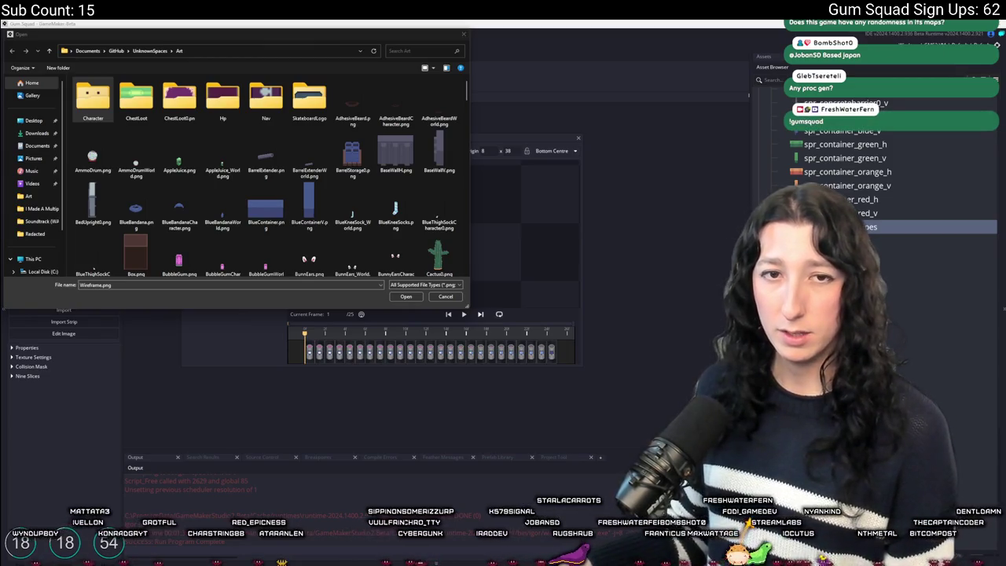
left_click(265, 206)
scroll(249, 189, "down", 3)
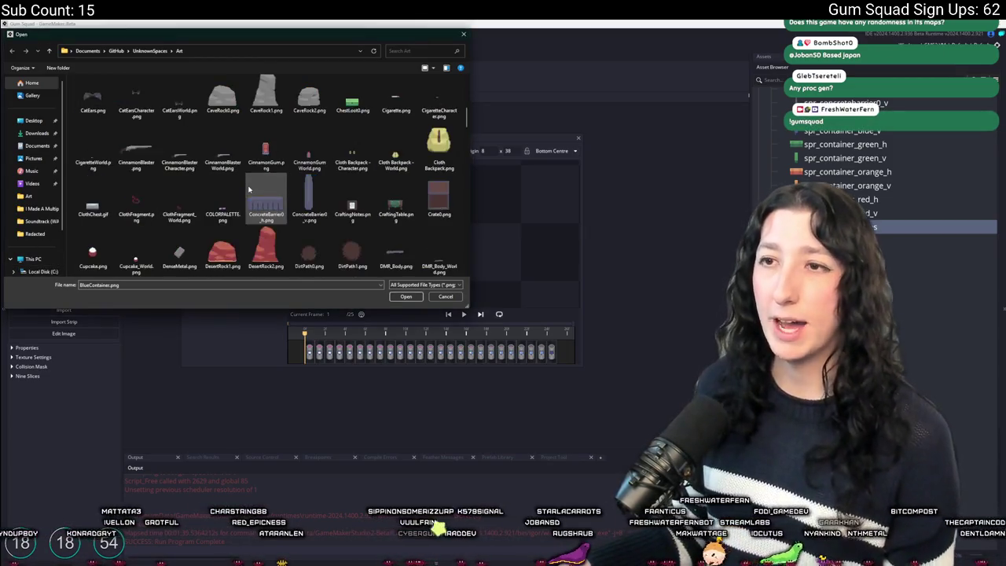
scroll(275, 196, "down", 5)
scroll(317, 205, "down", 15)
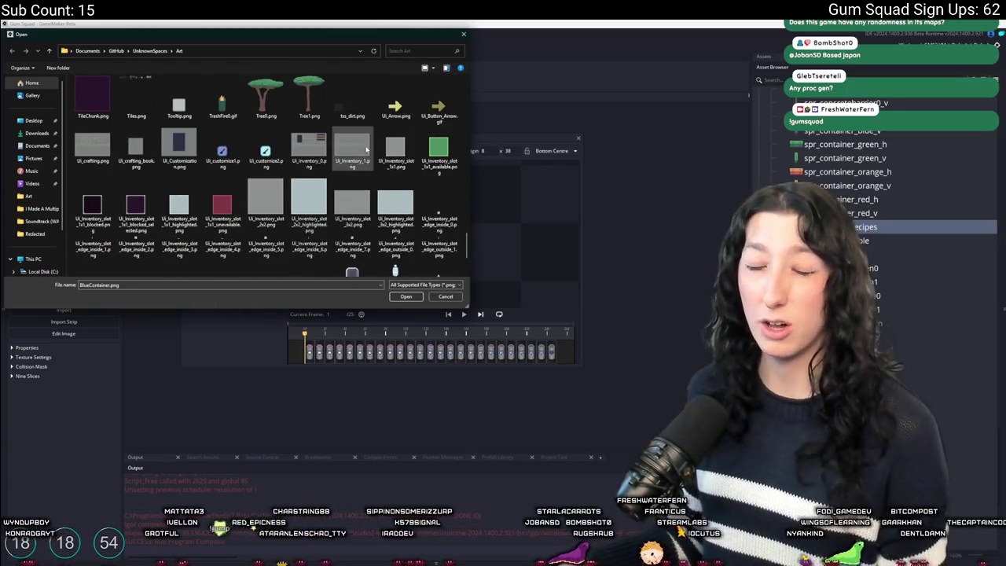
left_click(352, 148)
scroll(355, 153, "down", 2)
scroll(361, 149, "up", 5)
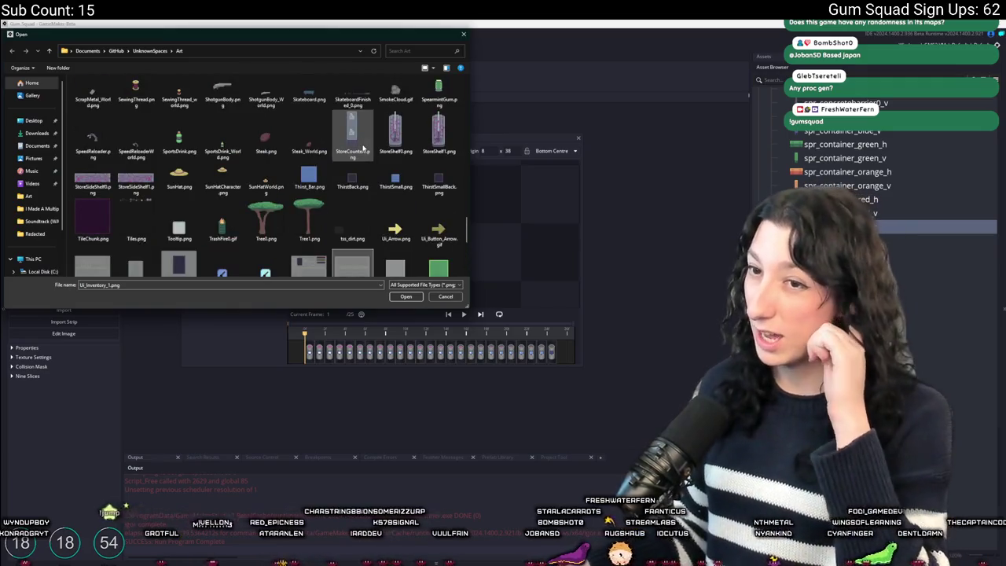
scroll(346, 142, "up", 10)
Pick the crafting-recipe image from the Art folder and open it for import
left_click(320, 130)
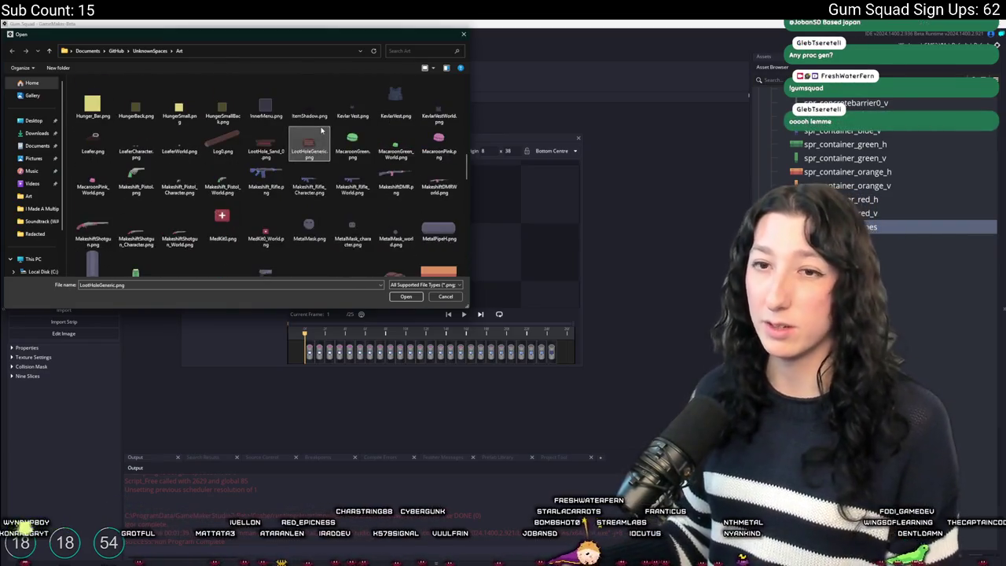
scroll(318, 129, "up", 10)
left_click(310, 101)
left_click(352, 101)
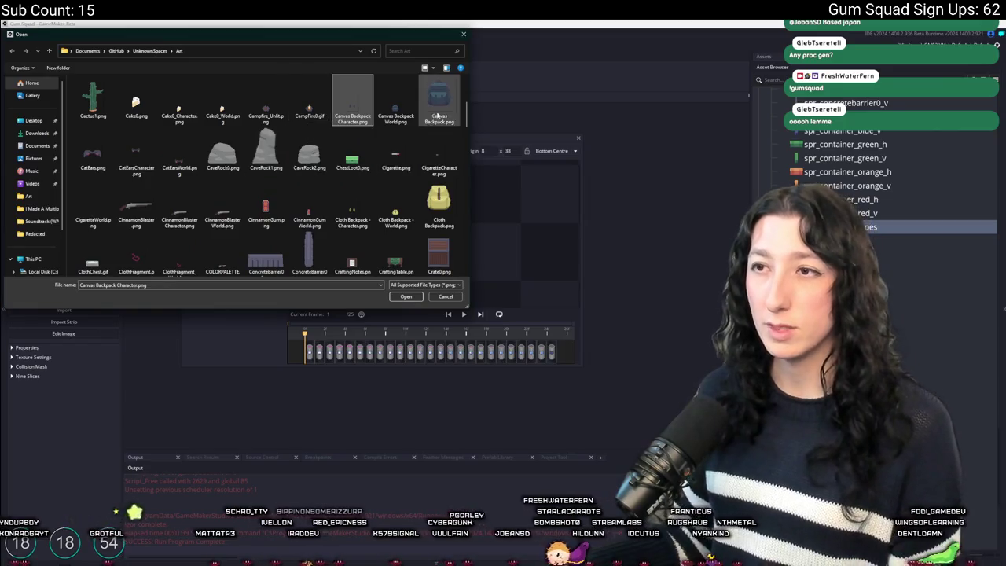
left_click(271, 151)
scroll(279, 154, "down", 1)
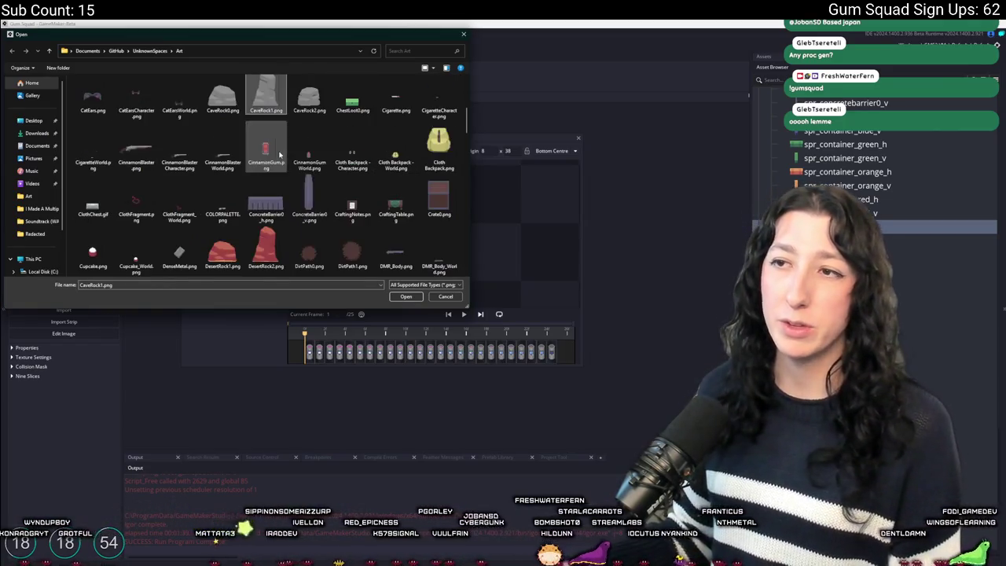
left_click(352, 151)
double_click(352, 203)
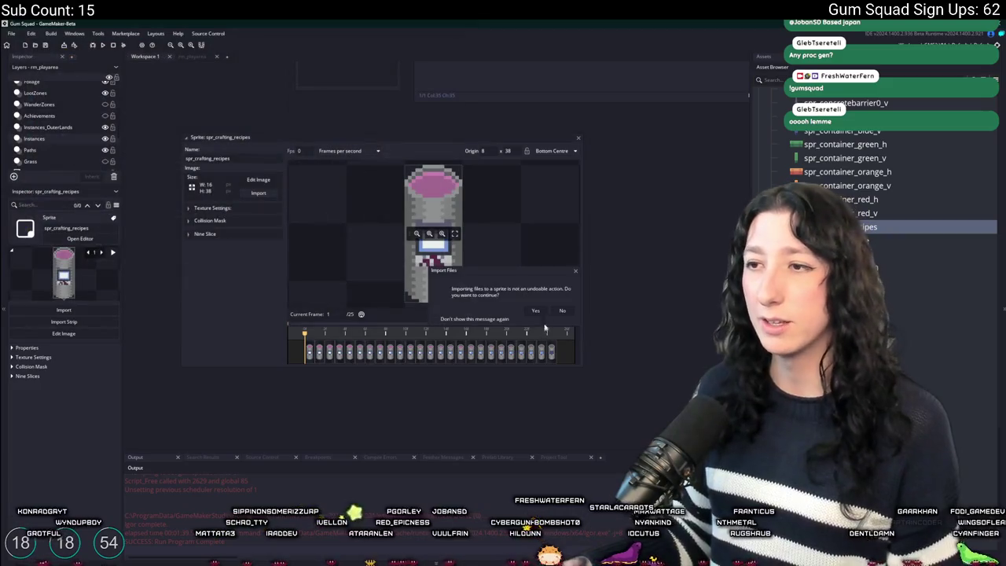
Import the recipe image into spr_crafting_recipes with Middle Centre origin and Automatic collision mask
left_click(535, 311)
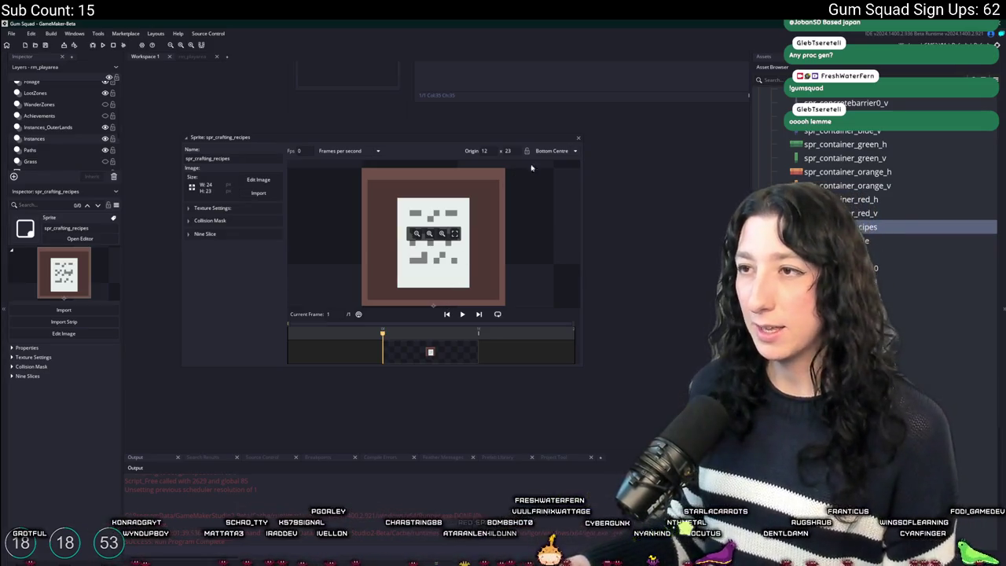
left_click(553, 150)
left_click(554, 193)
left_click(209, 220)
left_click(253, 234)
left_click(247, 244)
left_click(240, 221)
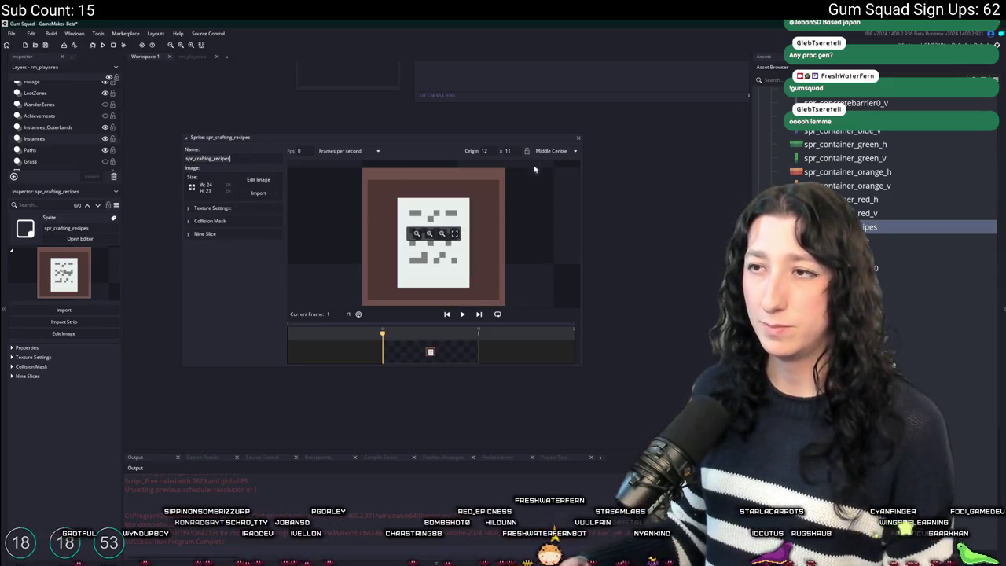
left_click(578, 137)
Find obj_crafting_table with a 'crafting' asset search and duplicate it
scroll(864, 196, "down", 5)
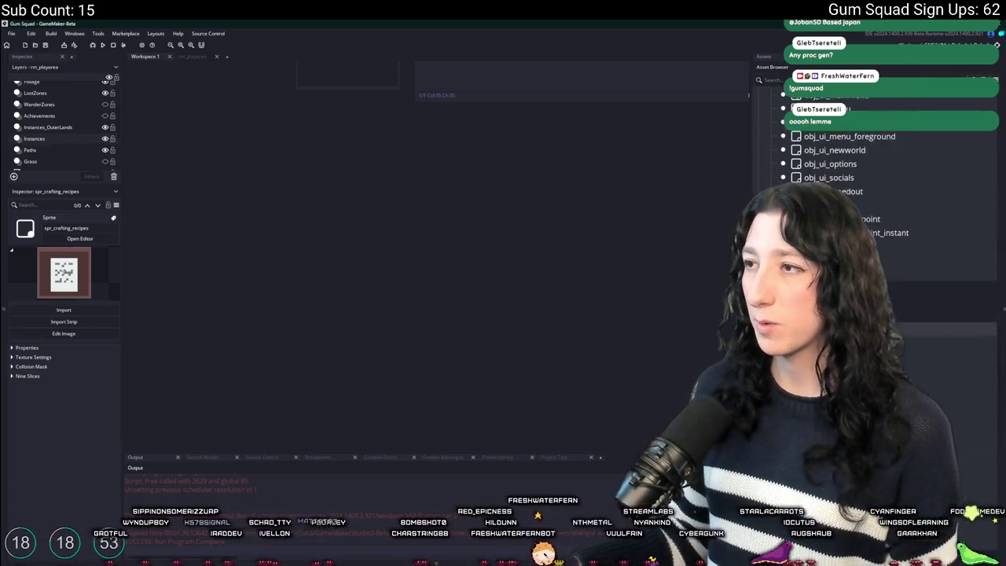
scroll(864, 196, "up", 10)
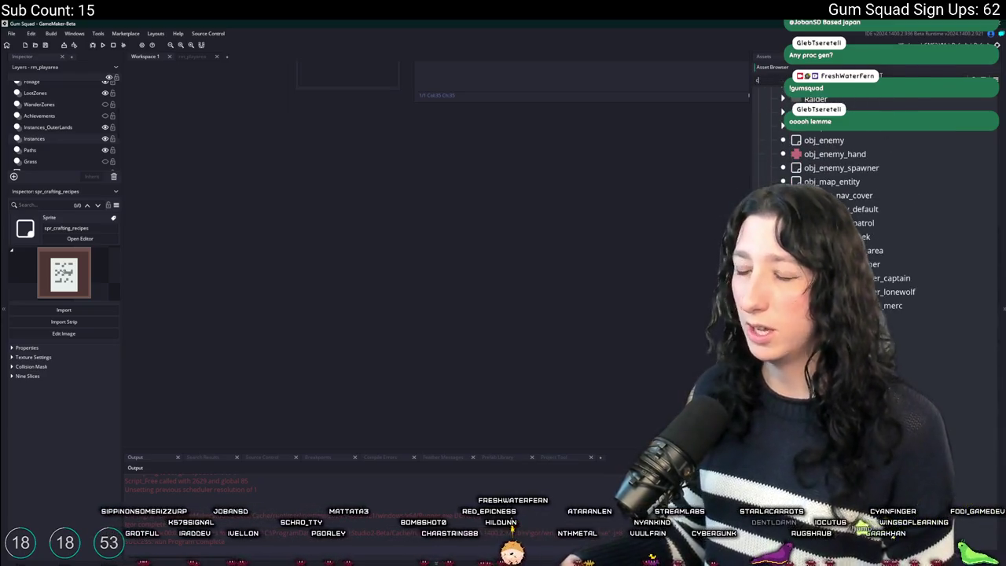
type("crafting")
left_click(942, 302)
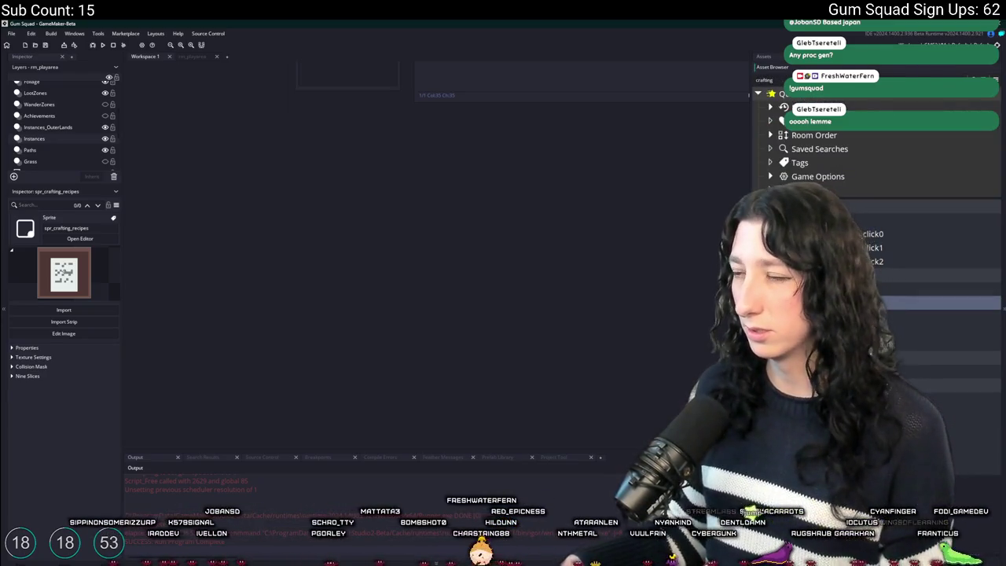
key("Escape")
key("ctrl+d")
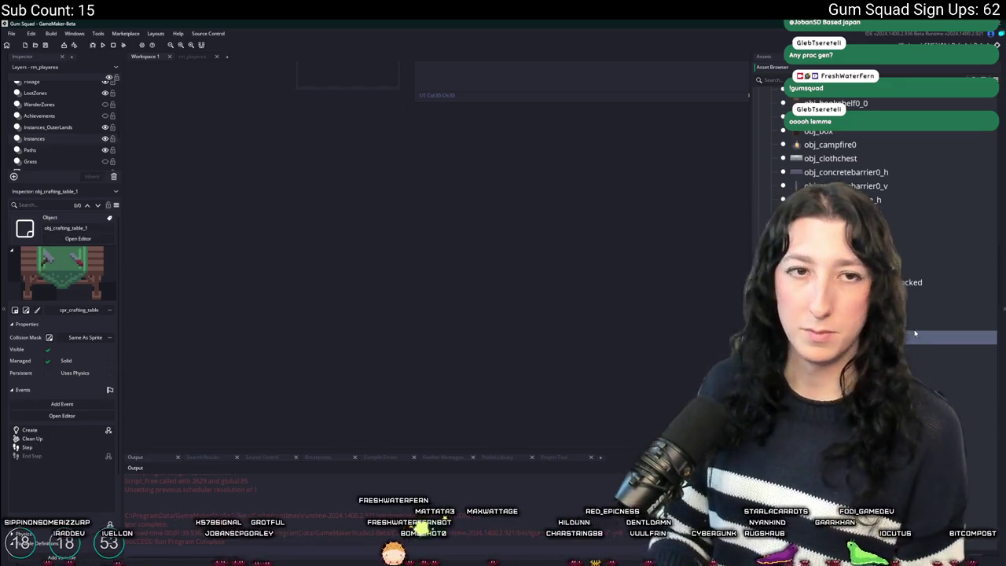
Rename the copy obj_crafting_recipes, assign spr_crafting_recipes, and delete the Create code's hitbox line
key("Return")
double_click(913, 333)
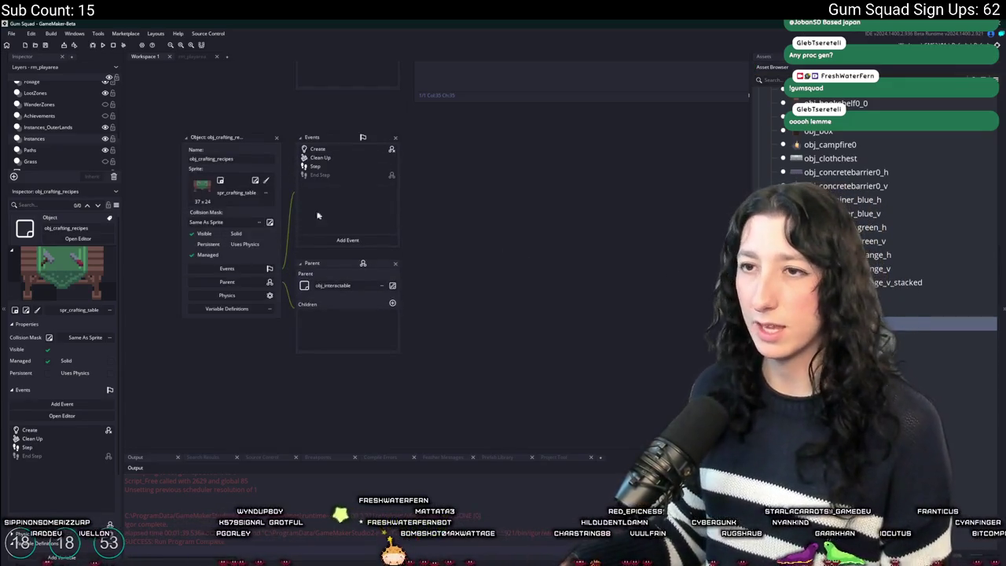
left_click(241, 195)
left_click(236, 220)
left_click(317, 149)
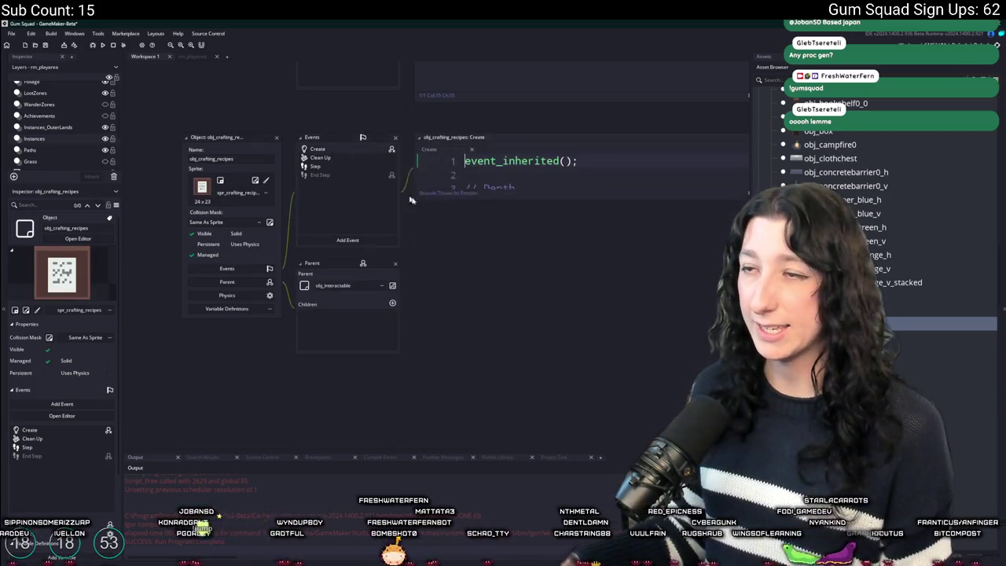
left_click(612, 124)
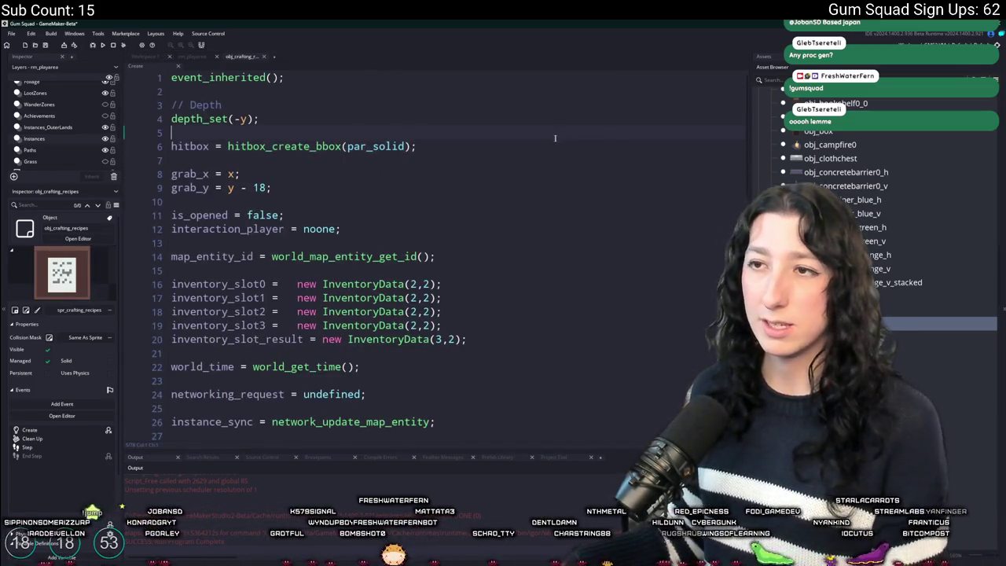
key("Delete")
Delete the object's Clean Up and Step events
left_click(144, 56)
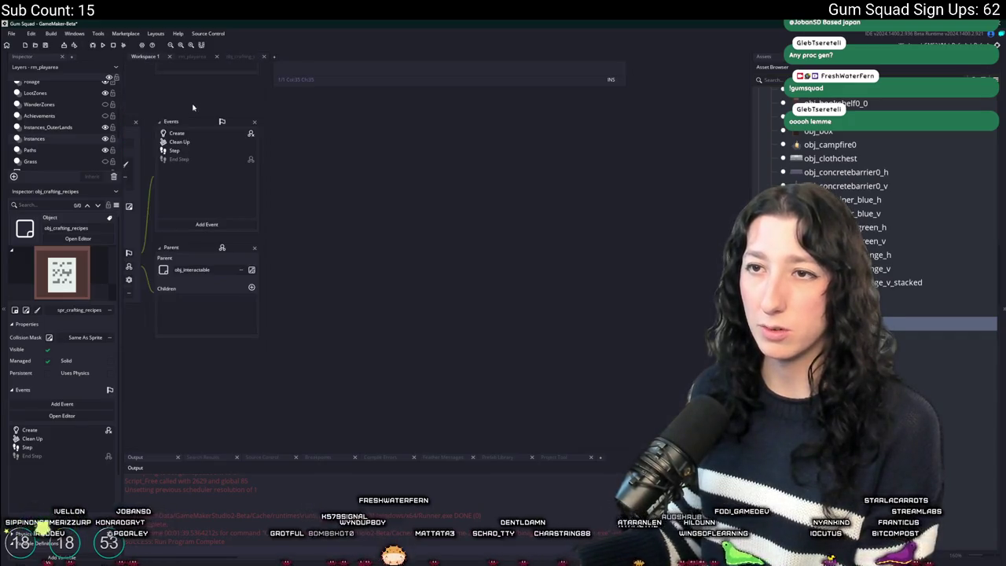
double_click(179, 141)
right_click(214, 141)
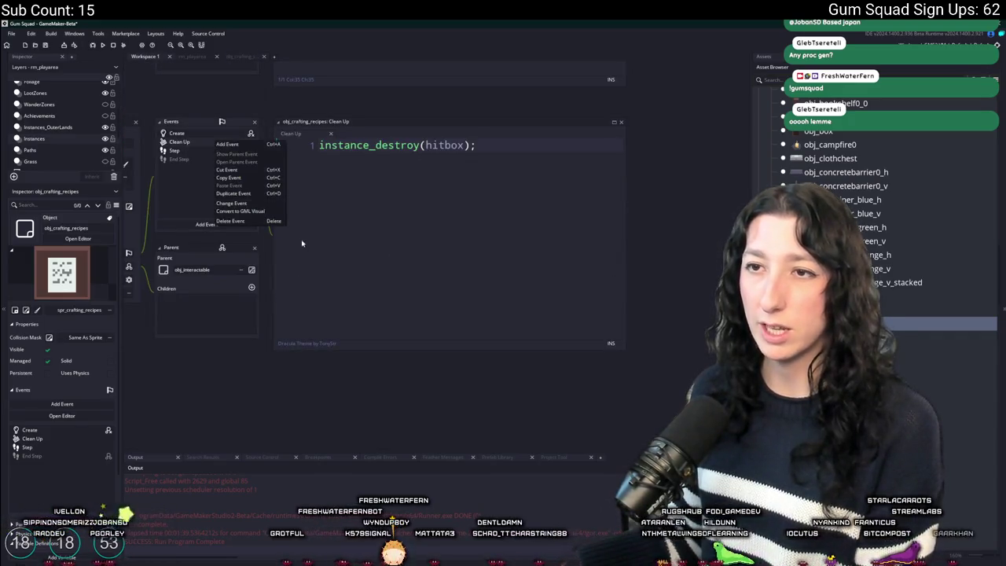
left_click(251, 222)
left_click(537, 314)
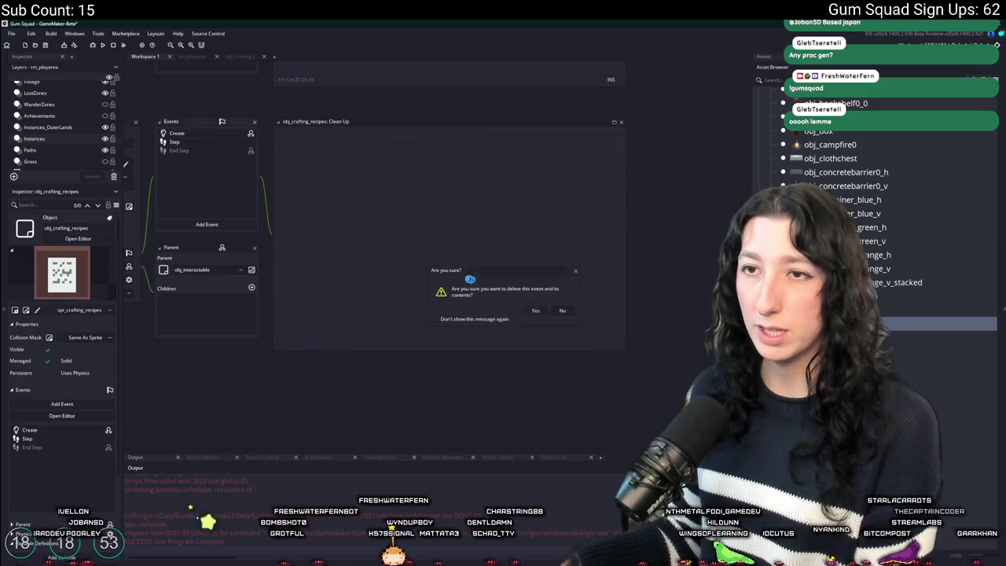
double_click(204, 151)
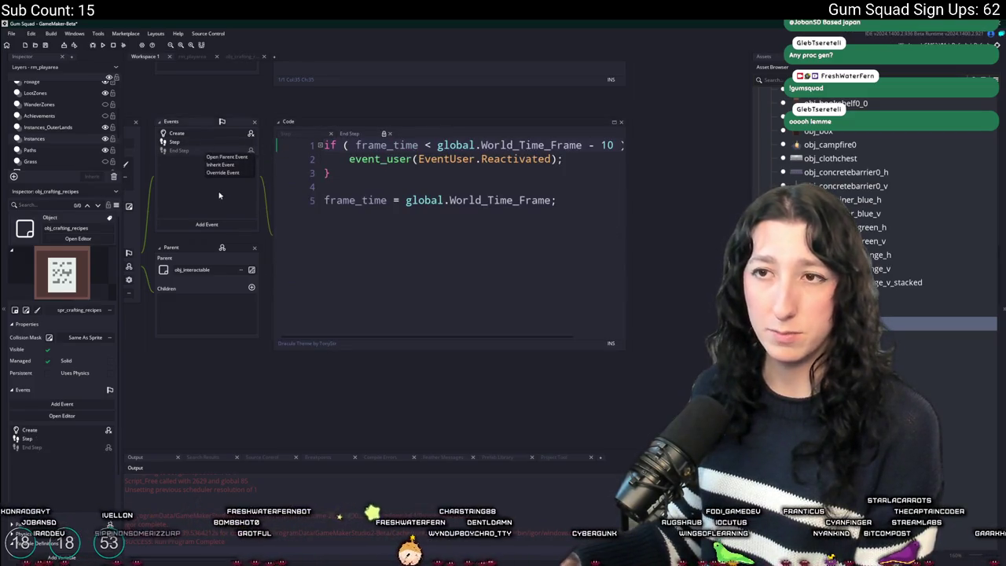
left_click(312, 153)
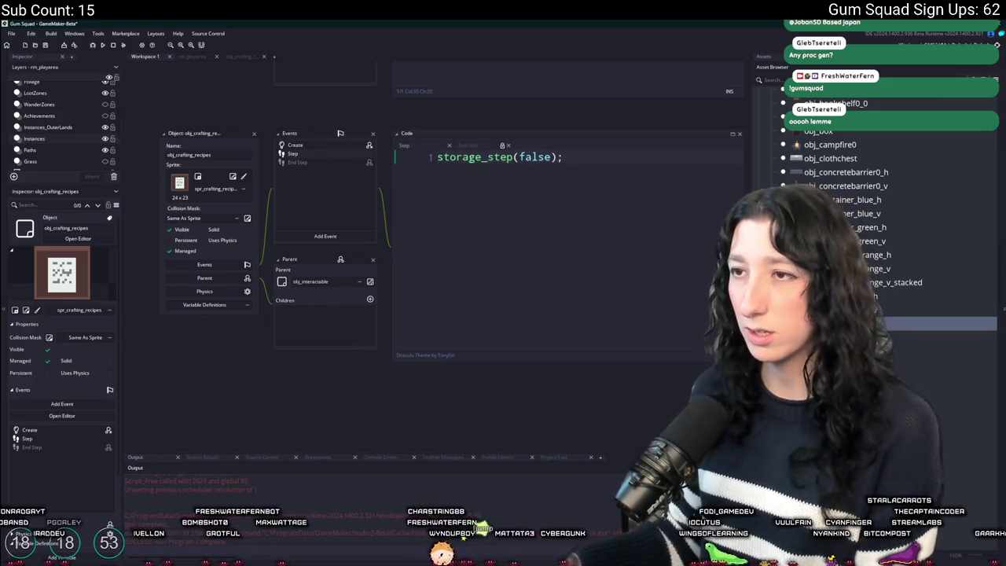
right_click(213, 173)
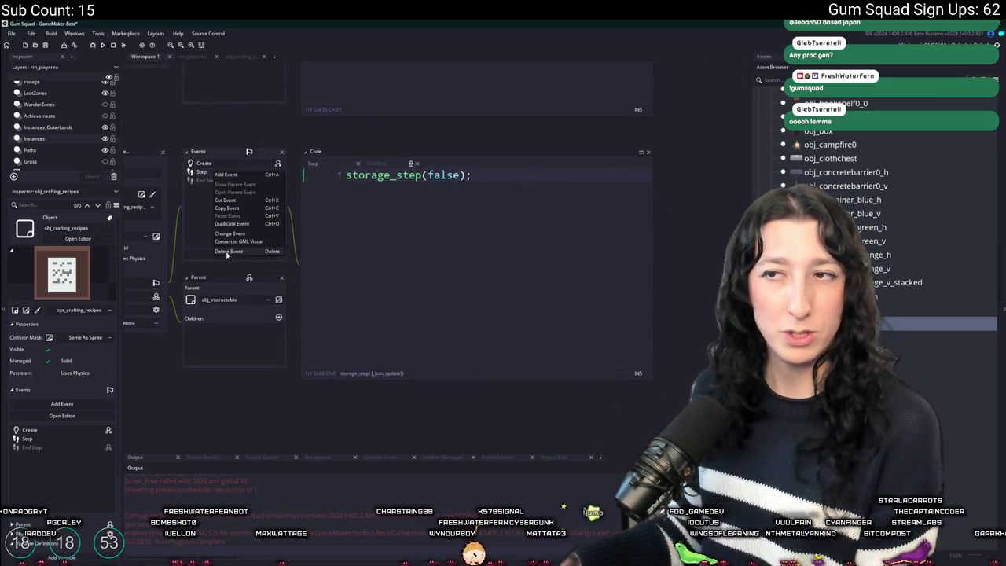
left_click(230, 252)
key("Return")
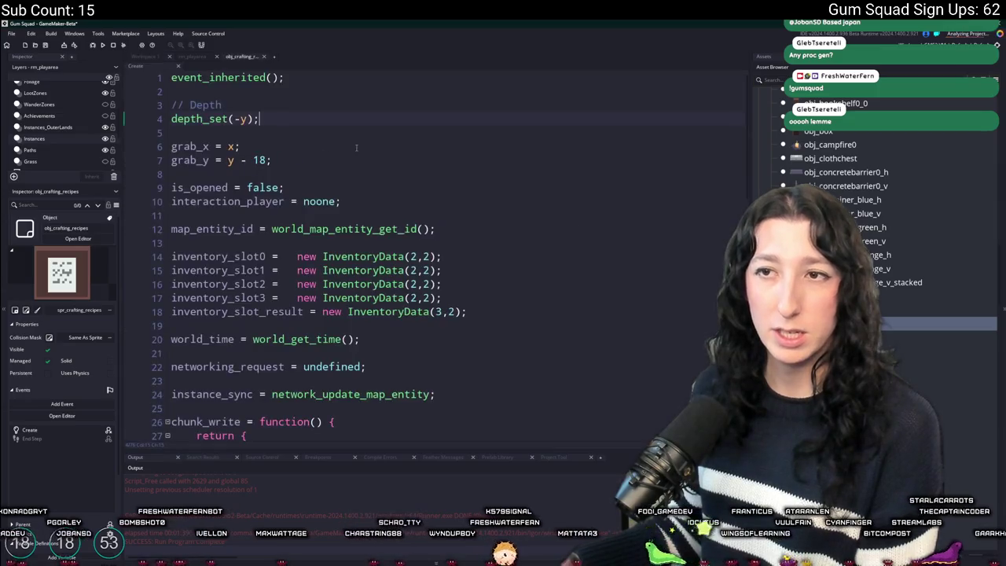
Remove the is_opened and interaction_player lines and the - 18 offset on grab_y
mouse_move(369, 179)
left_mouse_down()
mouse_move(358, 189)
mouse_move(358, 165)
left_mouse_up()
key("BackSpace")
key("BackSpace")
left_click(357, 175)
key("BackSpace")
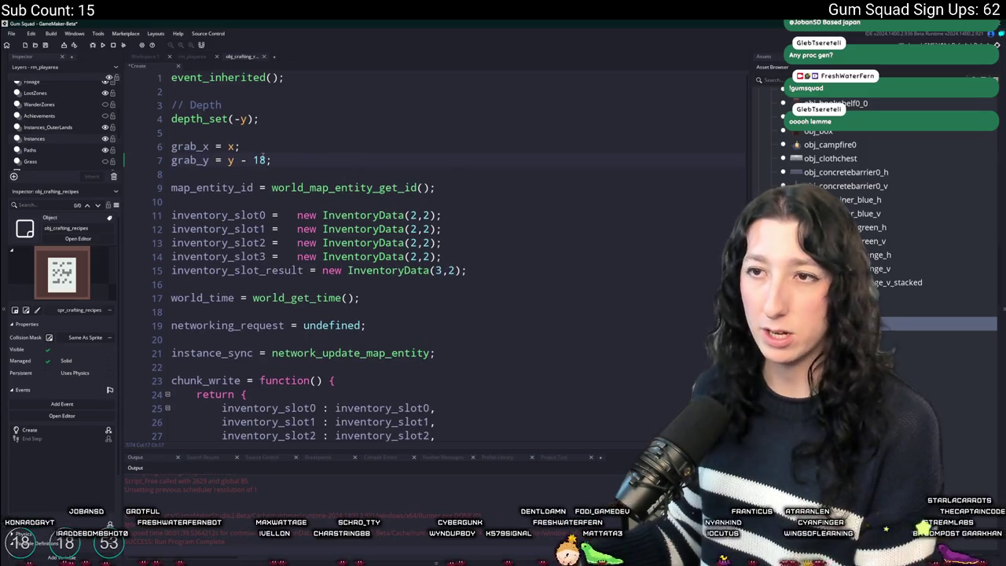
left_click_drag(267, 160, 235, 160)
key("BackSpace")
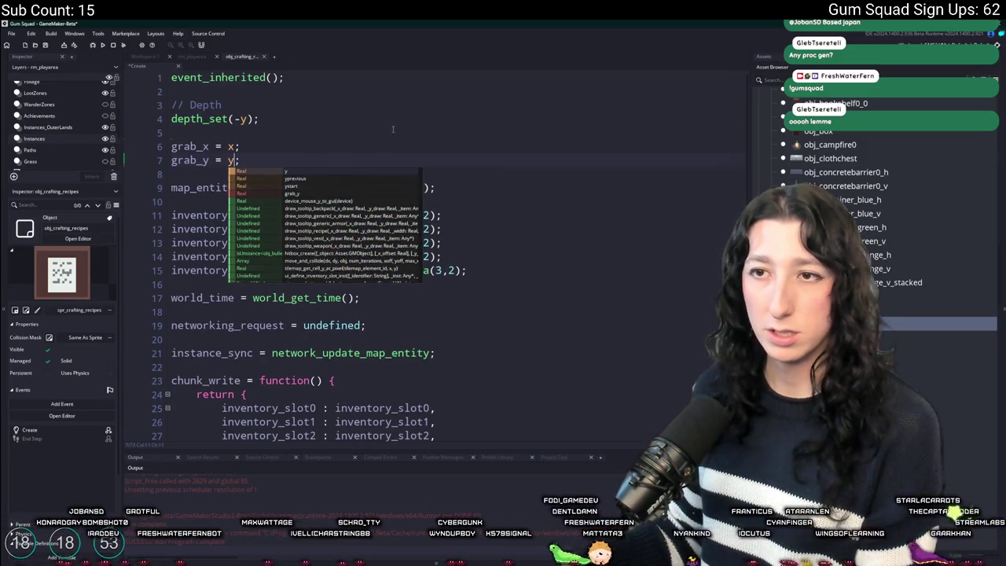
left_click(265, 171)
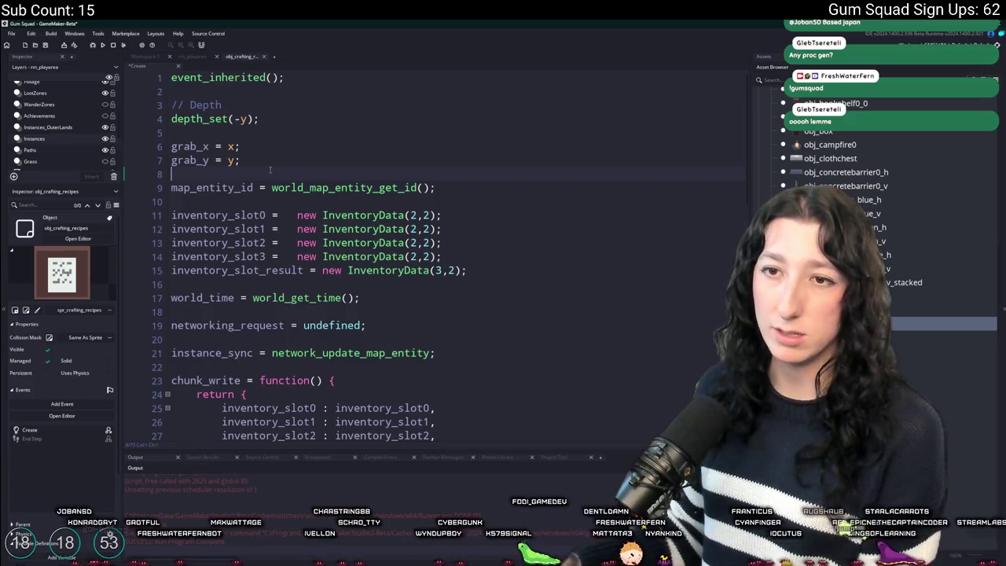
Delete the inventory slot lines so chunk_write returns only object_key, x and y
left_click(461, 185)
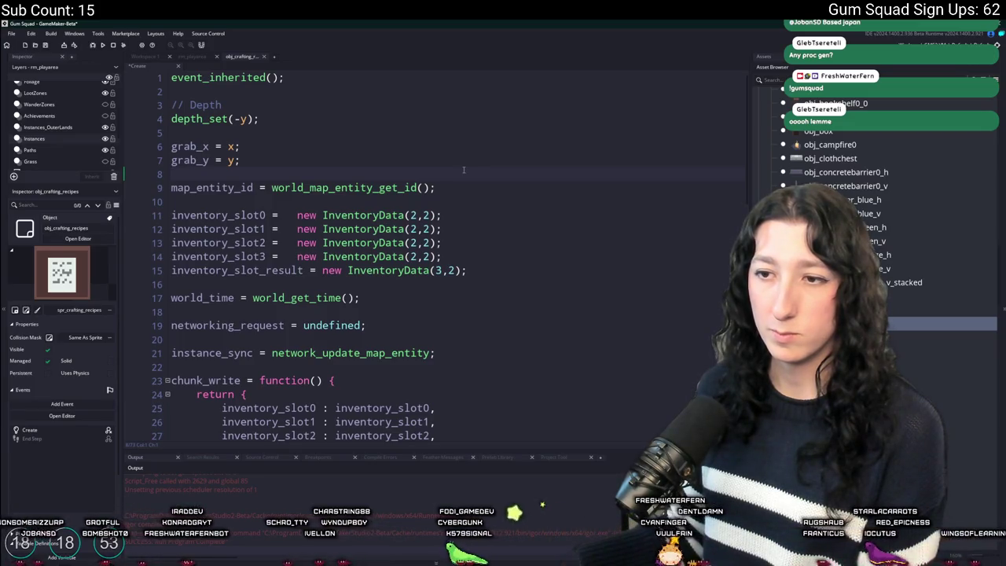
left_click(455, 187)
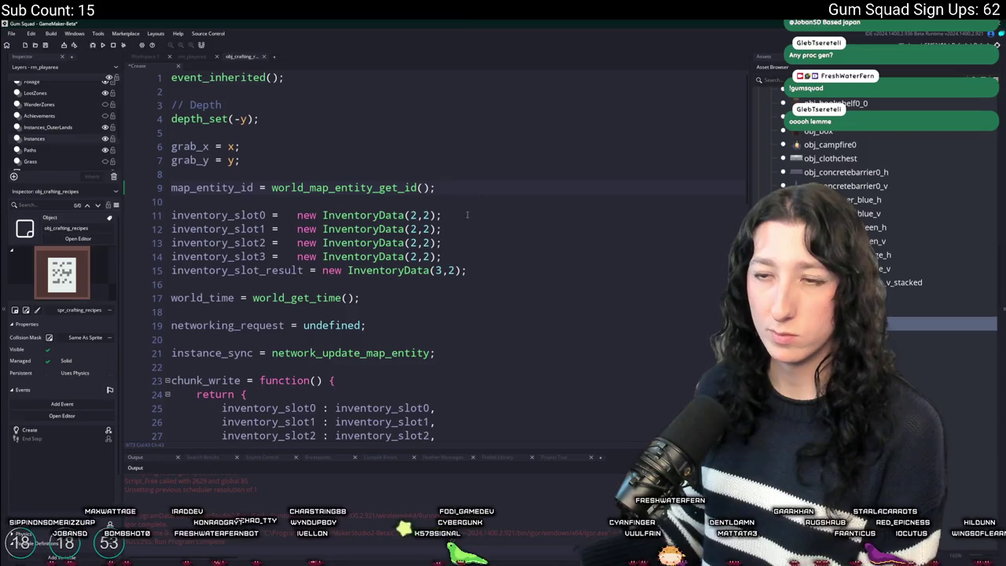
key("shift+Down")
key("shift+Down")
key("shift+Down")
key("BackSpace")
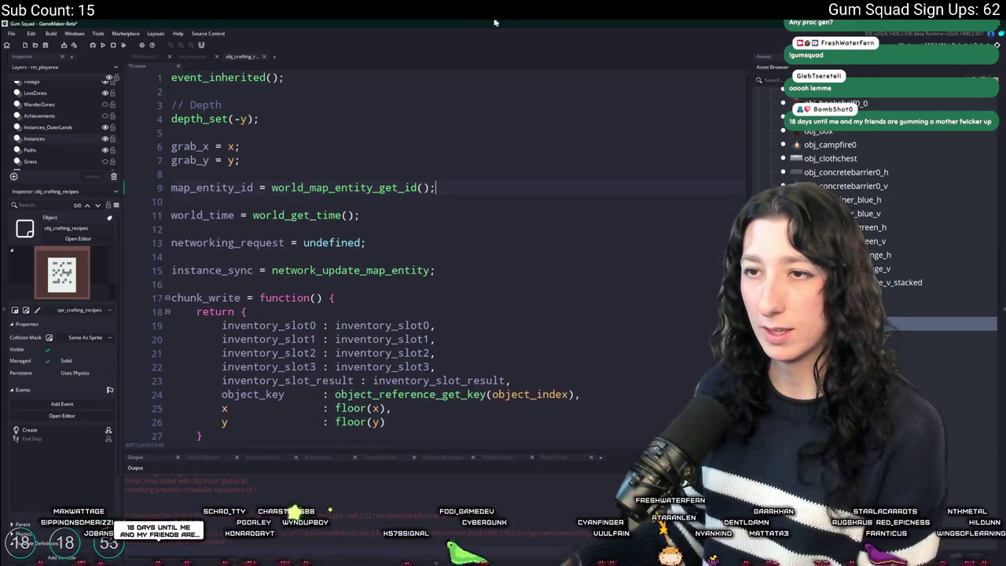
left_click(364, 228)
scroll(432, 252, "down", 3)
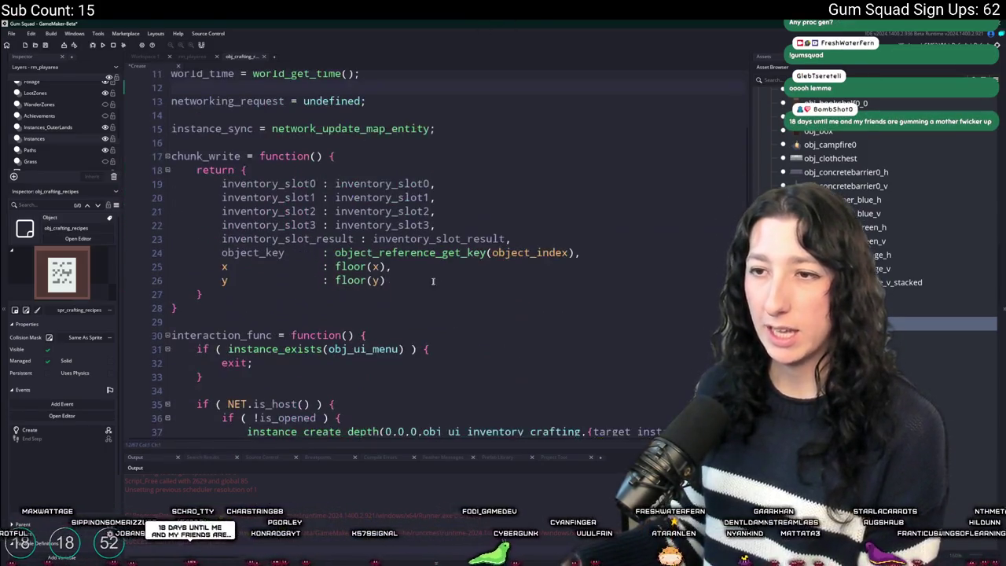
scroll(500, 287, "up", 1)
mouse_move(513, 271)
left_mouse_down()
mouse_move(222, 237)
mouse_move(220, 210)
left_mouse_up()
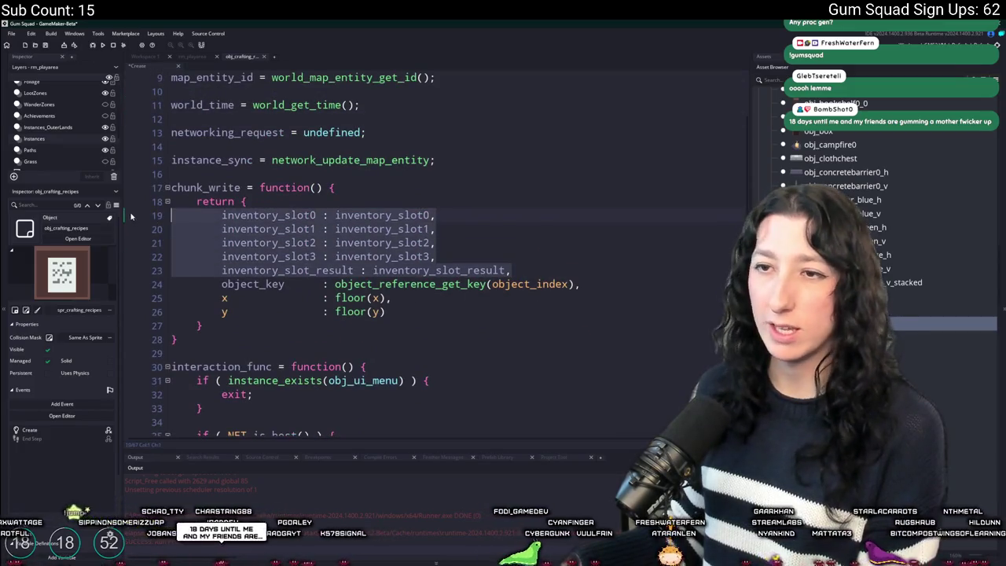
key("BackSpace")
scroll(483, 253, "up", 3)
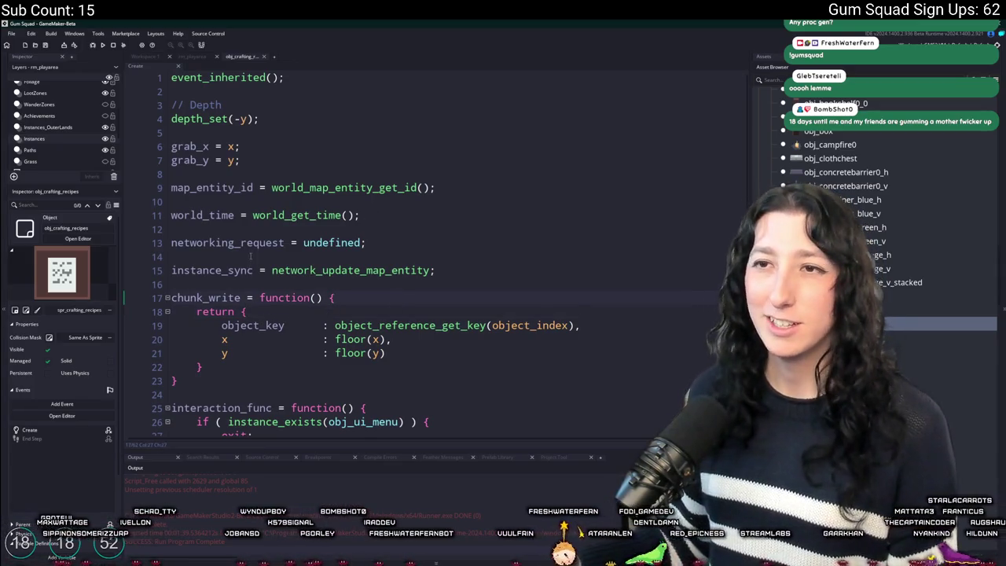
left_click(145, 57)
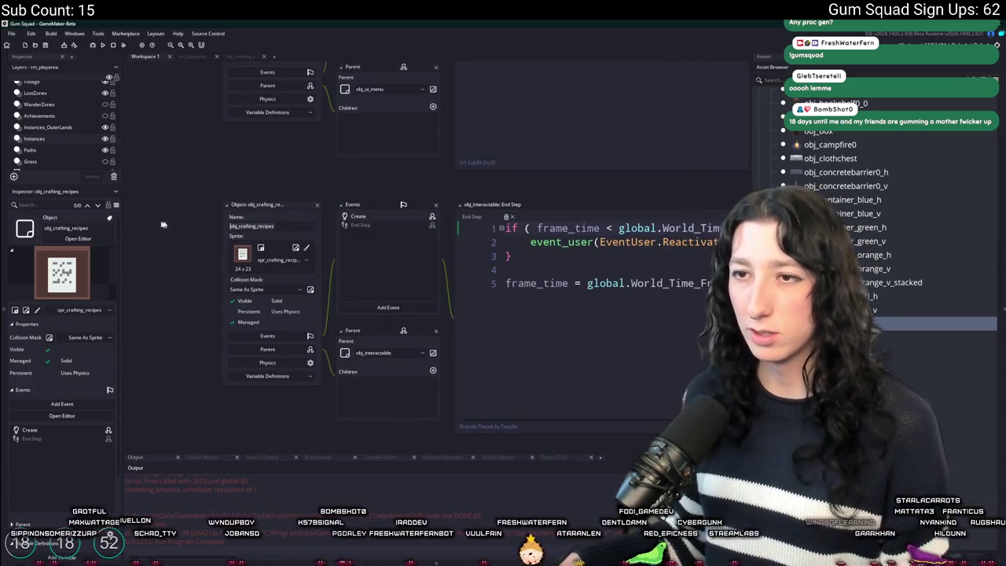
In scr_objectlookup, add _obj_crafting_recipes to the ObjectReference enum
key("ctrl+t")
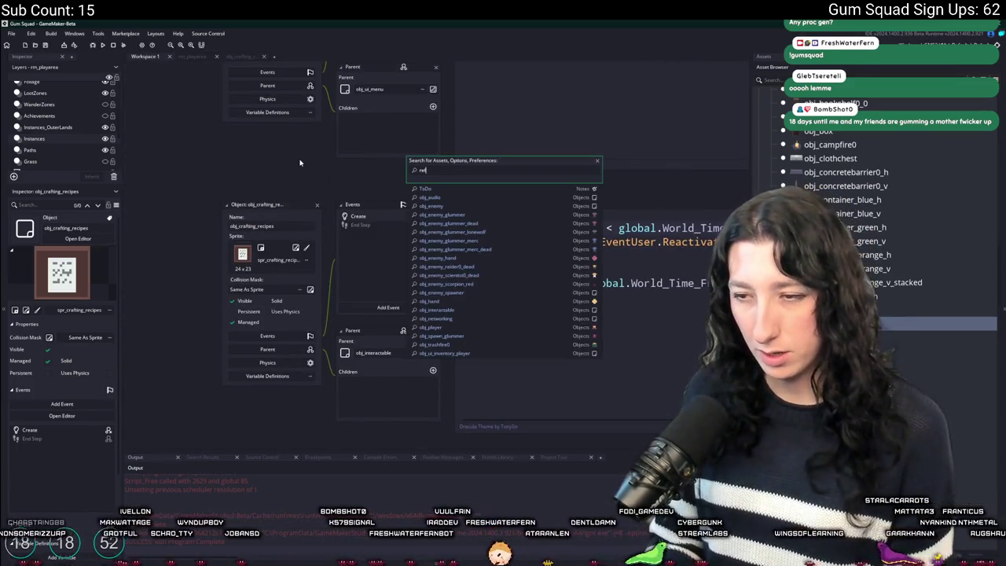
left_click(476, 307)
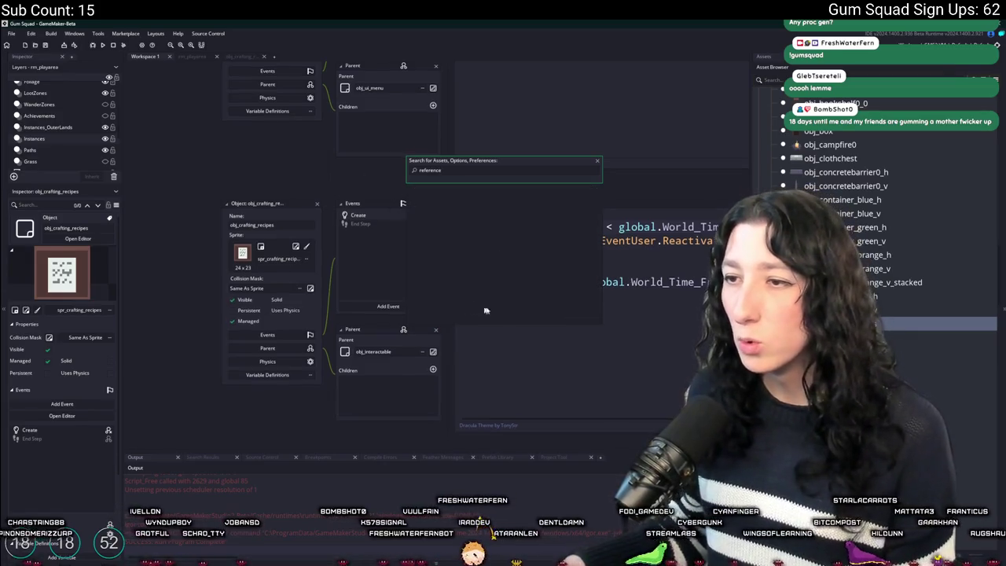
scroll(405, 295, "down", 20)
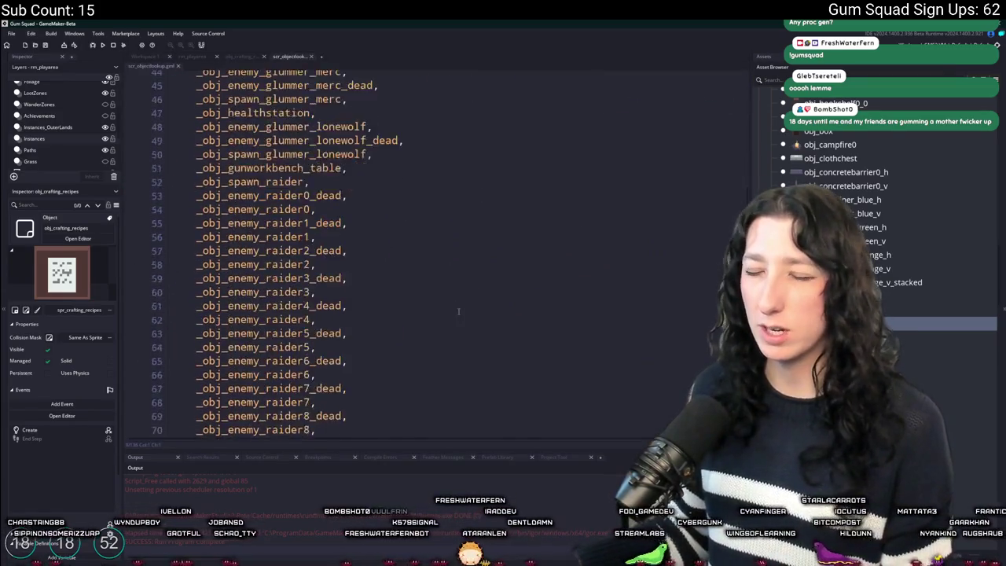
left_click(404, 258)
key("Return")
type("obj_crafting_recipes")
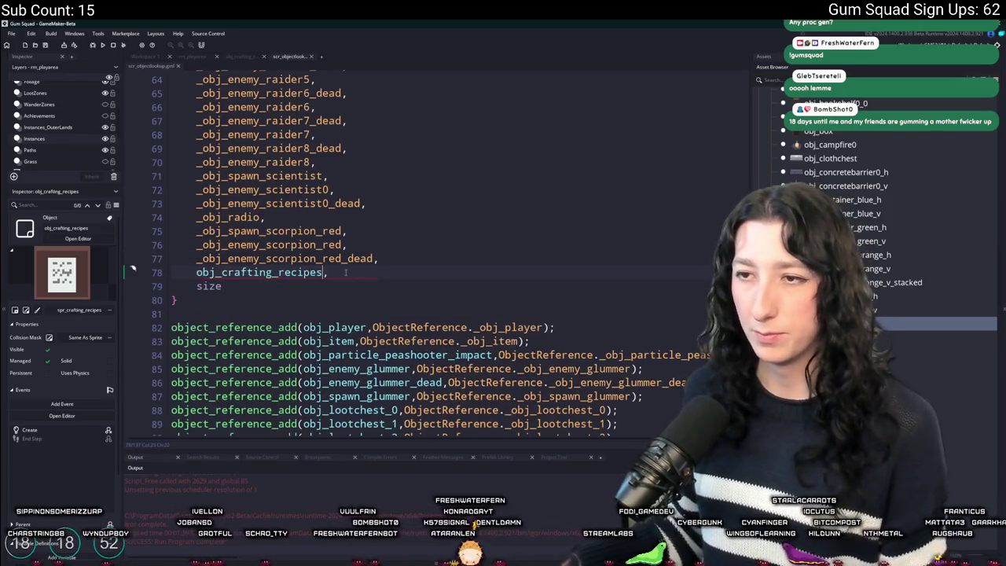
key("ctrl+z")
key("ctrl+d")
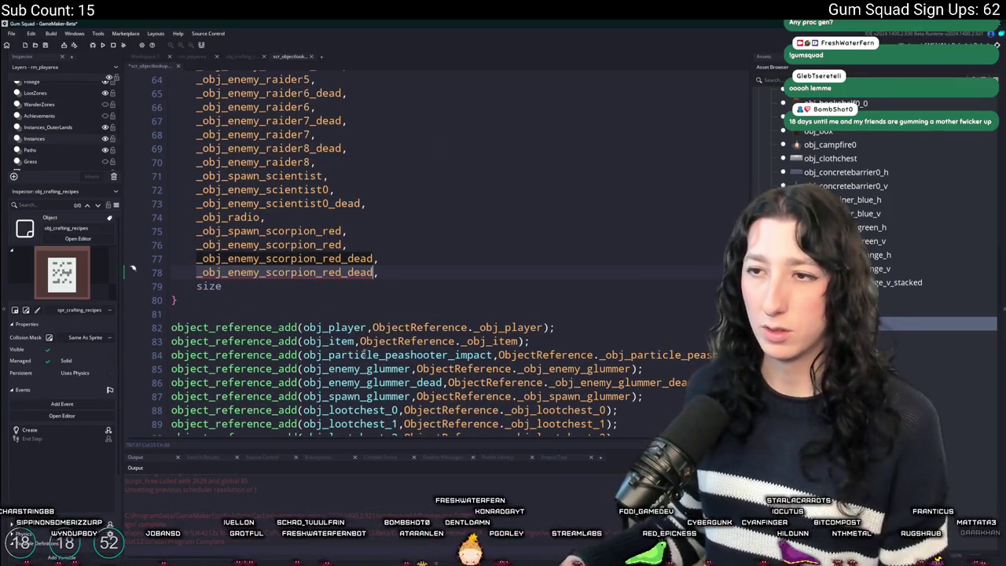
double_click(369, 272)
type("_obj_crafting_recipes")
Add an object_reference_add line mapping _obj_crafting_recipes to obj_crafting_recipes, then close the script
scroll(393, 350, "down", 10)
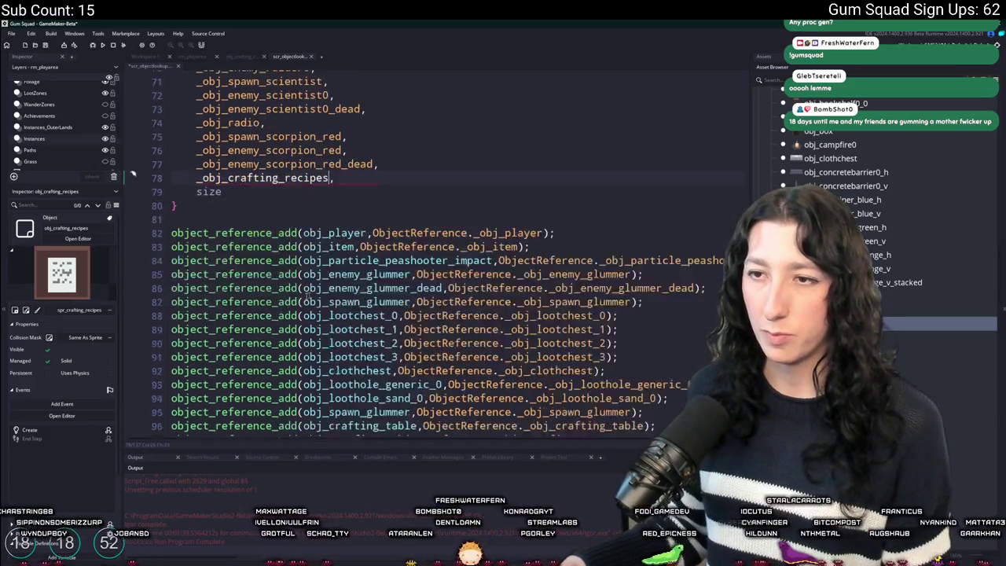
scroll(393, 351, "down", 5)
left_click(664, 393)
key("ctrl+d")
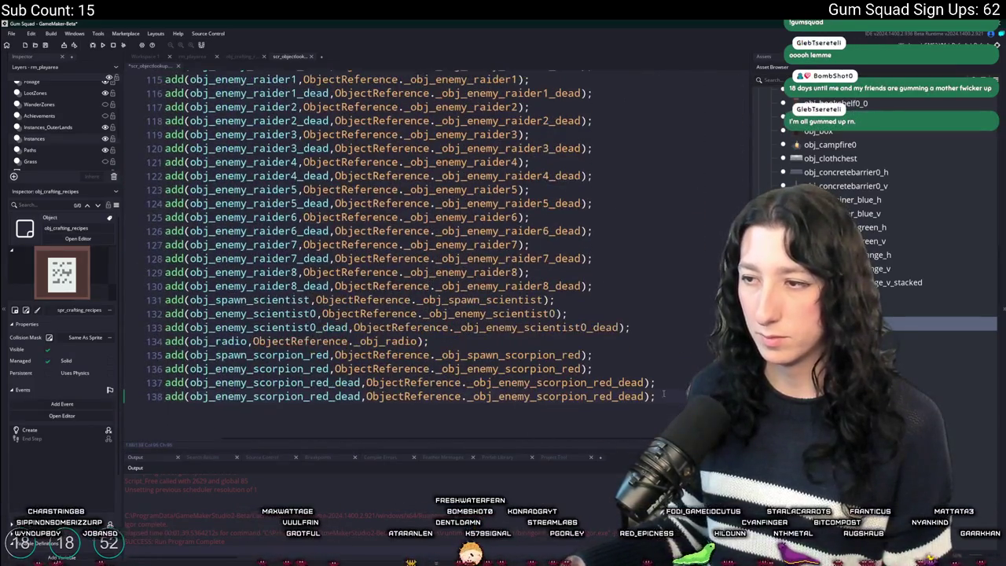
left_click(507, 401)
double_click(475, 401)
type("_obj_crafting_recipes")
double_click(275, 402)
type("obj_crafting_recipes")
middle_click(295, 56)
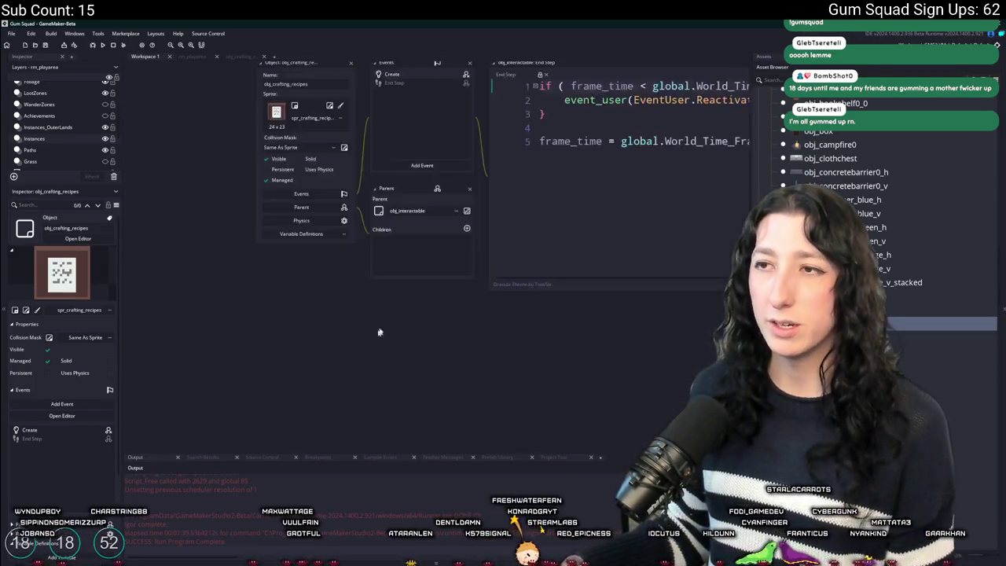
Replace the networking branch in Create with instance_create_depth(0,0,0,obj_ui_crafting_recipes)
double_click(275, 194)
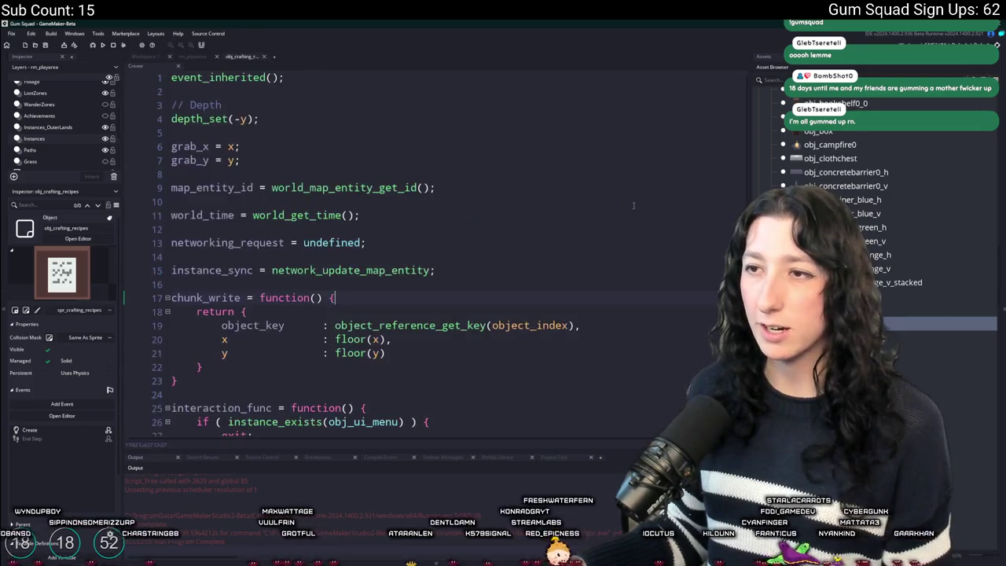
scroll(434, 244, "down", 8)
scroll(434, 244, "up", 1)
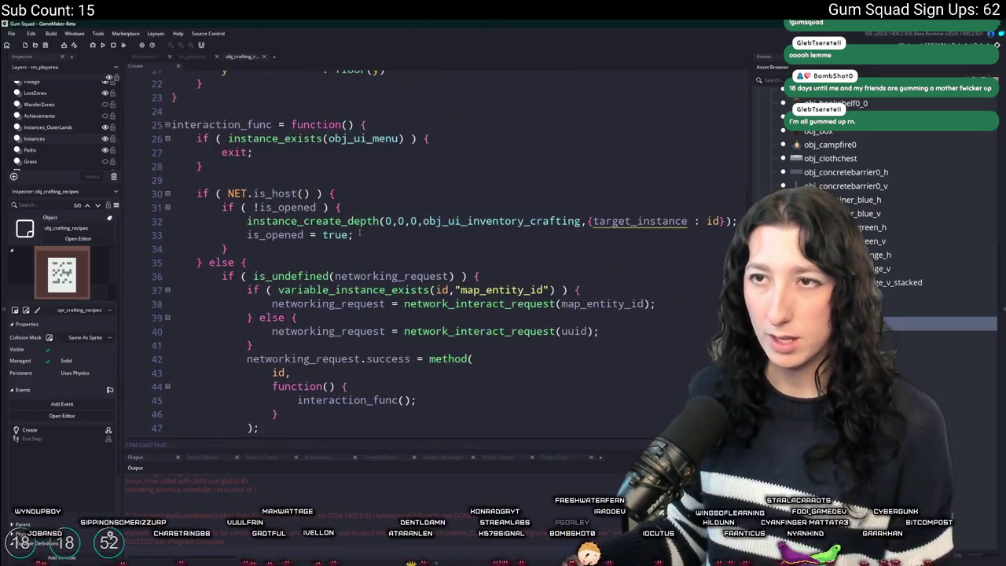
scroll(292, 329, "down", 6)
left_click(277, 251)
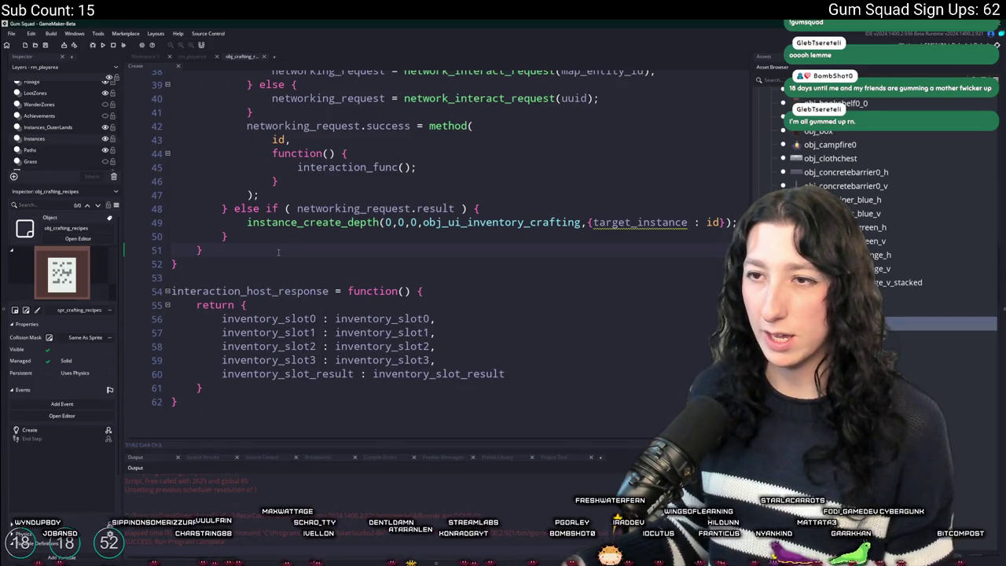
left_click_drag(246, 222, 737, 222)
key("ctrl+c")
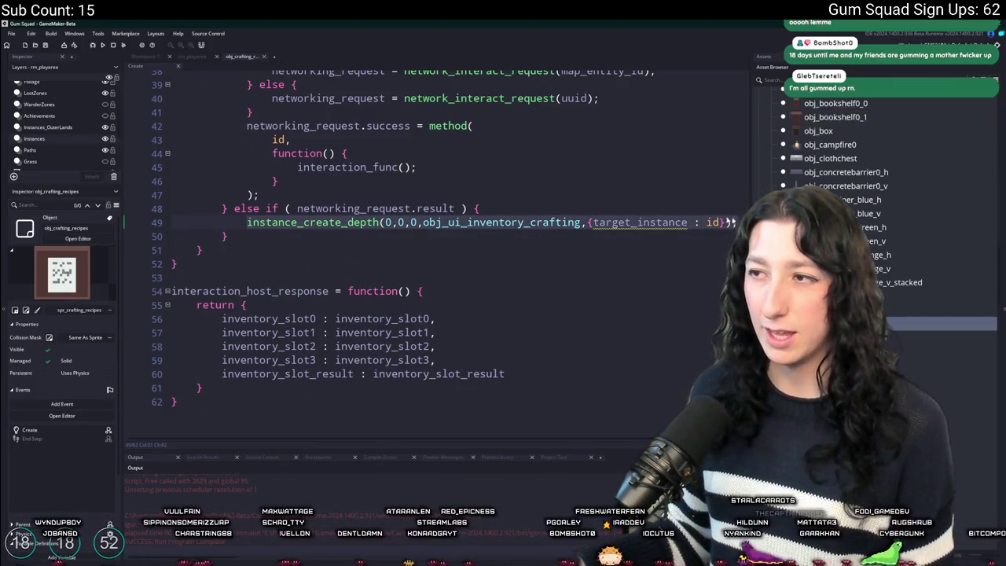
mouse_move(252, 244)
left_mouse_down()
mouse_move(228, 126)
mouse_move(197, 71)
mouse_move(185, 79)
mouse_move(183, 136)
mouse_move(197, 197)
left_mouse_up()
key("ctrl+v")
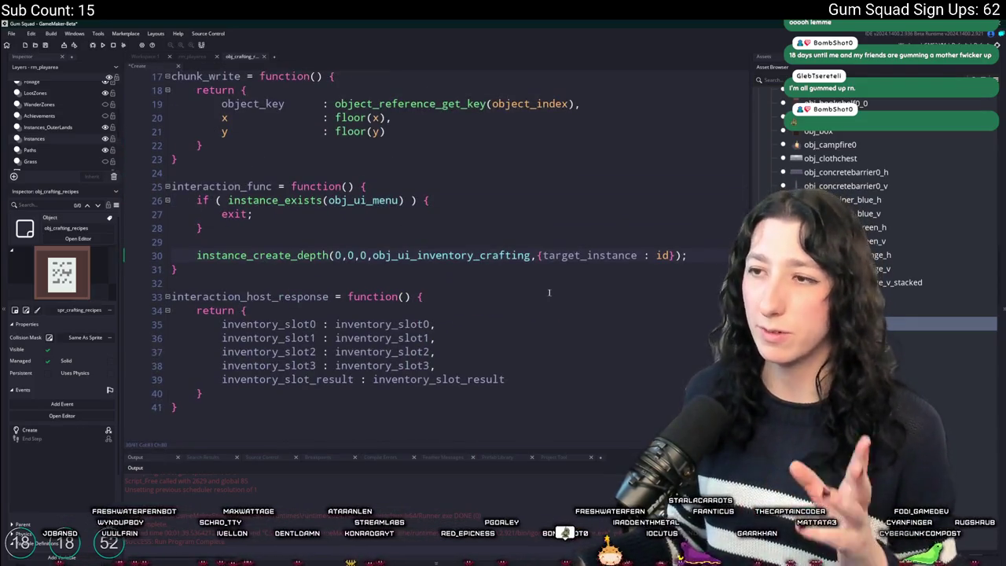
left_click(415, 255)
key("ctrl+Delete")
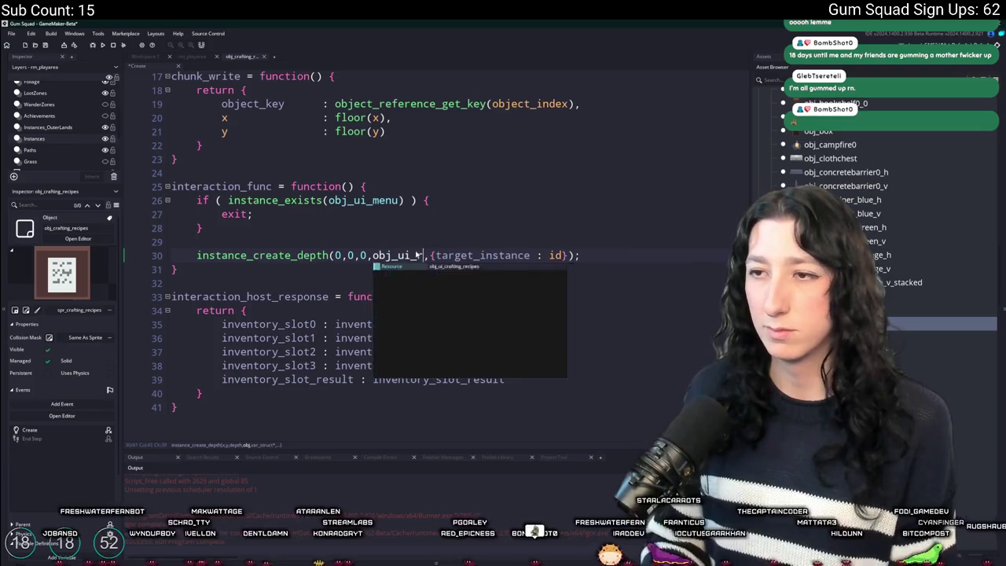
key("Return")
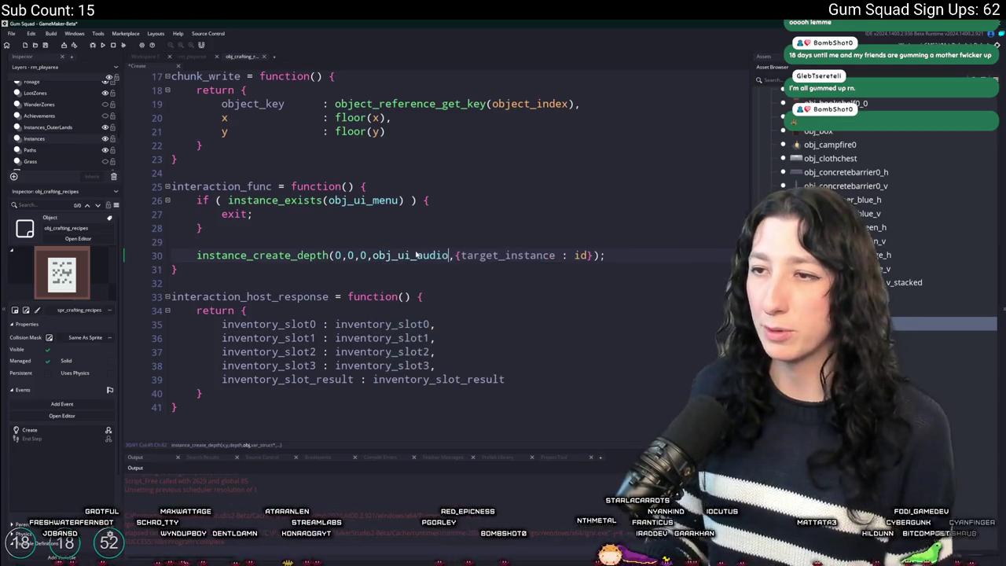
key("ctrl+z")
type("cr")
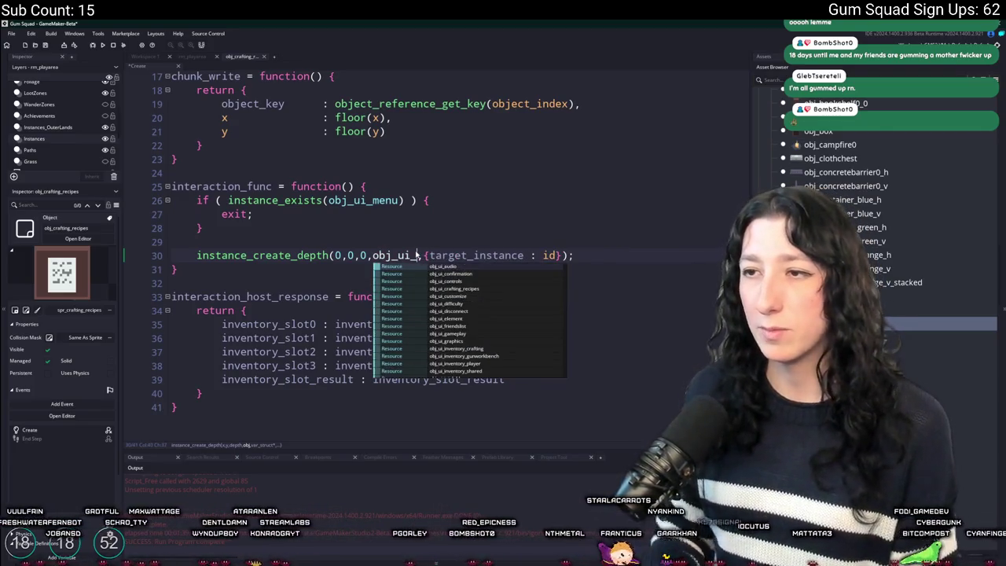
key("Return")
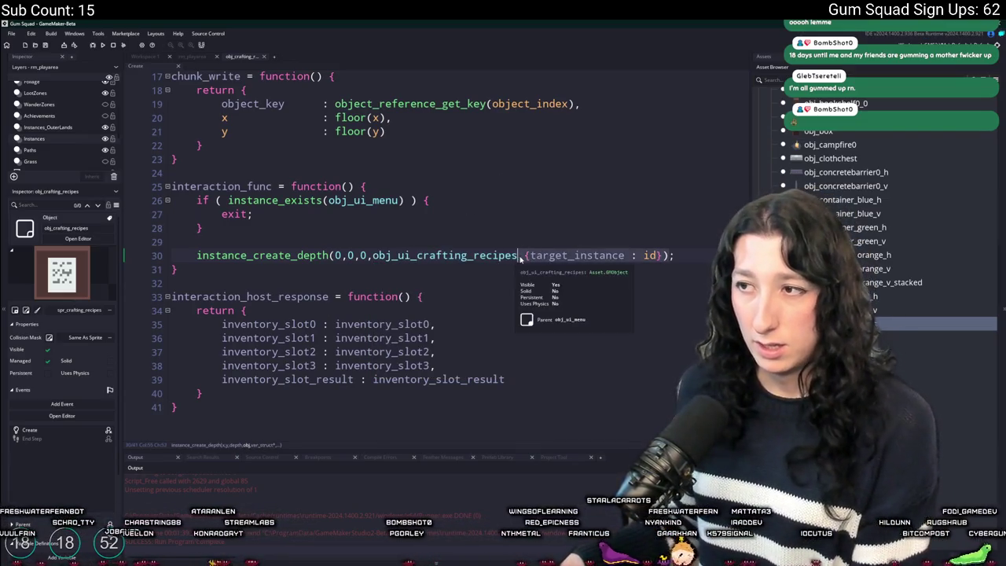
Remove the target_instance struct argument and the interaction_host_response block
left_click(616, 257)
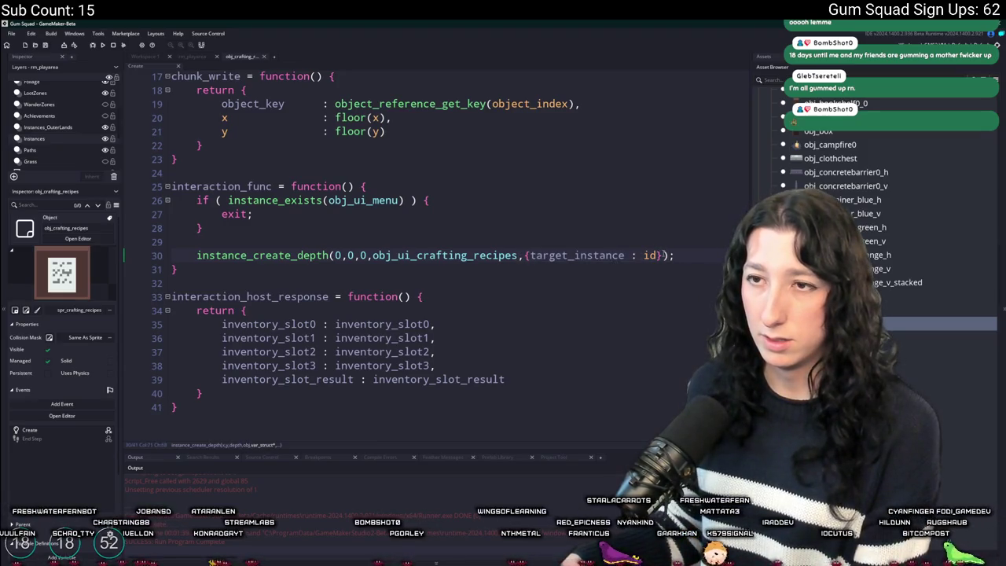
left_click(656, 256)
left_click(545, 256)
left_click_drag(522, 260, 520, 262)
key("BackSpace")
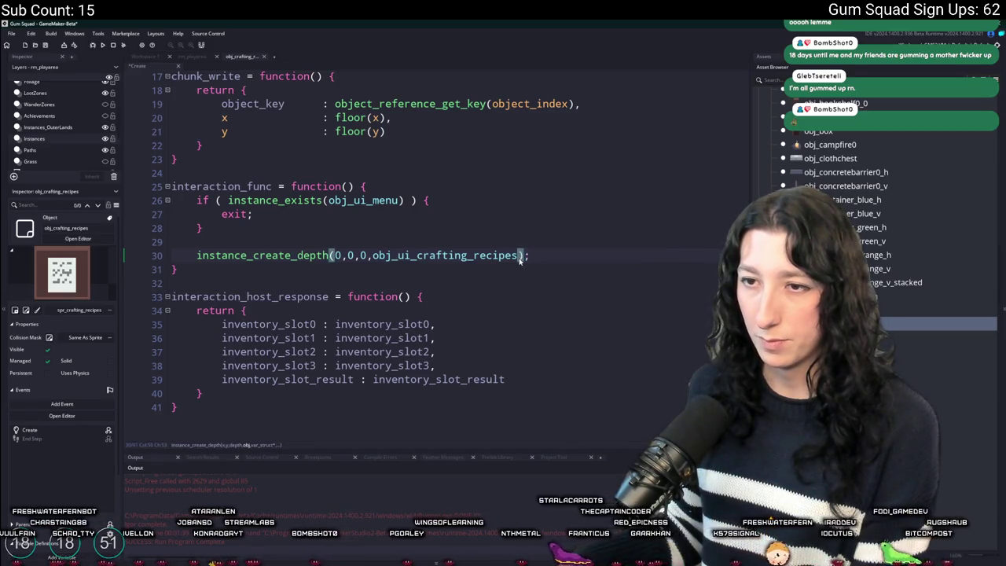
mouse_move(314, 405)
left_mouse_down()
mouse_move(196, 310)
mouse_move(194, 284)
left_mouse_up()
key("BackSpace")
Append + 1 to the -y value in depth_set, then return to the rm_playarea room
scroll(259, 297, "up", 2)
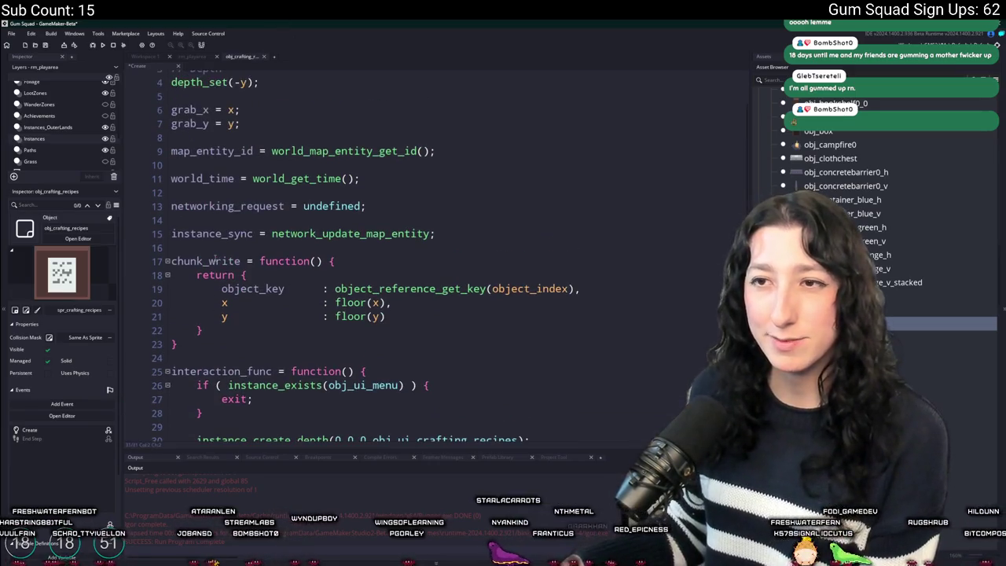
scroll(432, 260, "up", 1)
left_click(247, 118)
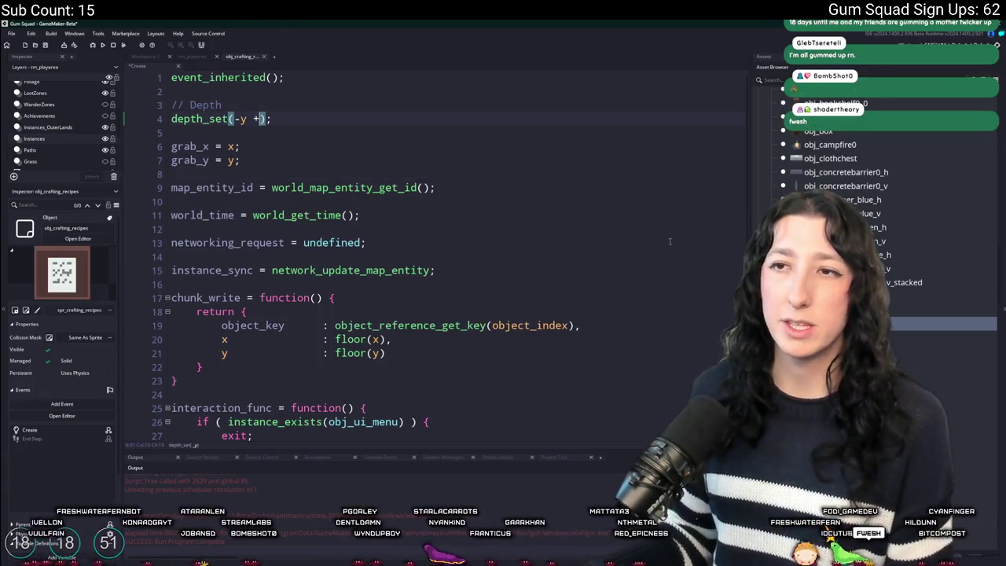
type("+ 12)")
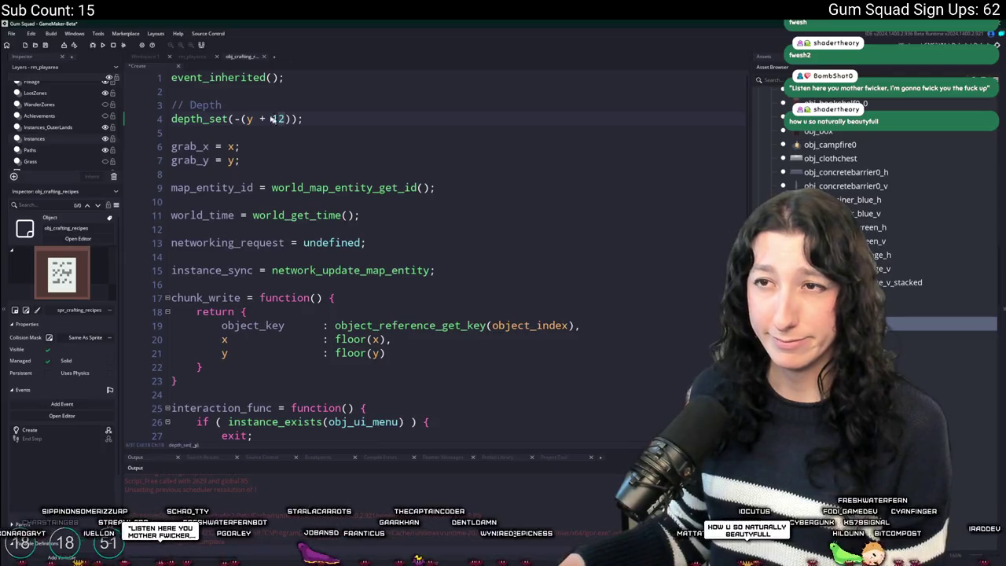
left_click(189, 56)
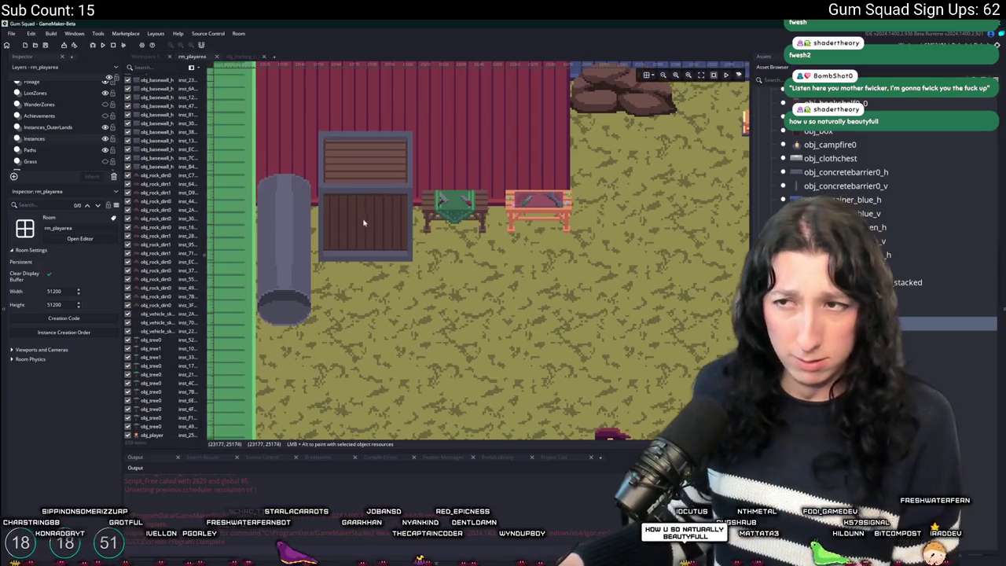
Place a crafting recipes instance on the crate and test-walk to it in a new lobby
left_click(364, 222)
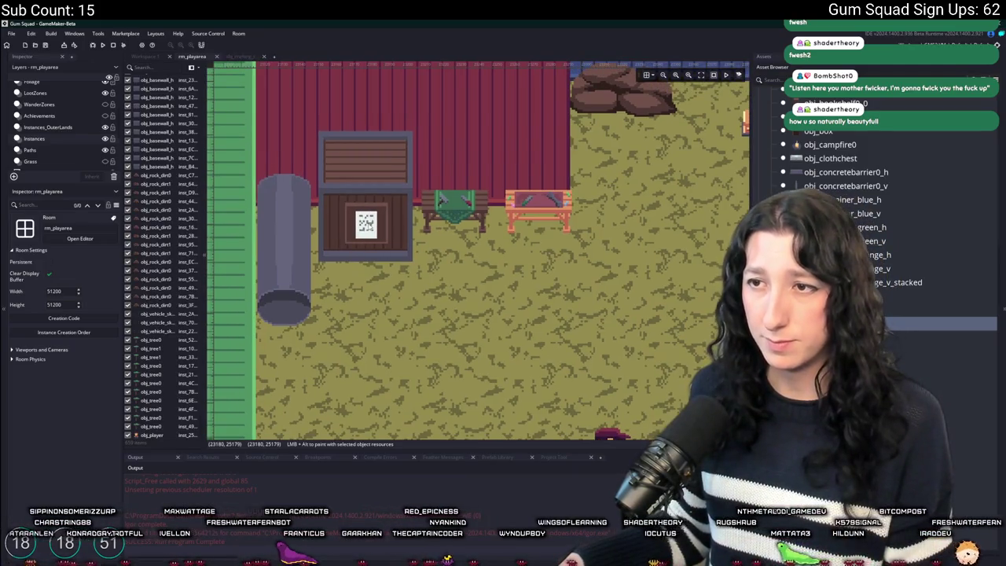
left_click(366, 224)
scroll(377, 213, "down", 4)
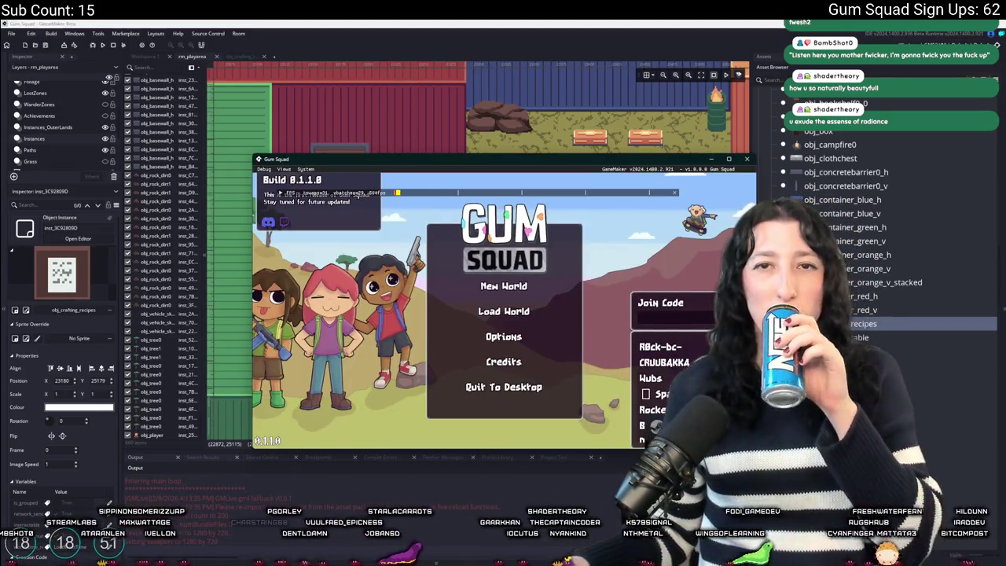
left_click(525, 288)
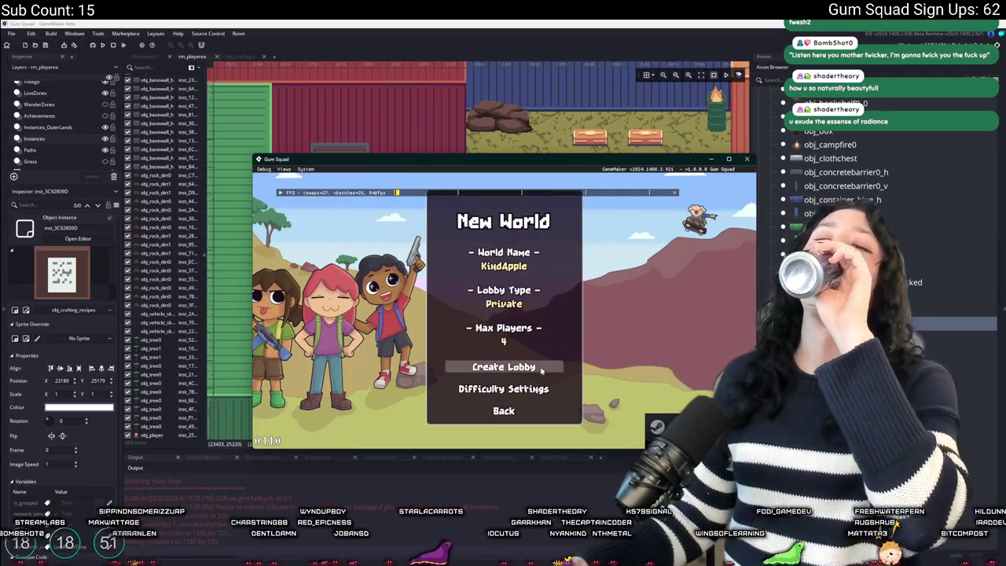
left_click(532, 373)
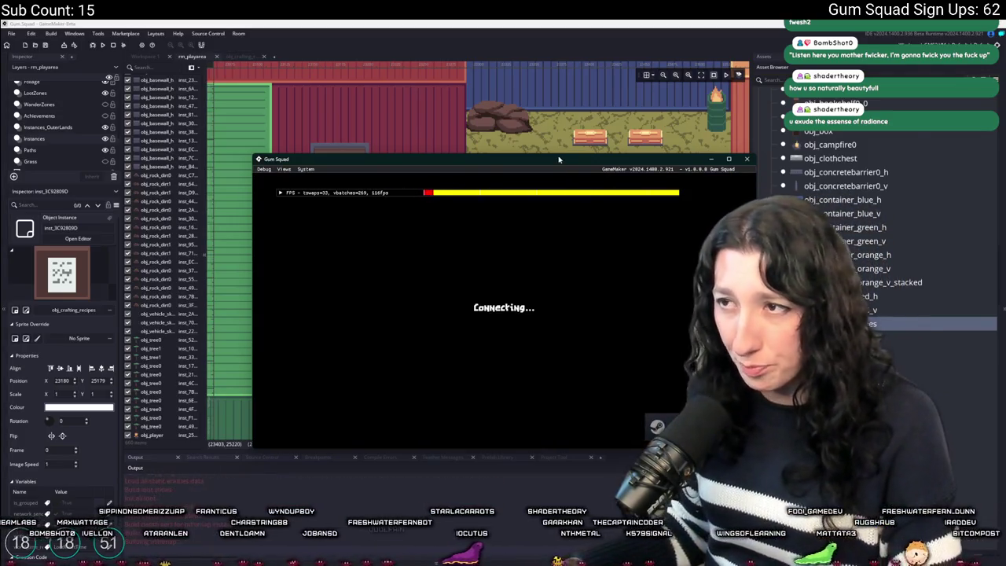
key("w")
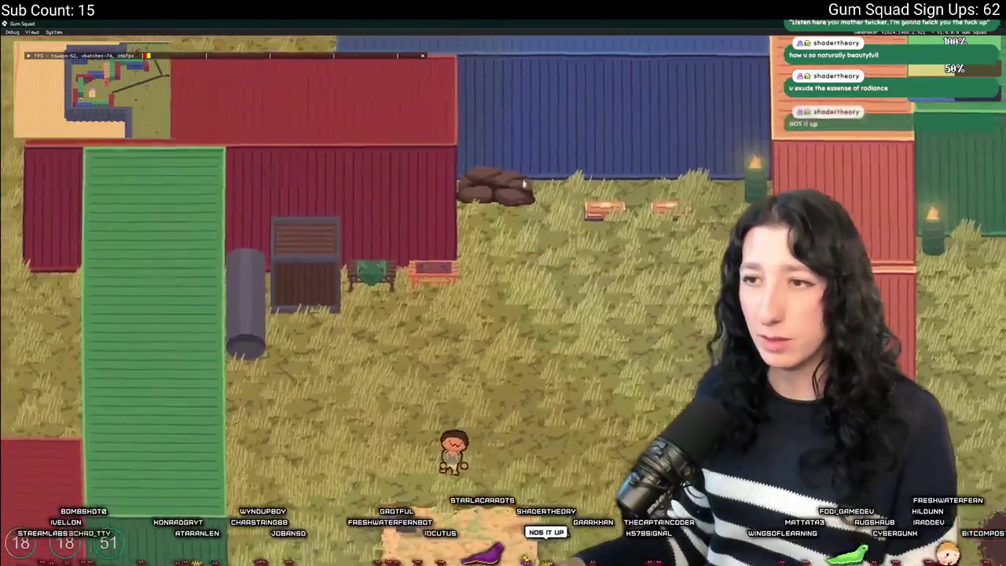
key("s")
key("d")
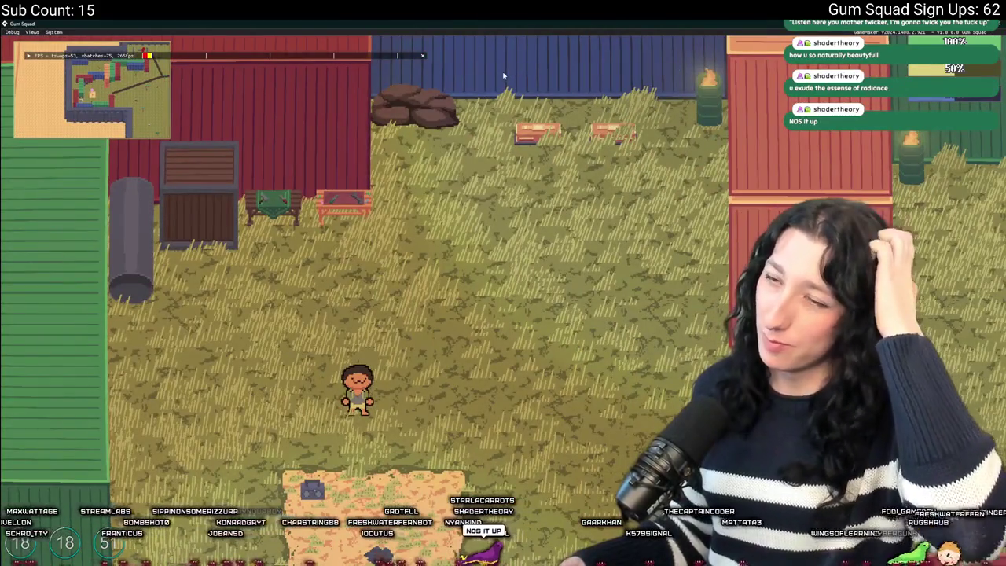
key("alt+F4")
Nudge the note slightly lower and re-test with F5 in a new lobby, checking inventory
left_click(339, 219)
left_click_drag(339, 219, 336, 227)
key("F5")
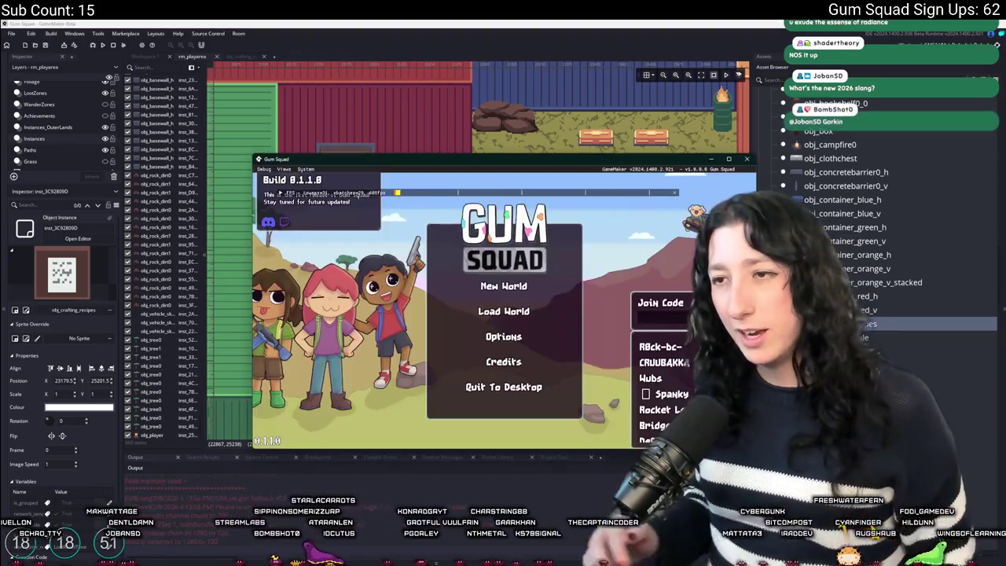
left_click(489, 288)
left_click(522, 364)
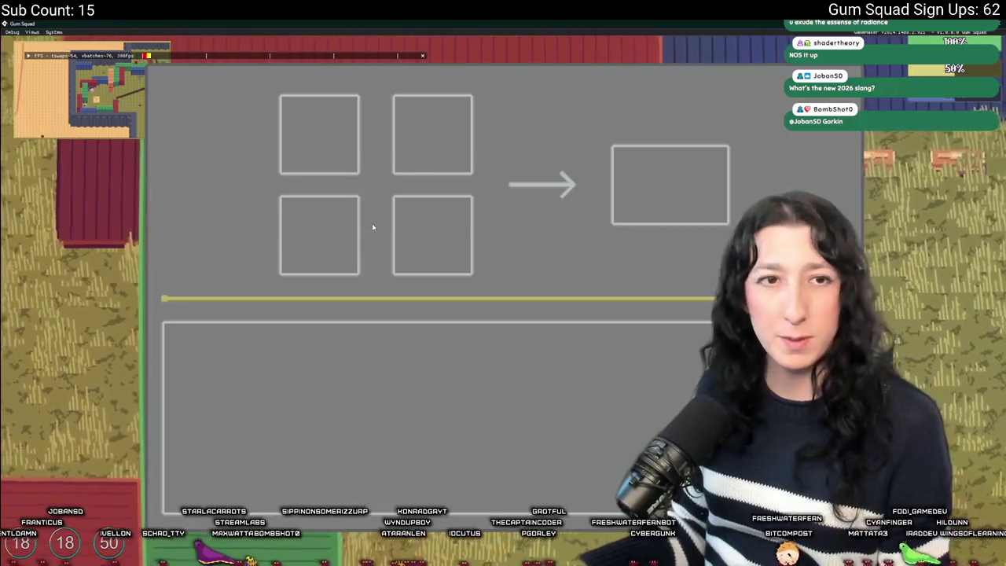
key("Tab")
key("Tab")
key("Tab")
key("Tab")
key("Tab")
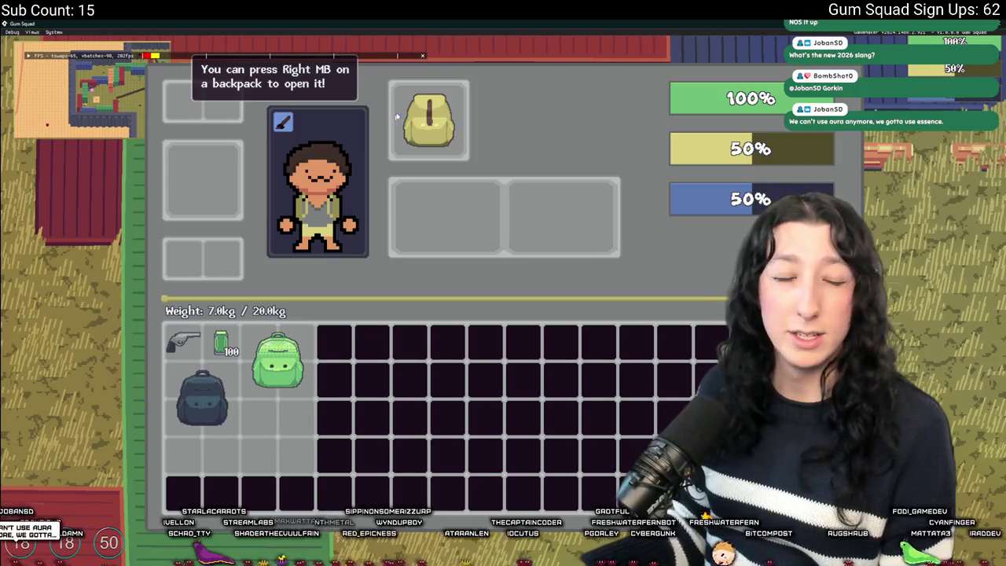
key("alt+Tab")
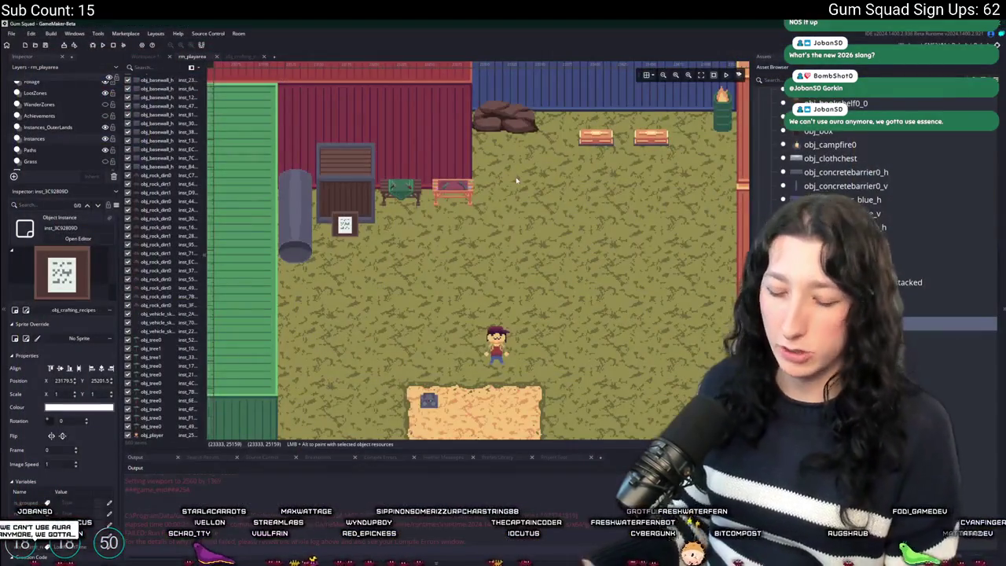
Open obj_player and expand its Step event code to full size
key("ctrl+t")
type("obj")
key("BackSpace")
key("BackSpace")
type("pla")
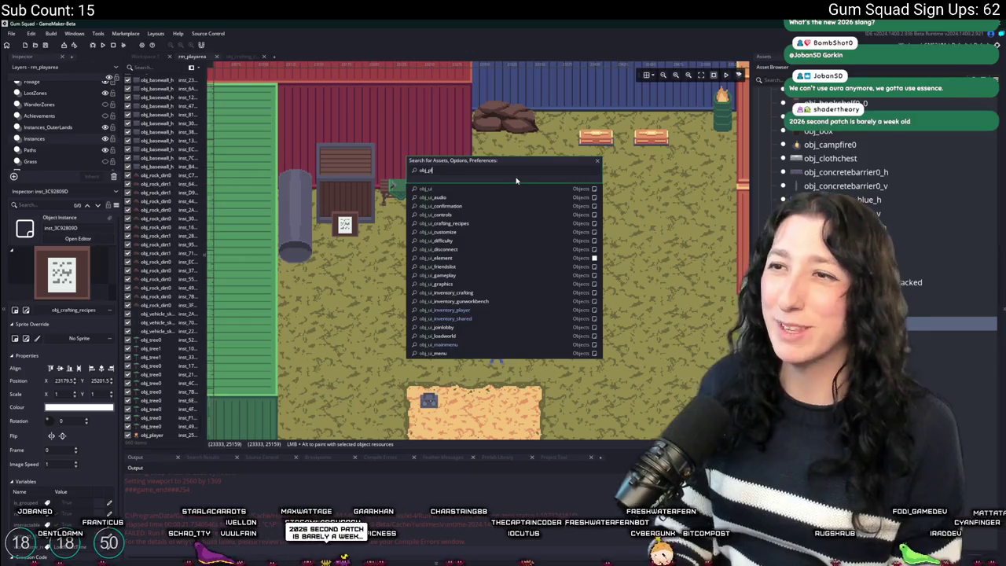
key("Return")
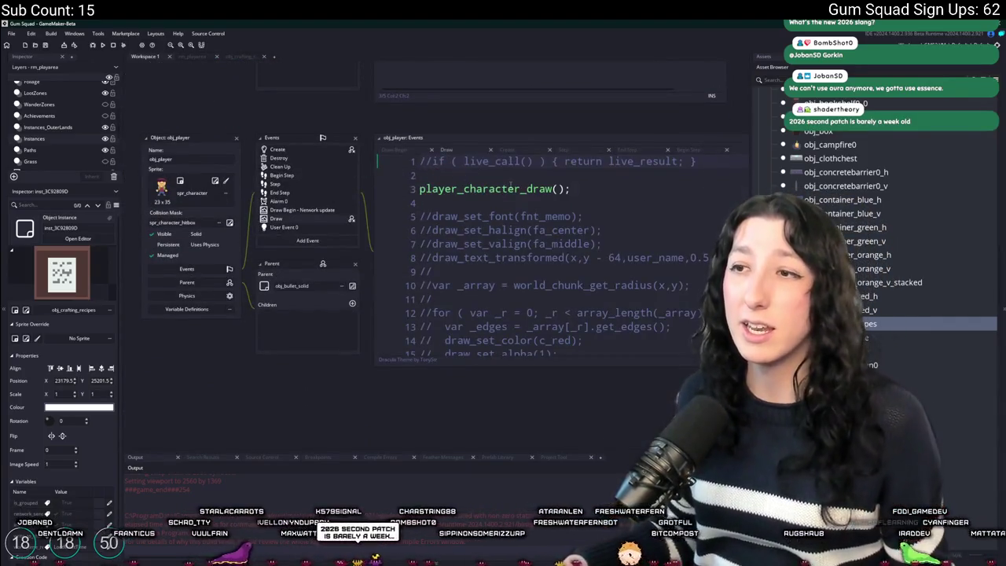
left_click(196, 180)
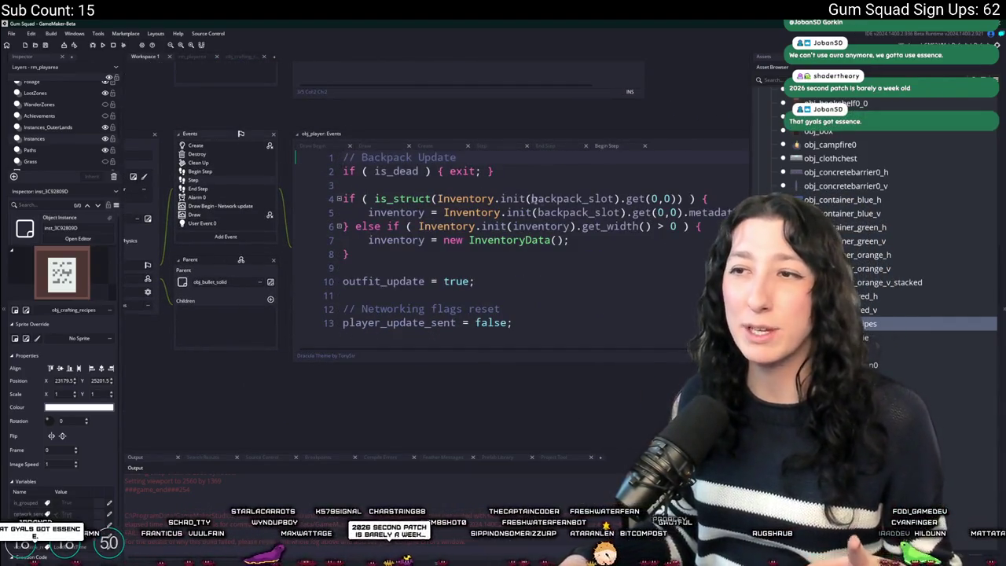
left_click(416, 142)
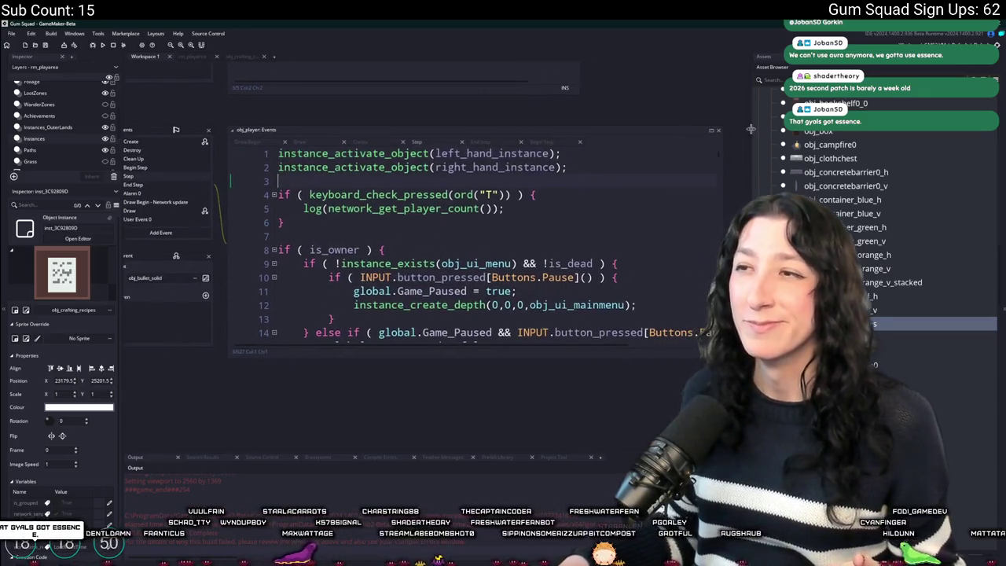
left_click(711, 132)
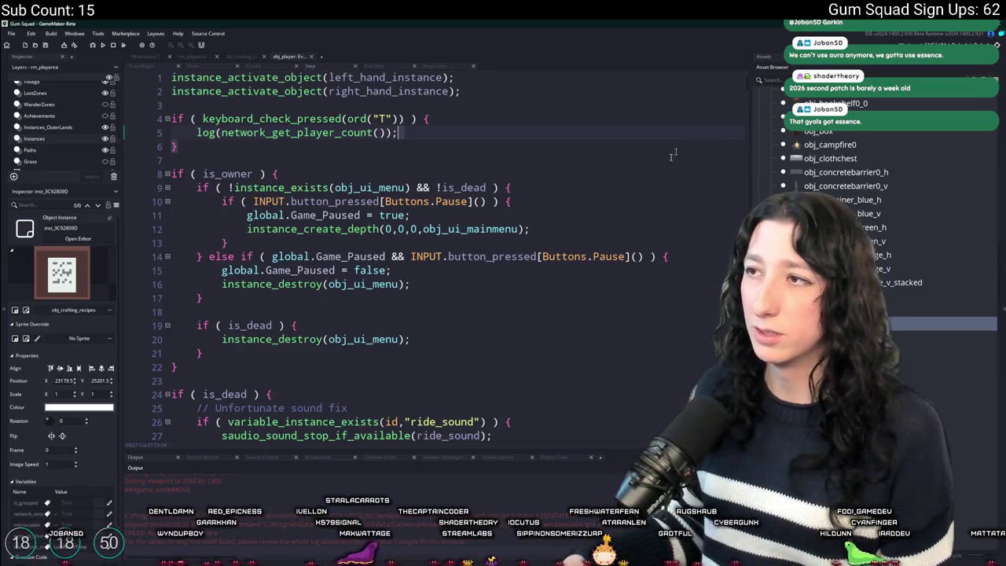
scroll(701, 124, "down", 20)
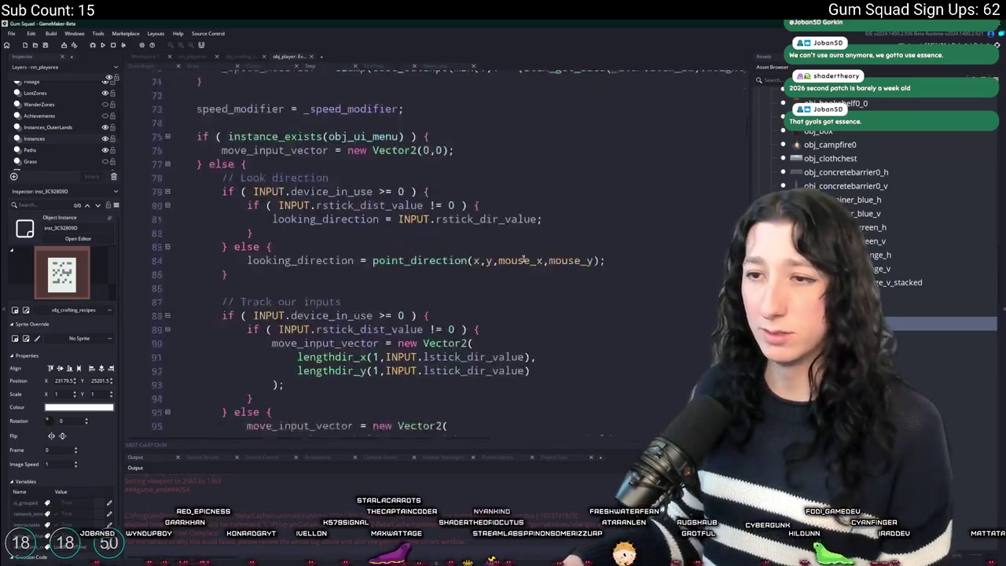
scroll(385, 251, "down", 15)
scroll(385, 252, "up", 6)
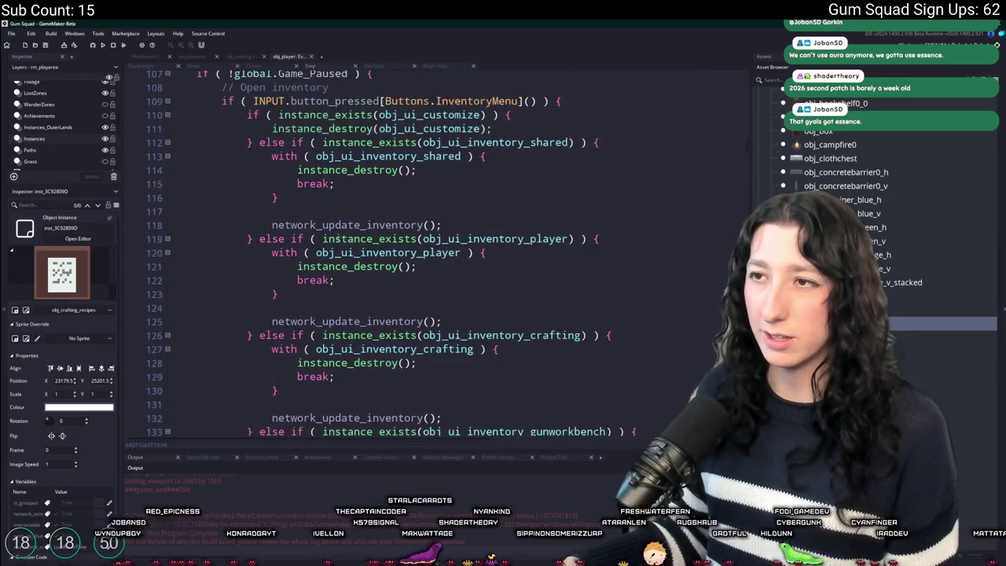
scroll(550, 134, "up", 1)
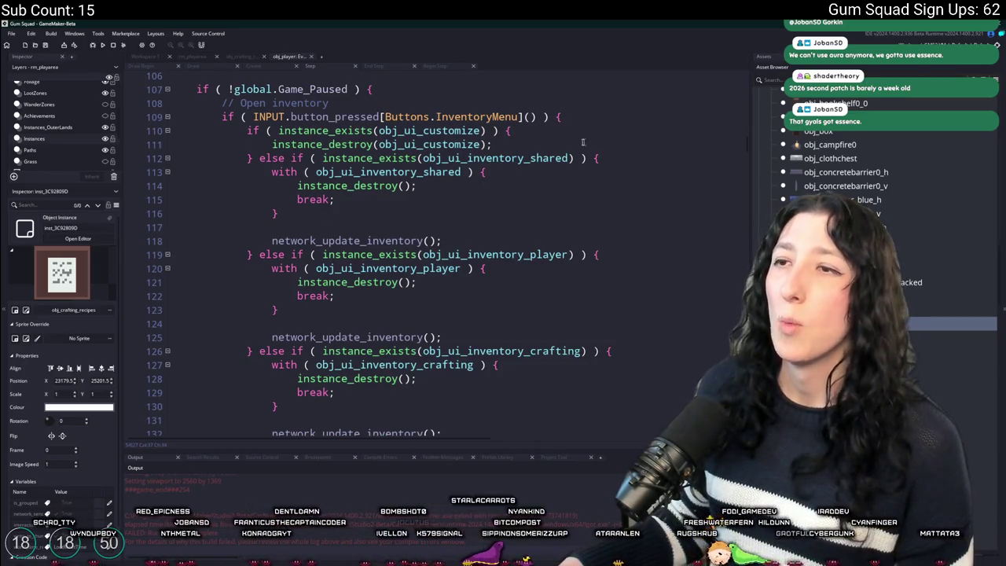
Duplicate the customize-closing branch and make the copy check obj_ui_crafting_recipes
left_click_drag(652, 164, 173, 131)
key("ctrl+d")
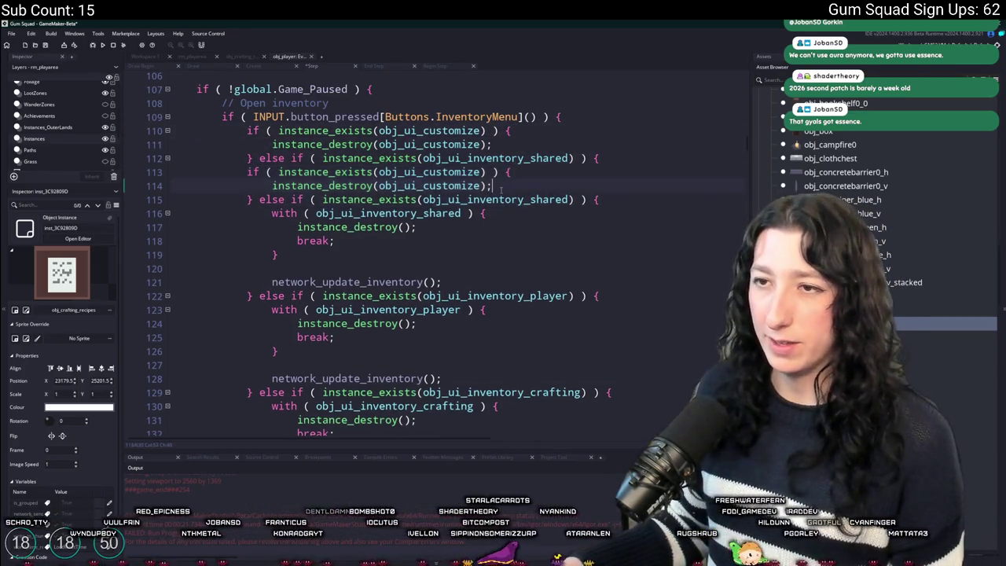
triple_click(524, 170)
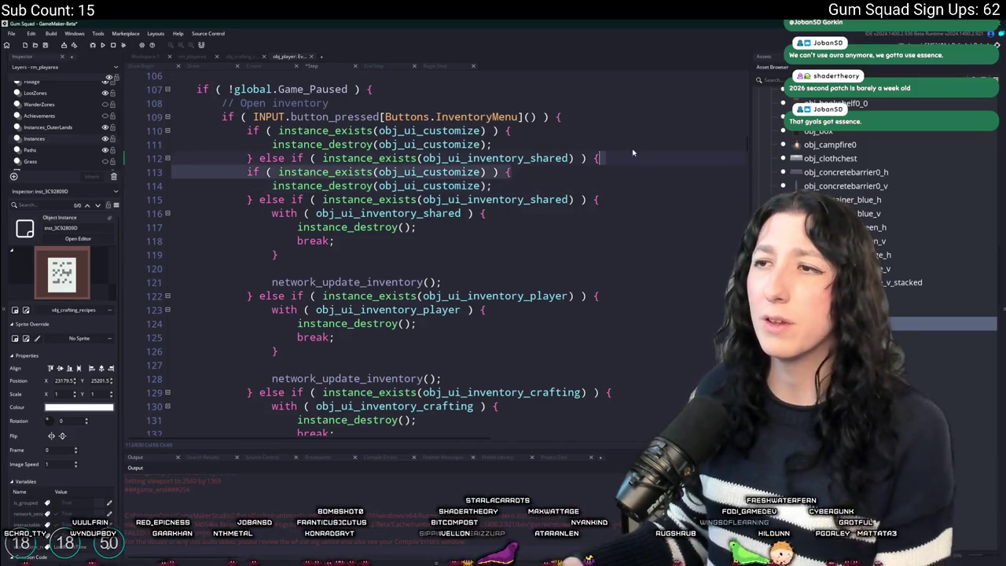
key("Delete")
double_click(537, 158)
type("obj_ui_cr")
key("Return")
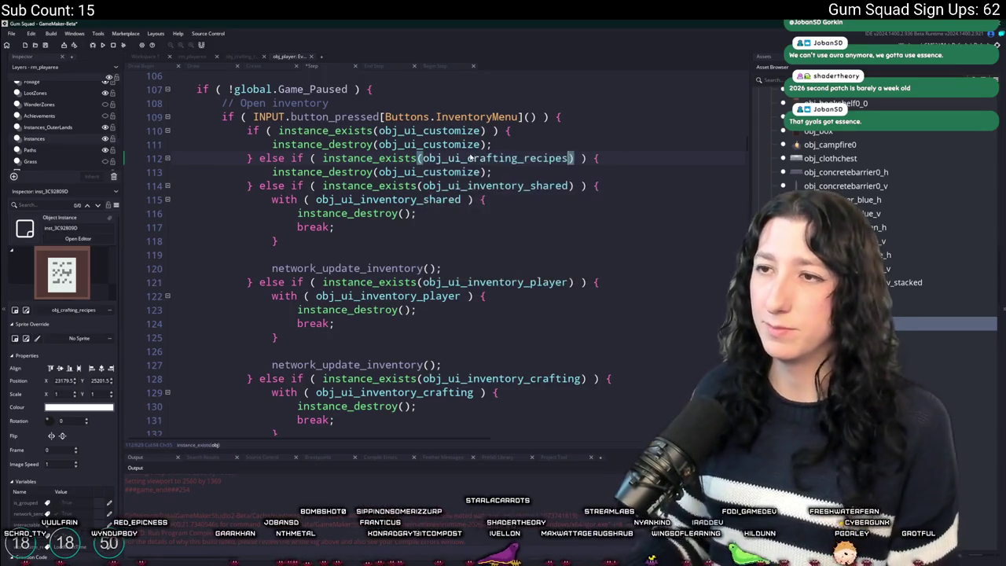
Make the new branch's destroy call target obj_ui_crafting_recipes instead of obj_ui_customize
double_click(498, 157)
key("ctrl+c")
double_click(428, 171)
key("ctrl+v")
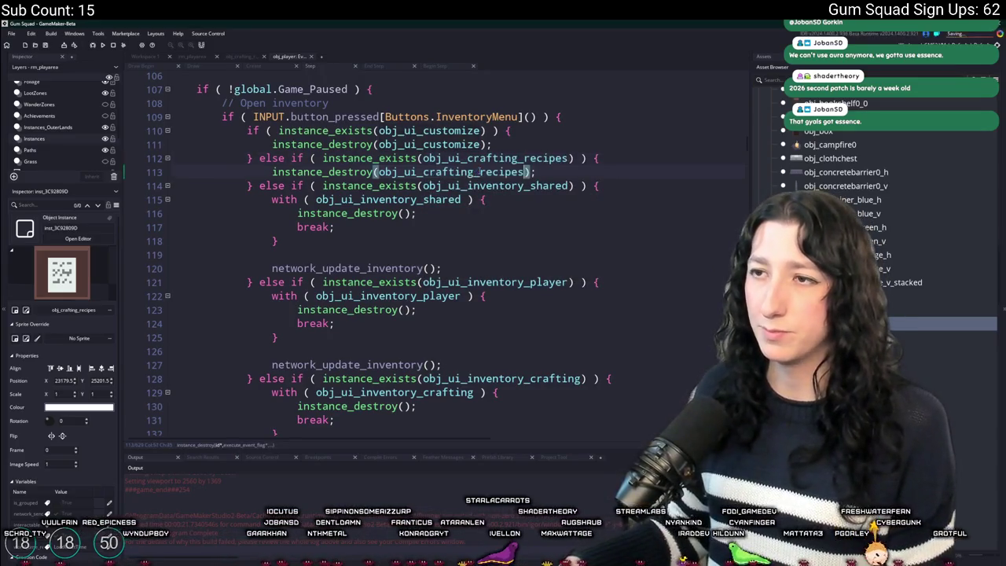
scroll(158, 281, "down", 2)
scroll(158, 280, "down", 7)
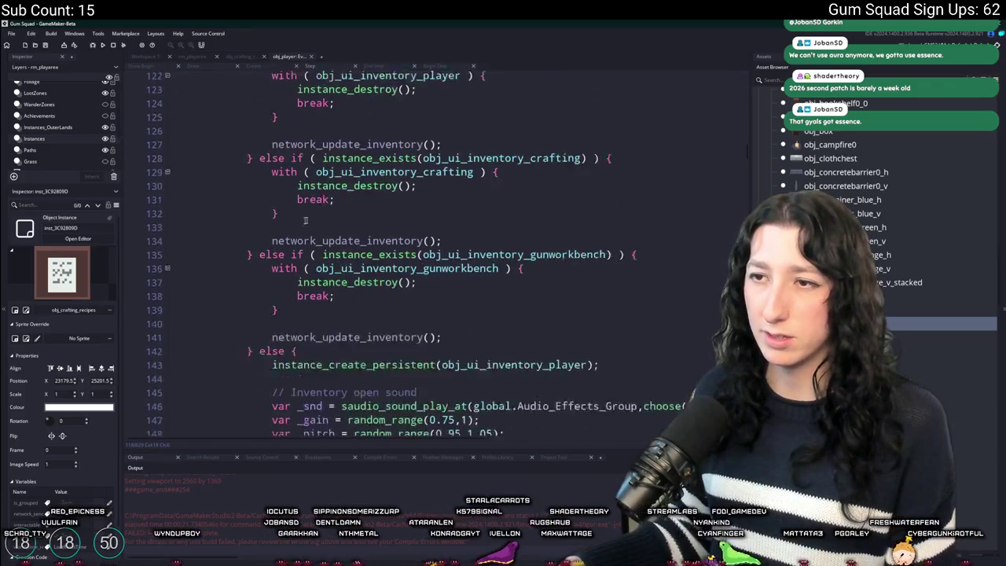
scroll(455, 314, "down", 2)
scroll(454, 314, "up", 6)
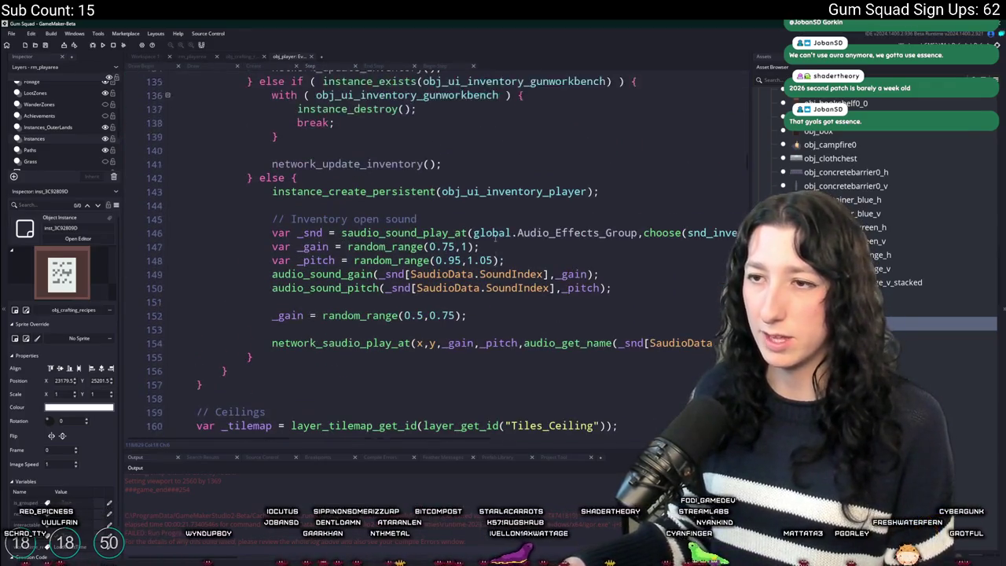
scroll(454, 315, "up", 4)
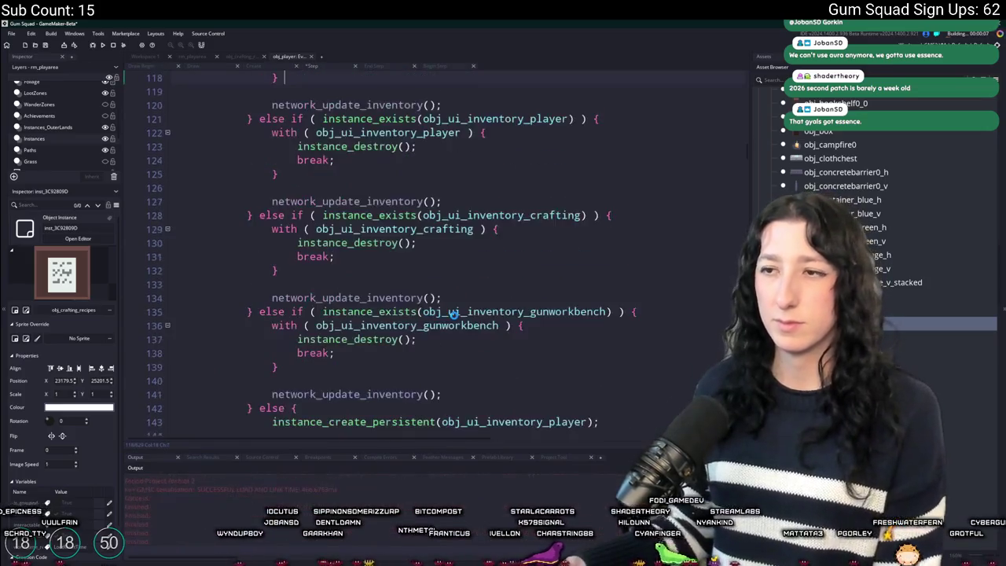
scroll(451, 301, "up", 2)
left_click(528, 150)
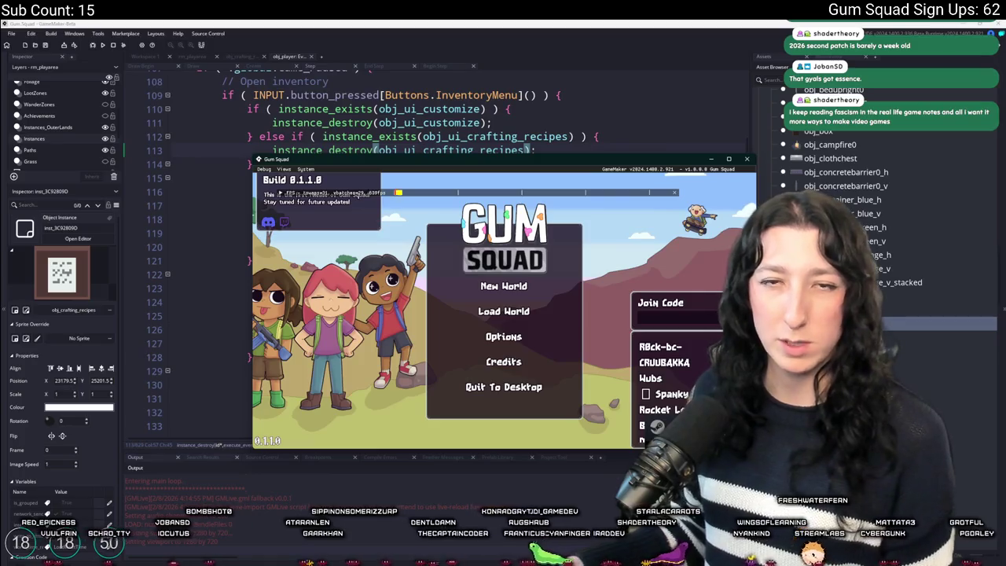
left_click(503, 286)
left_click(502, 427)
left_click_drag(550, 159, 551, 23)
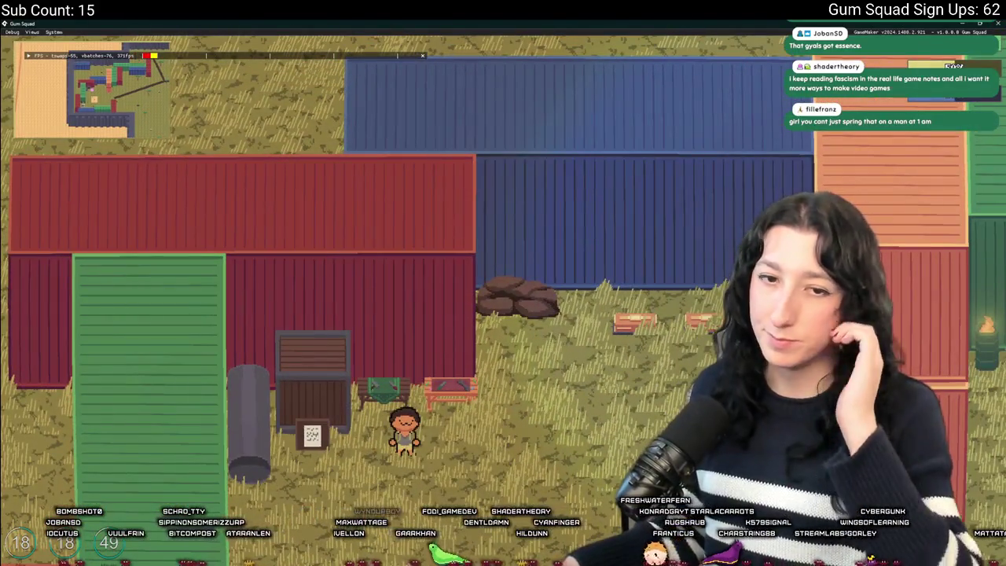
key("alt+Tab")
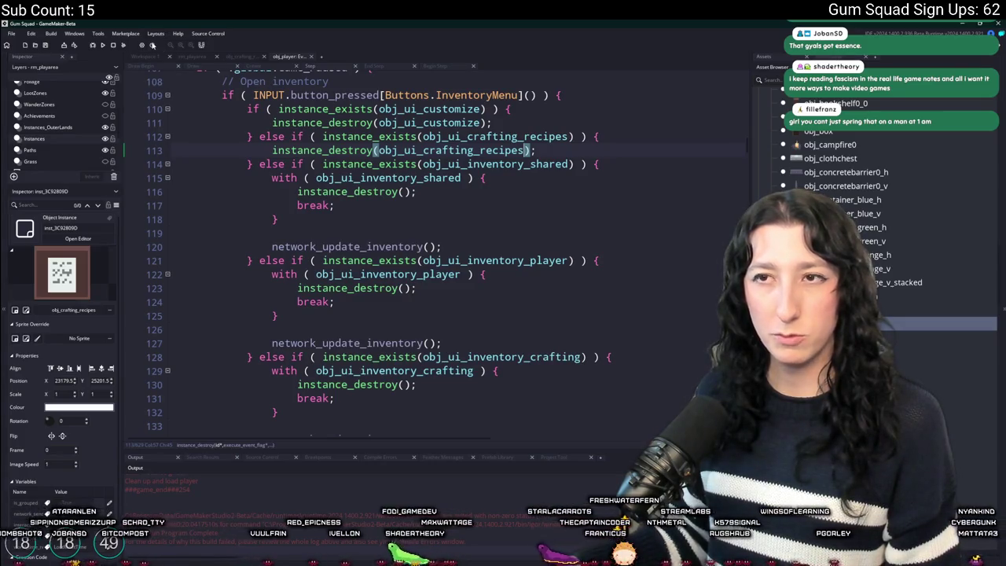
left_click(192, 57)
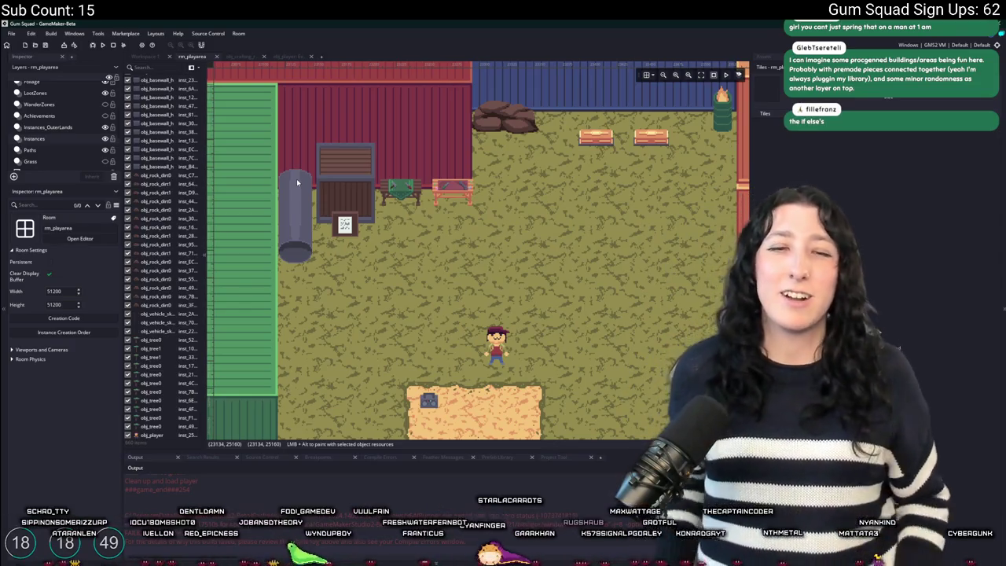
Zoom out and pan across rm_playarea to survey the map around the town
scroll(468, 227, "down", 5)
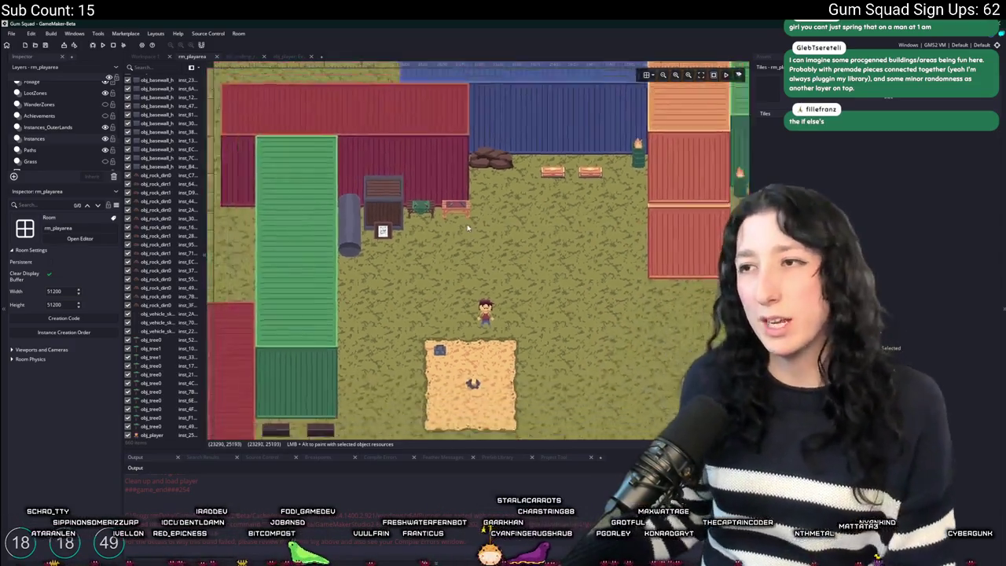
scroll(467, 227, "down", 5)
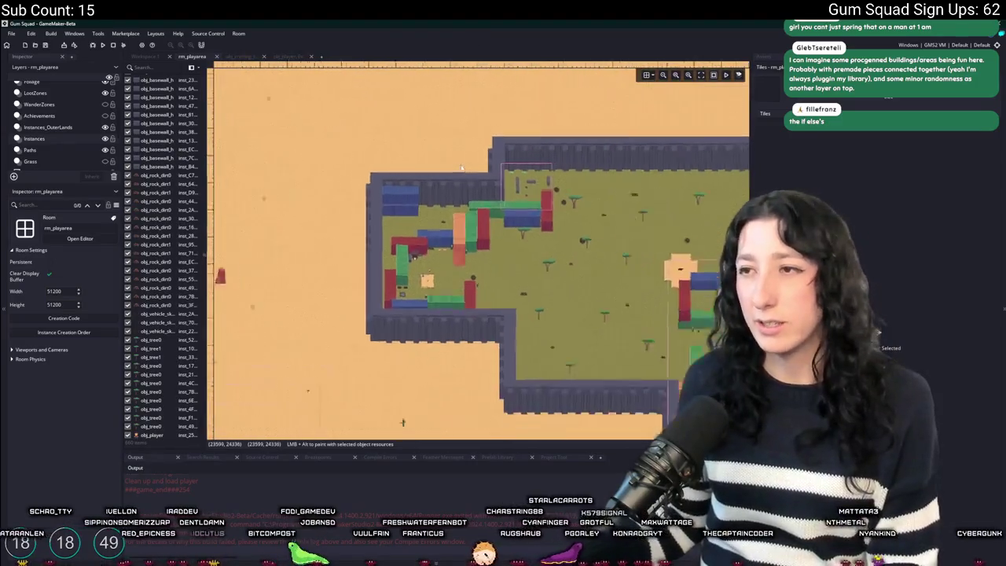
left_click_drag(459, 174, 359, 242)
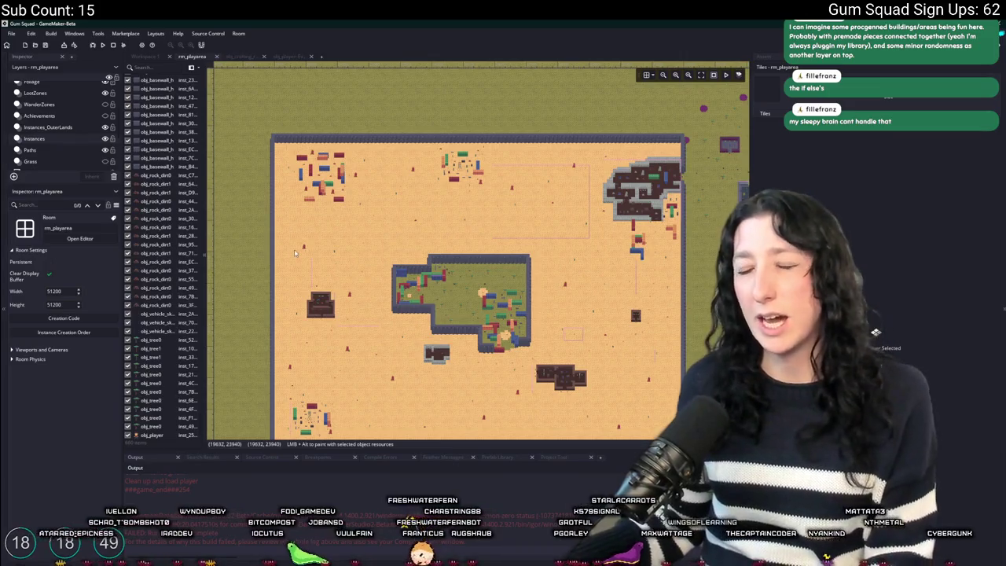
scroll(295, 253, "up", 10)
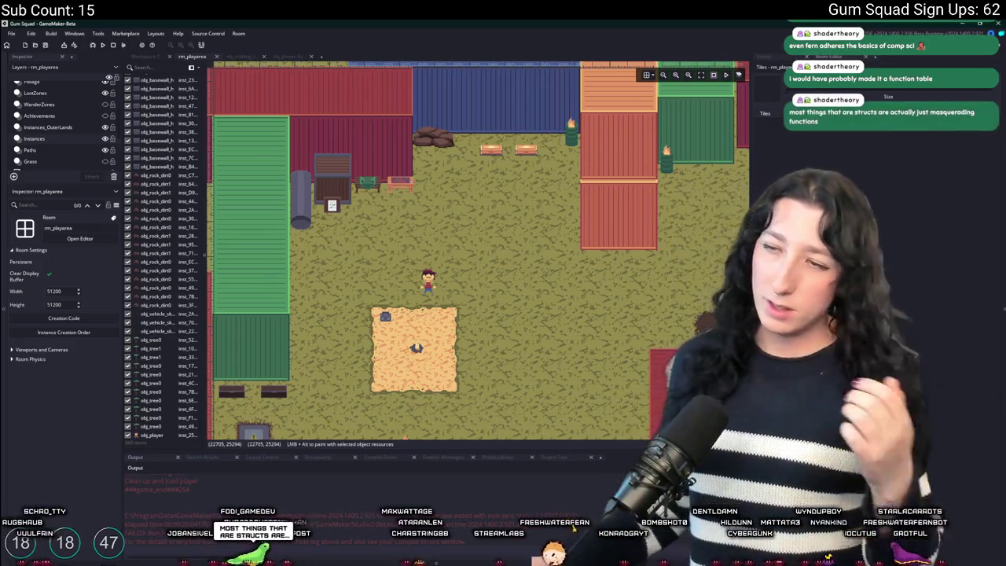
left_click(335, 202)
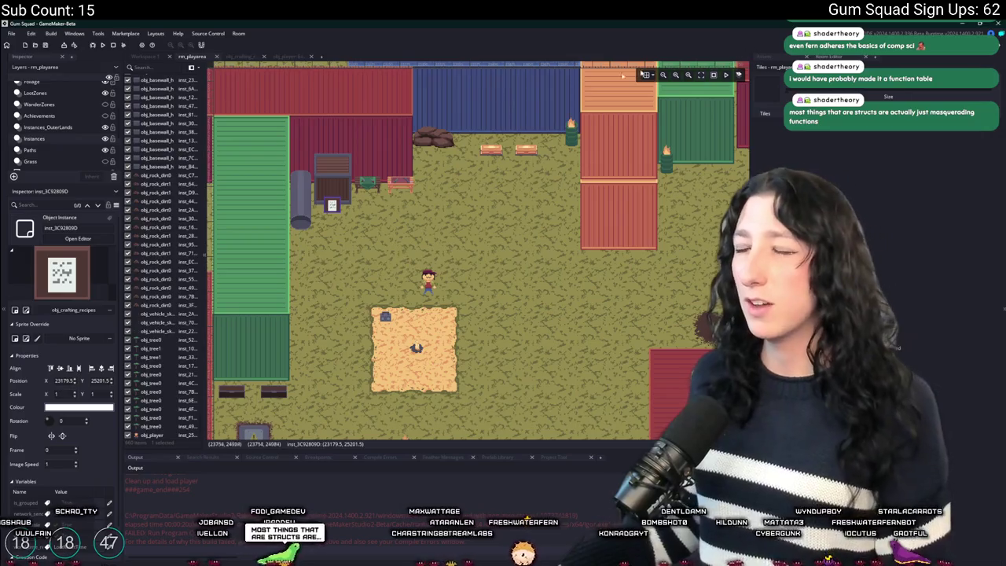
Change obj_crafting_recipes' Create depth offset from 12 to 24, then return to rm_playarea
left_click(149, 57)
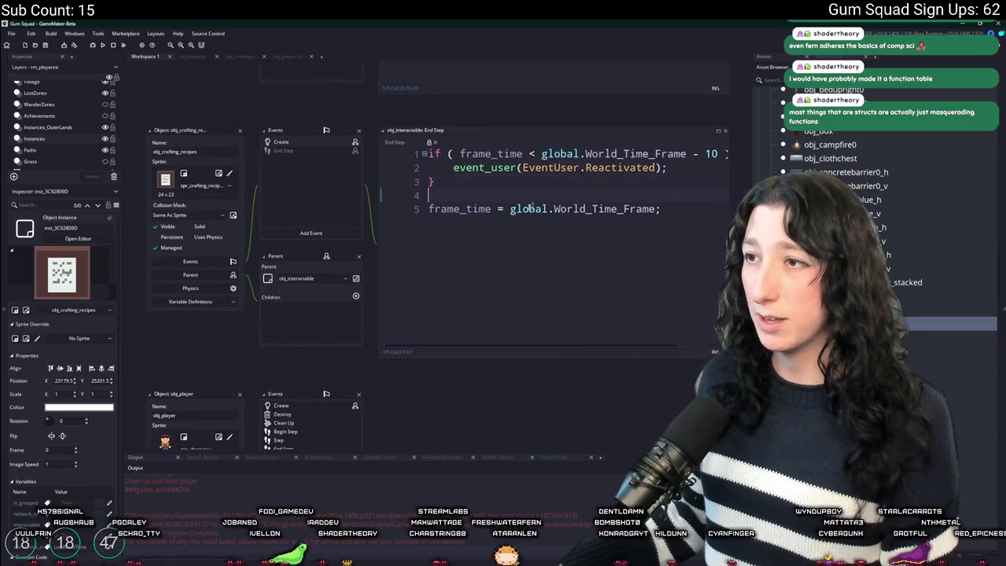
double_click(245, 159)
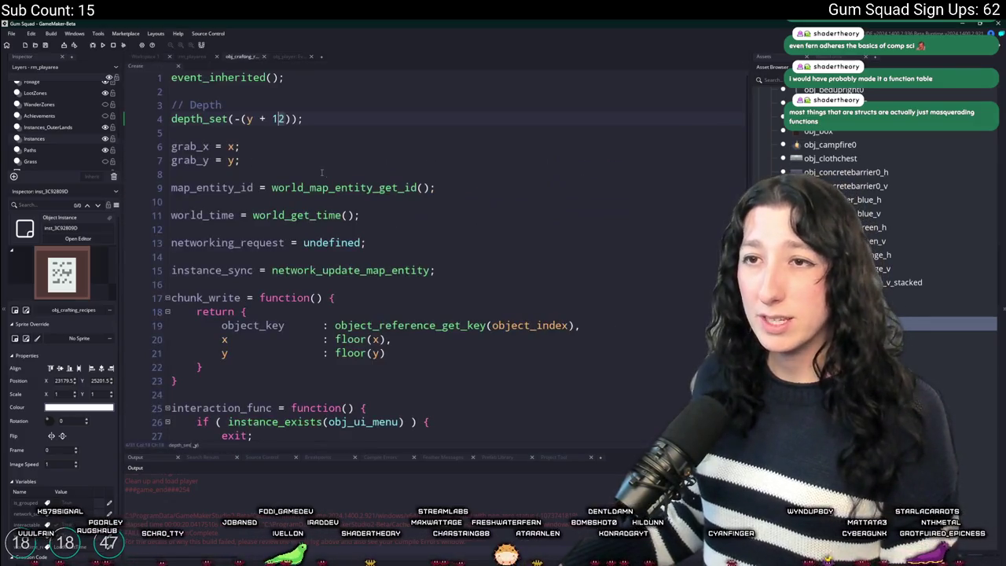
double_click(281, 119)
type("24")
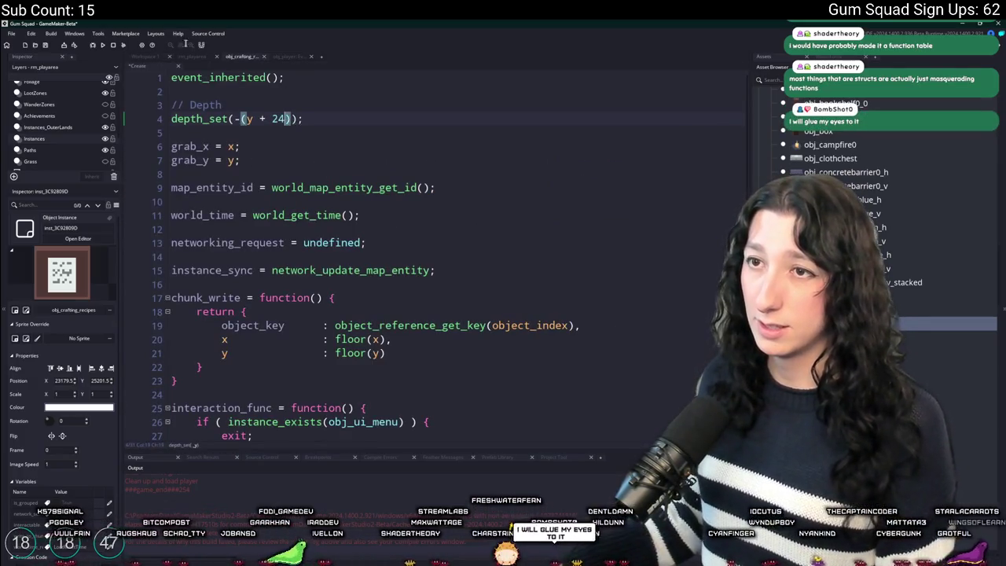
left_click(187, 58)
scroll(460, 218, "up", 5)
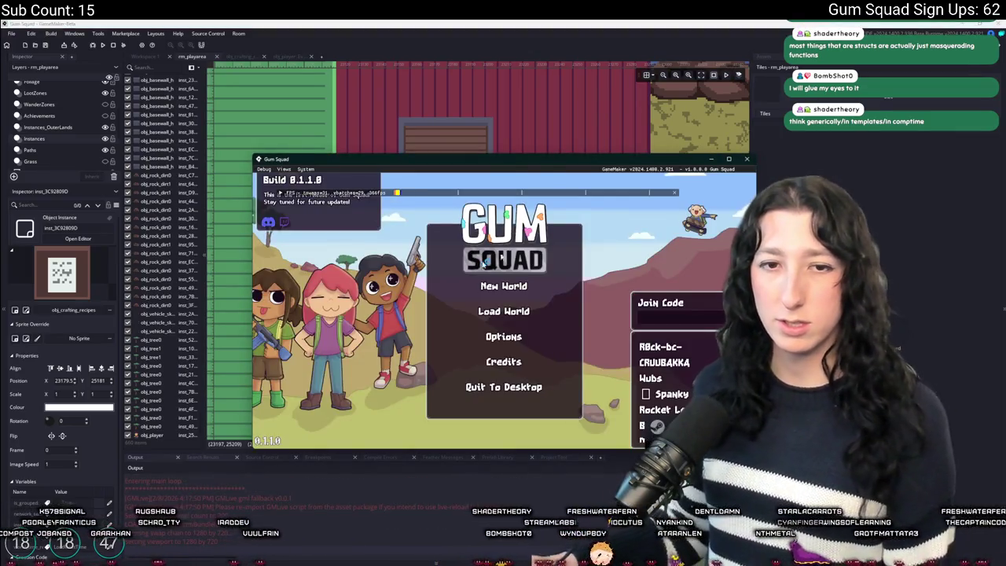
Create a new world and lobby, walk the player toward the barn, then leave the game
left_click(502, 285)
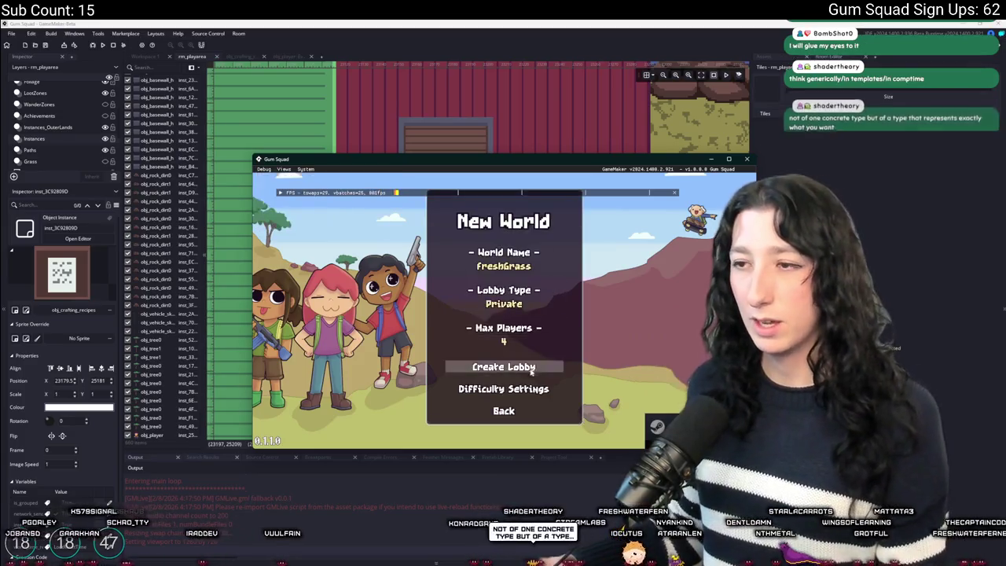
left_click(503, 365)
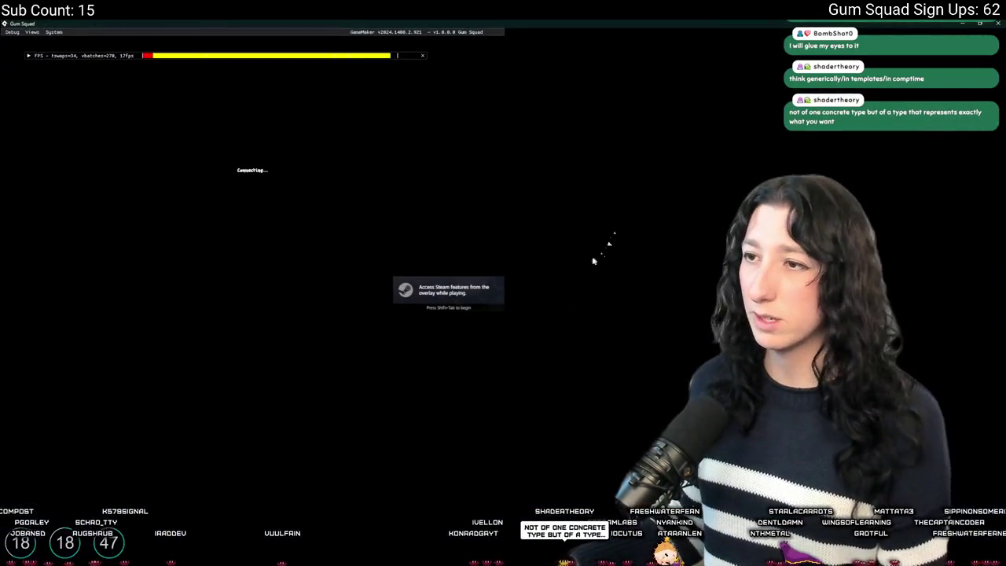
key("w")
key("a")
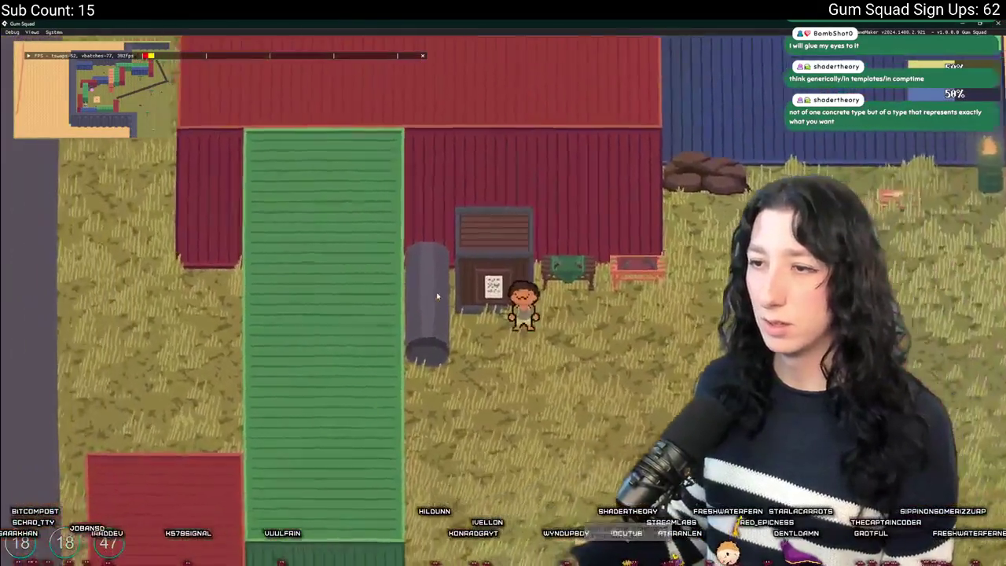
key("a")
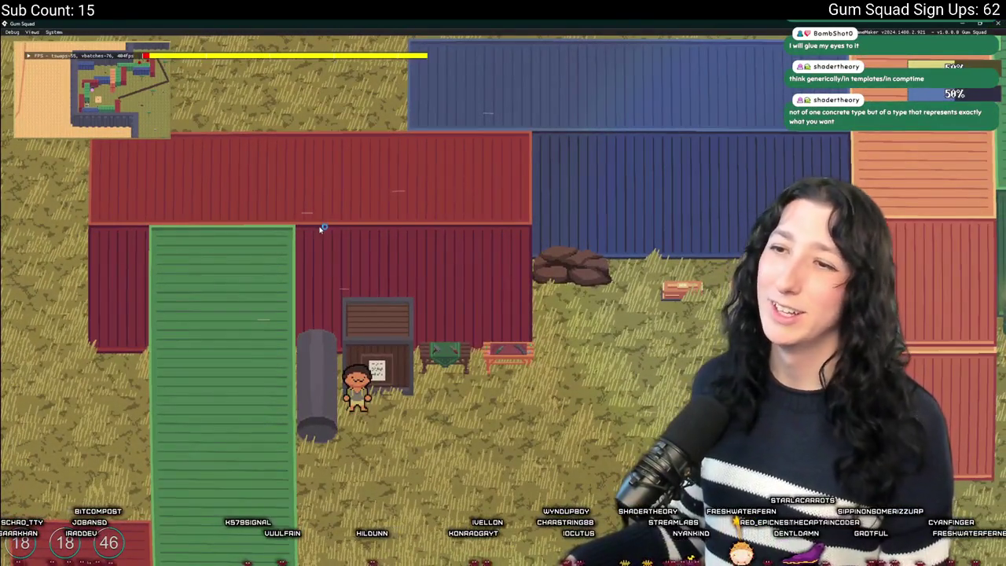
key("alt+Tab")
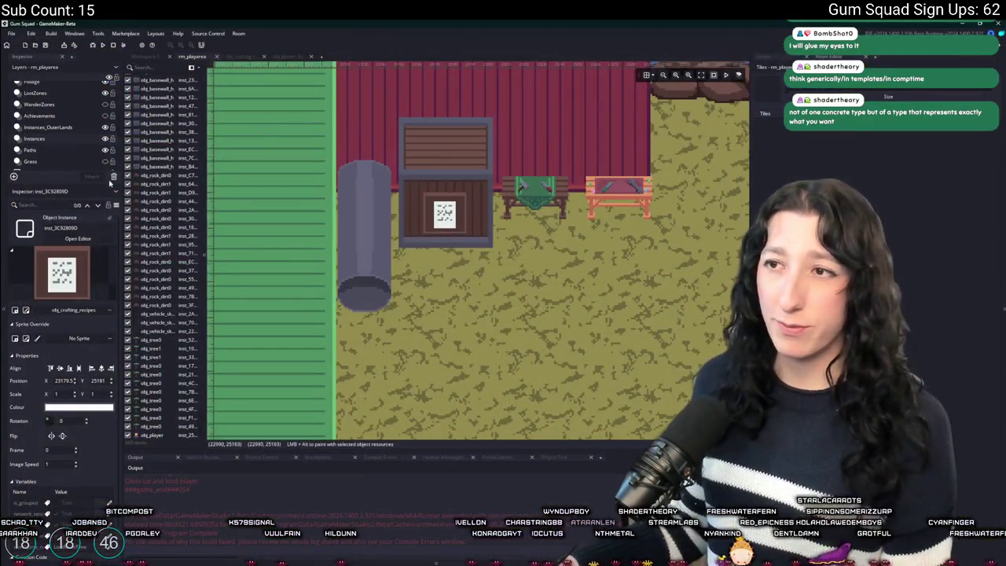
Delete the obj_crafting_recipes instance from rm_playarea
left_click(161, 58)
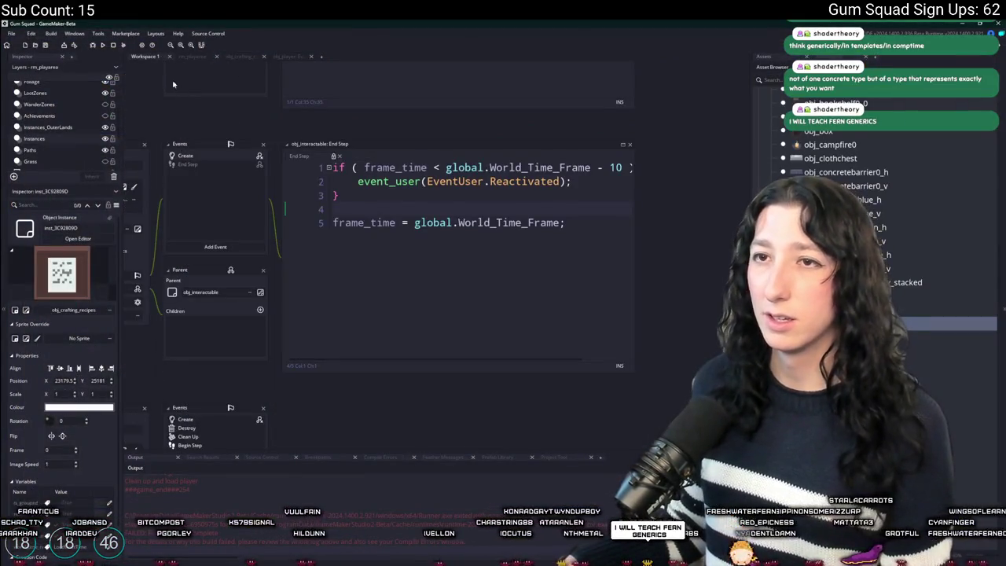
left_click(198, 58)
left_click_drag(438, 224, 529, 265)
scroll(395, 308, "up", 2)
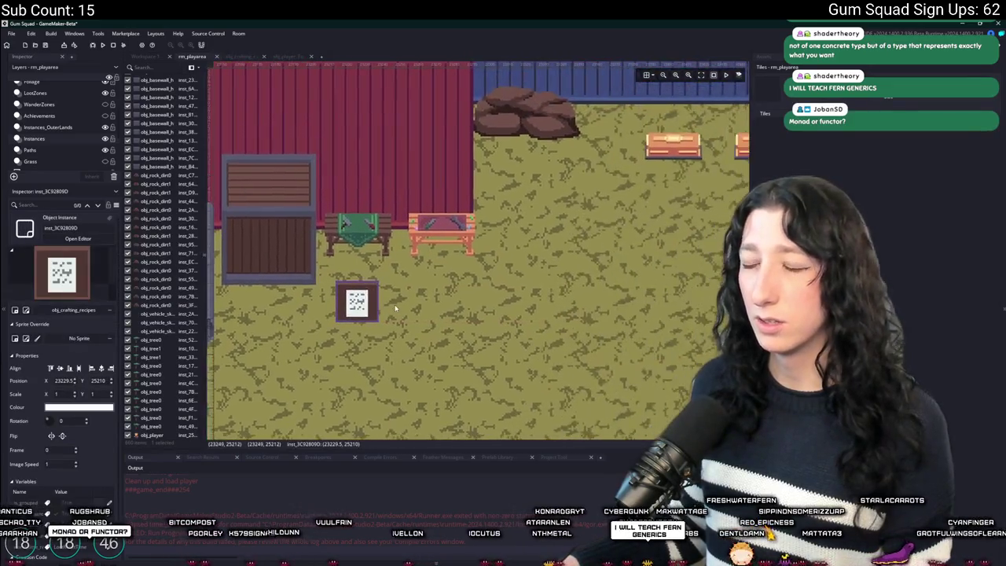
left_click_drag(395, 308, 451, 280)
key("Delete")
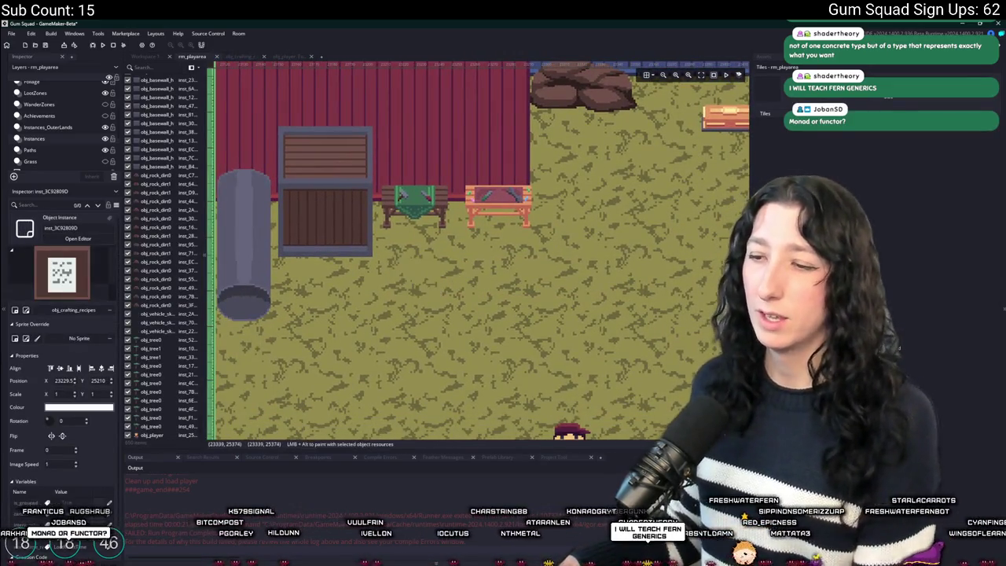
Reduce obj_crafting_recipes' Create code to depth_set(-y) and switch over to Aseprite
left_click(161, 59)
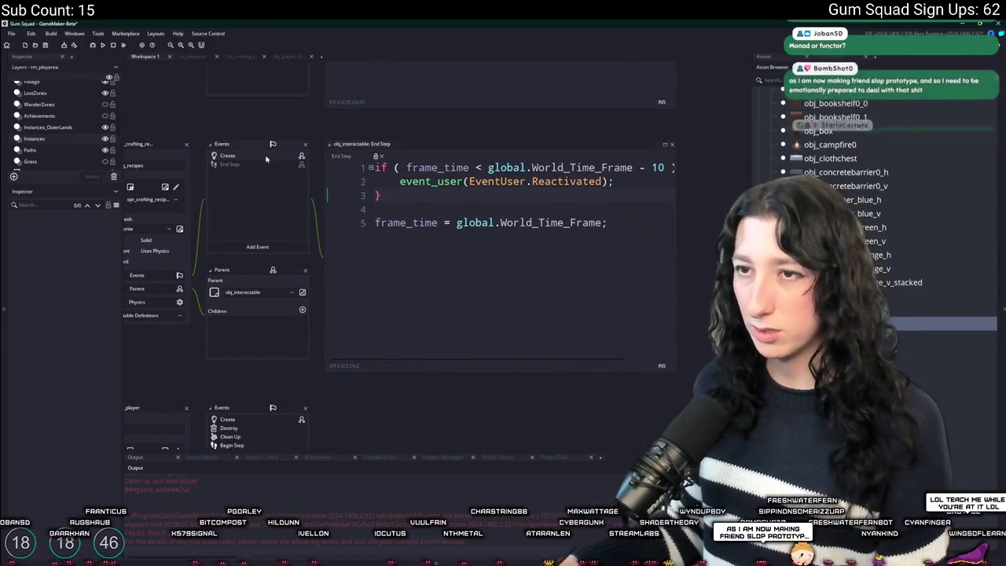
double_click(265, 157)
key("BackSpace")
key("BackSpace")
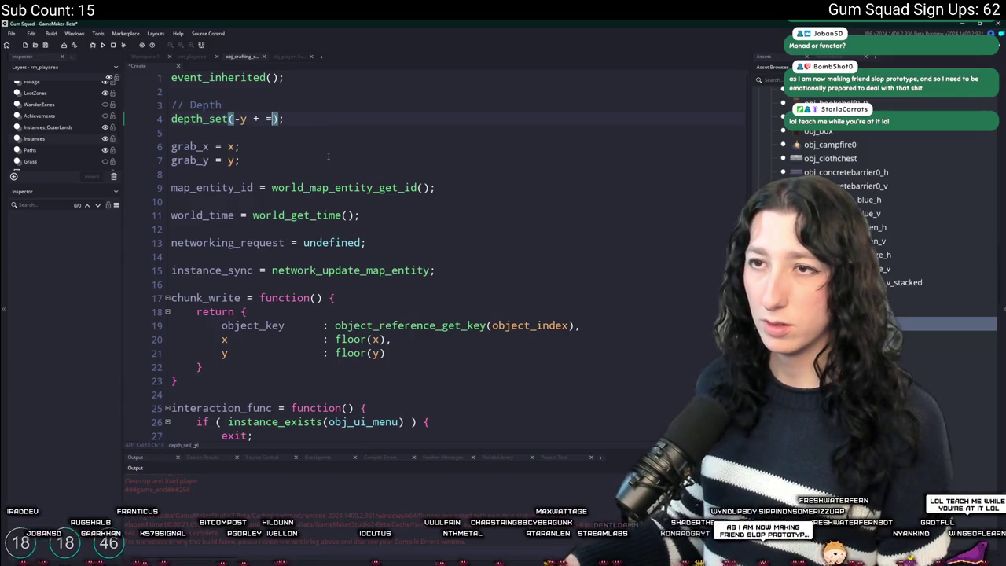
key("BackSpace")
key("BackSpace")
key("BackSpace")
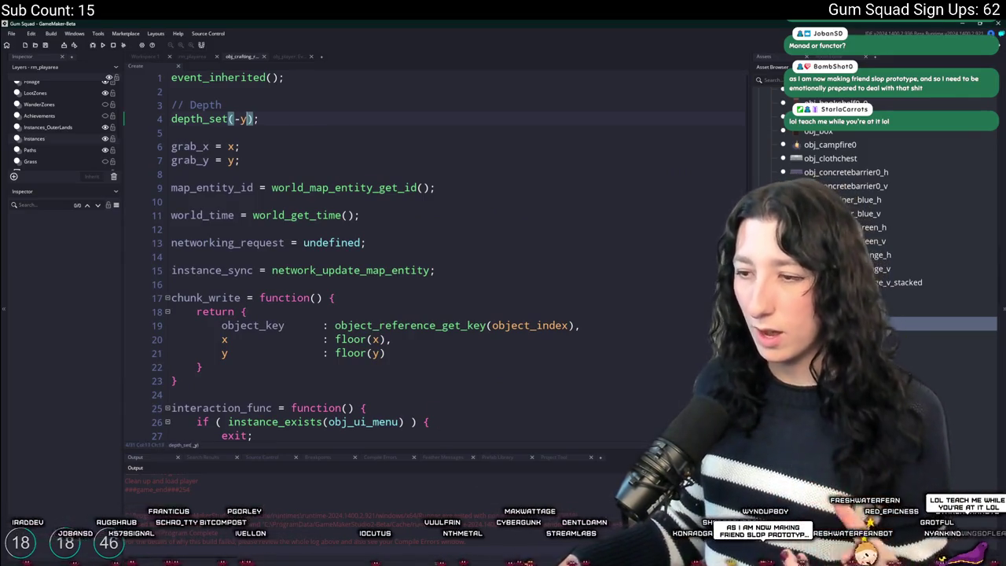
key("alt+Tab")
left_click(48, 31)
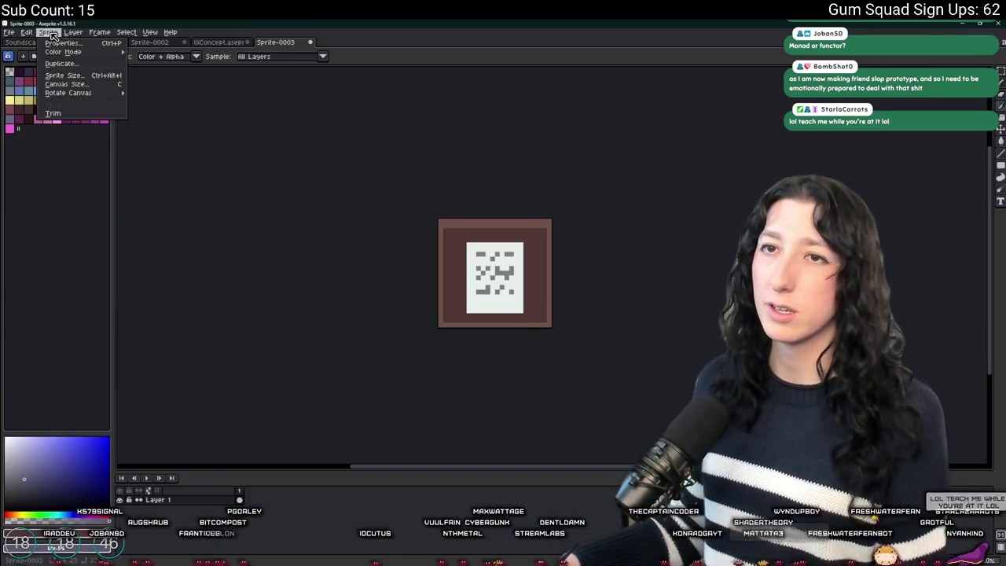
Enlarge the sprite canvas to 32x32 with transparent padding, then nudge the artwork up
left_click(87, 91)
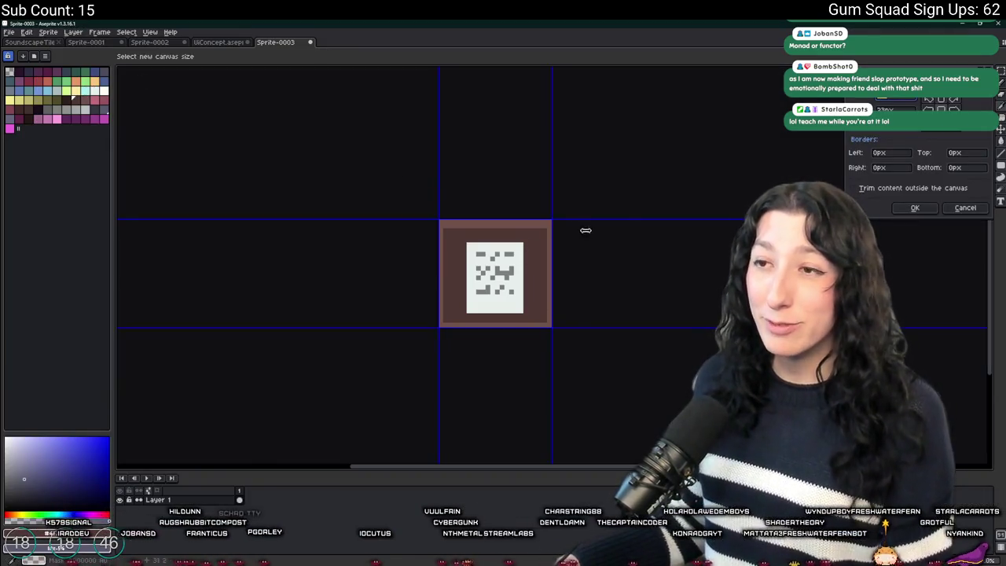
scroll(543, 243, "up", 1)
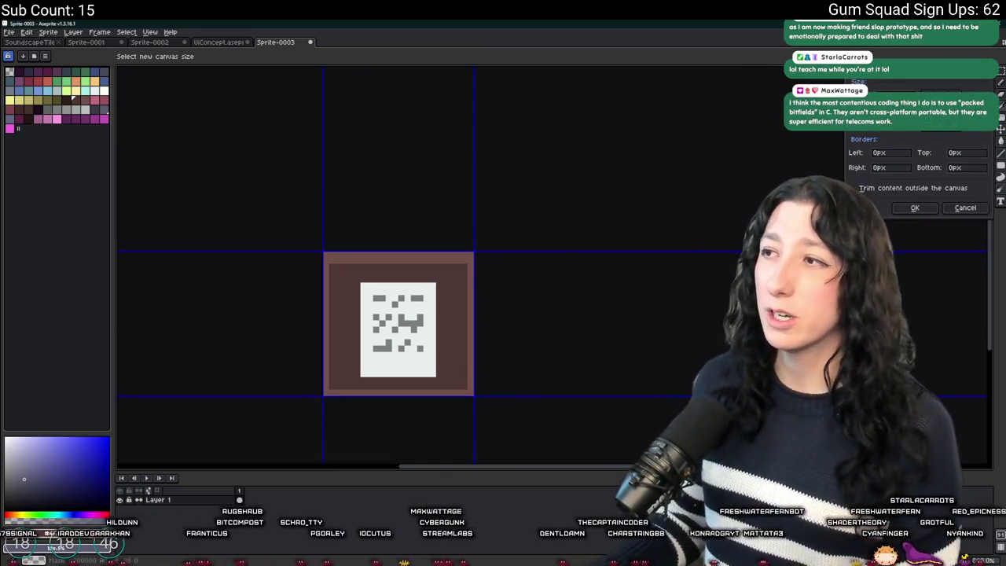
type("33240")
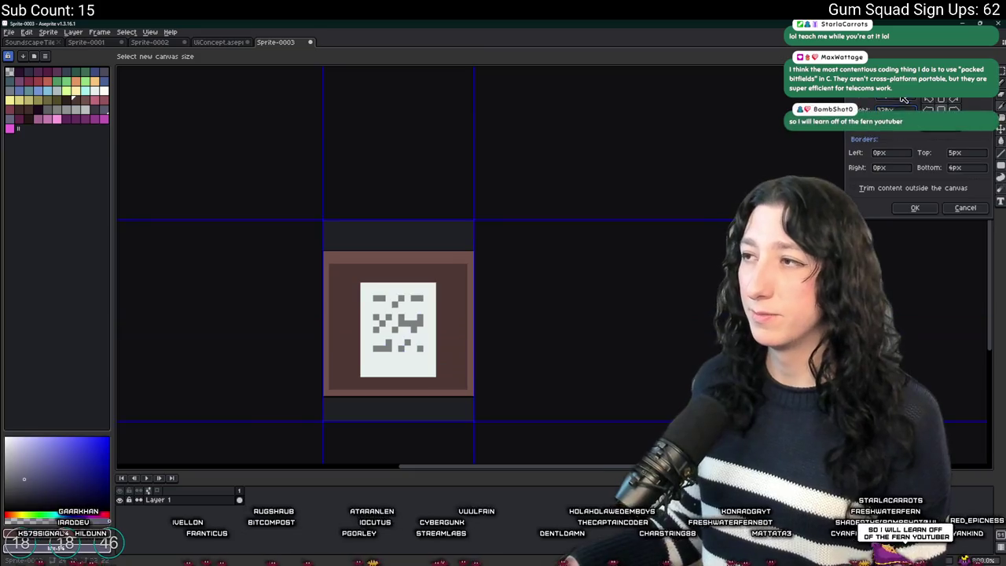
left_click(914, 208)
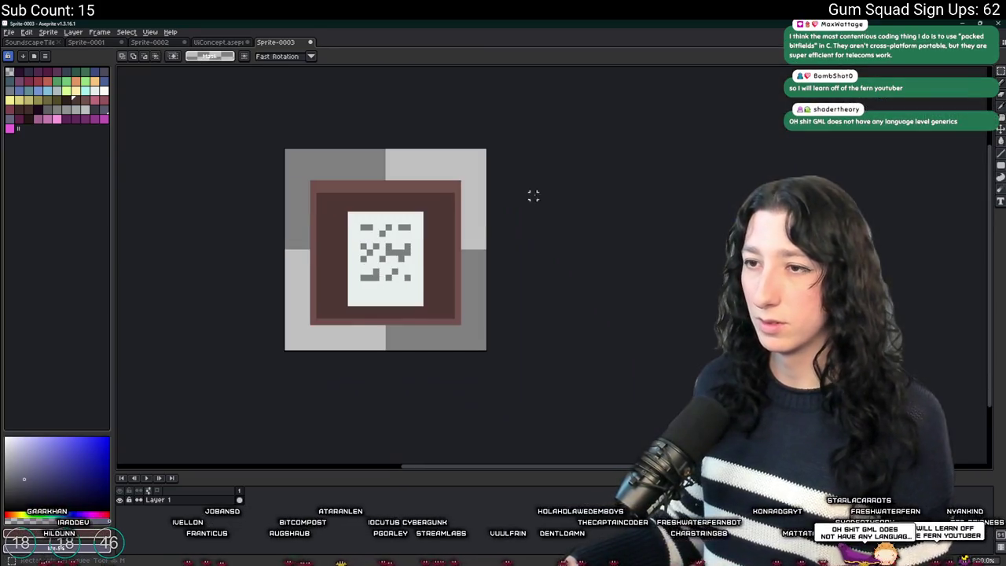
key("ctrl+a")
key("Up")
key("Up")
key("Up")
key("Up")
key("Up")
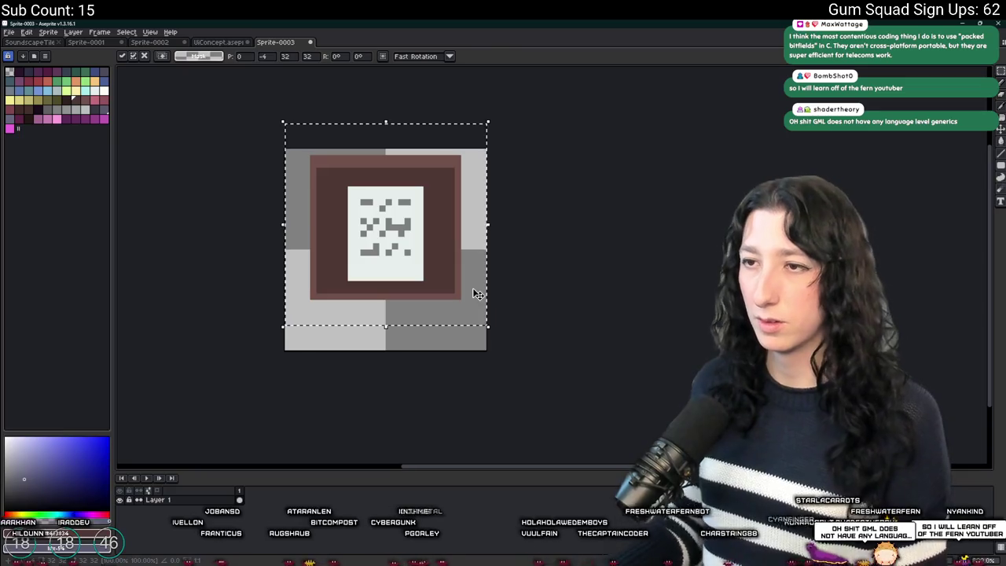
Reshape the board artwork and touch up its gray markings pixel by pixel
mouse_move(386, 317)
left_mouse_down()
mouse_move(388, 274)
mouse_move(384, 354)
mouse_move(384, 238)
left_mouse_up()
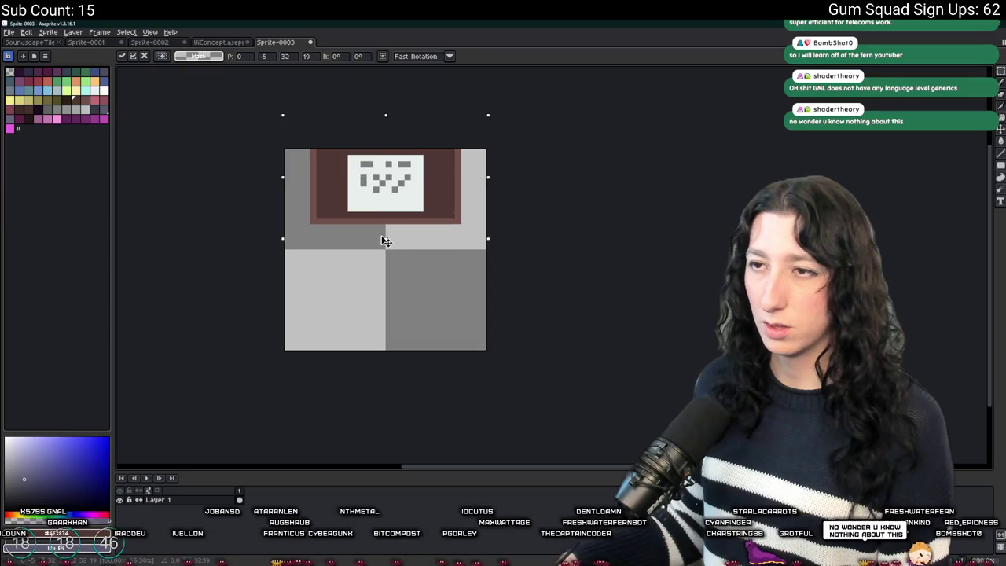
key("Down")
key("Down")
key("Down")
key("Return")
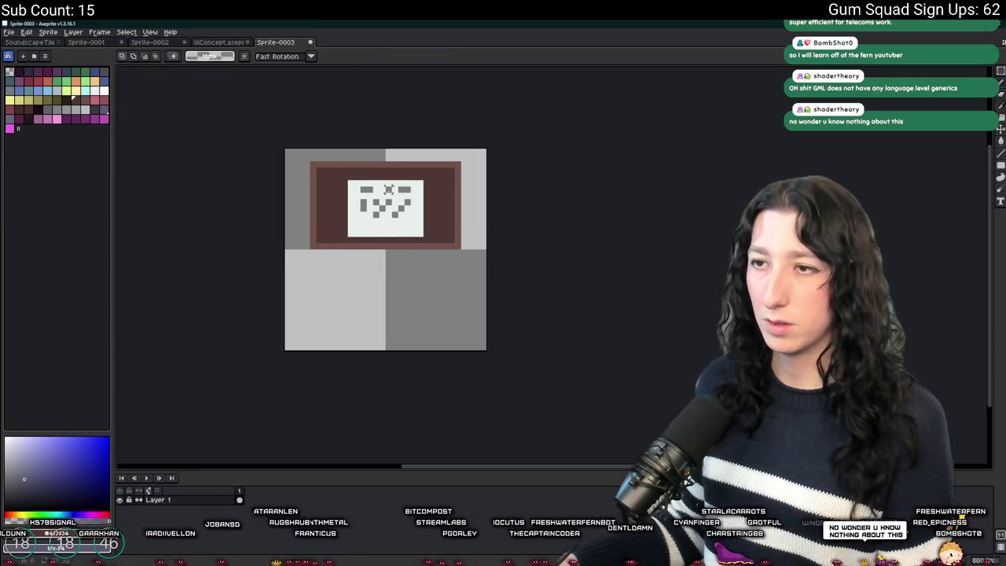
scroll(372, 194, "up", 3)
left_click(386, 223, "alt")
left_click(336, 302)
left_click(387, 327)
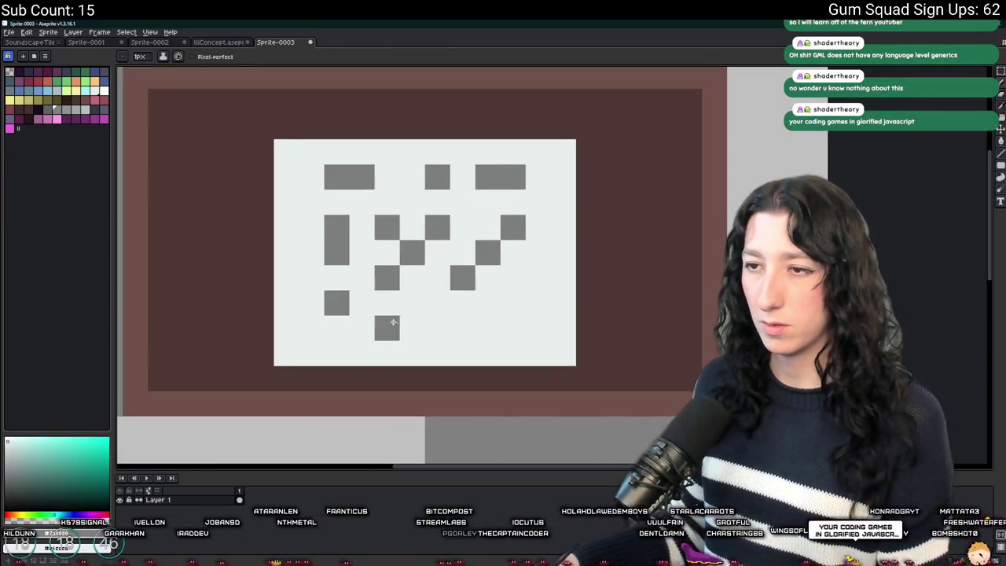
left_click(437, 303)
left_click(512, 302)
left_click(512, 326)
right_click(461, 277)
left_click_drag(336, 327, 361, 327)
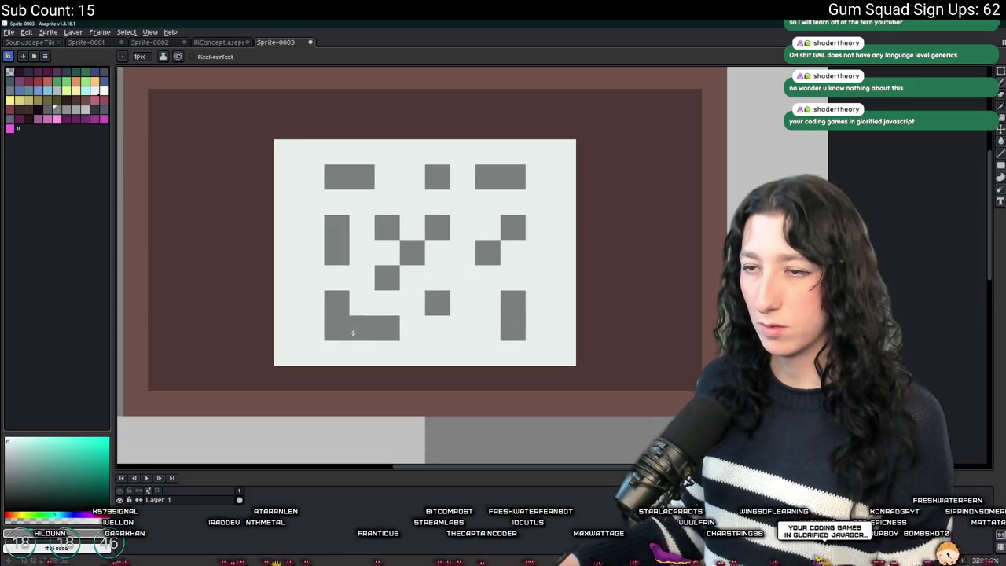
scroll(350, 330, "down", 6)
scroll(346, 326, "up", 2)
scroll(343, 325, "up", 3)
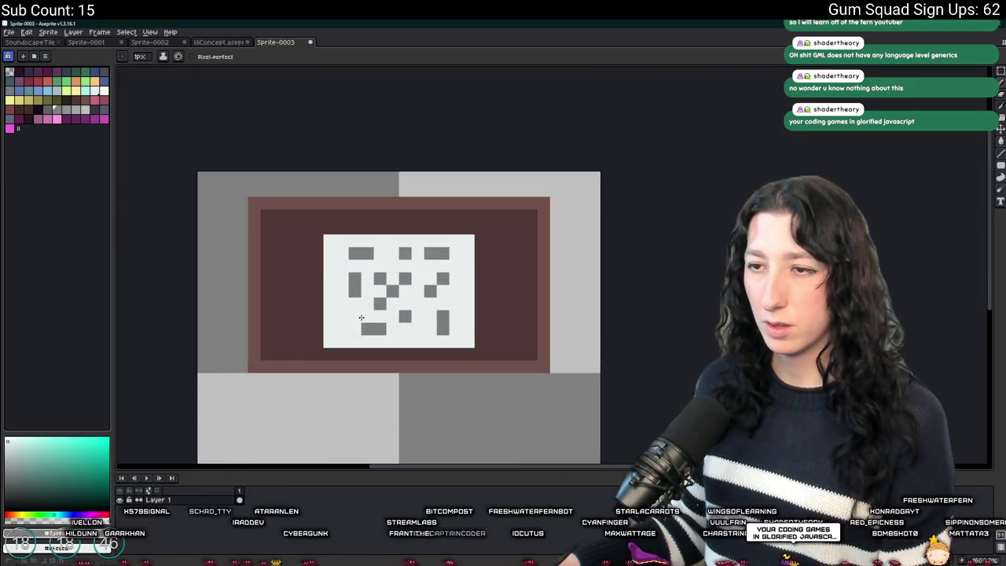
scroll(371, 326, "down", 5)
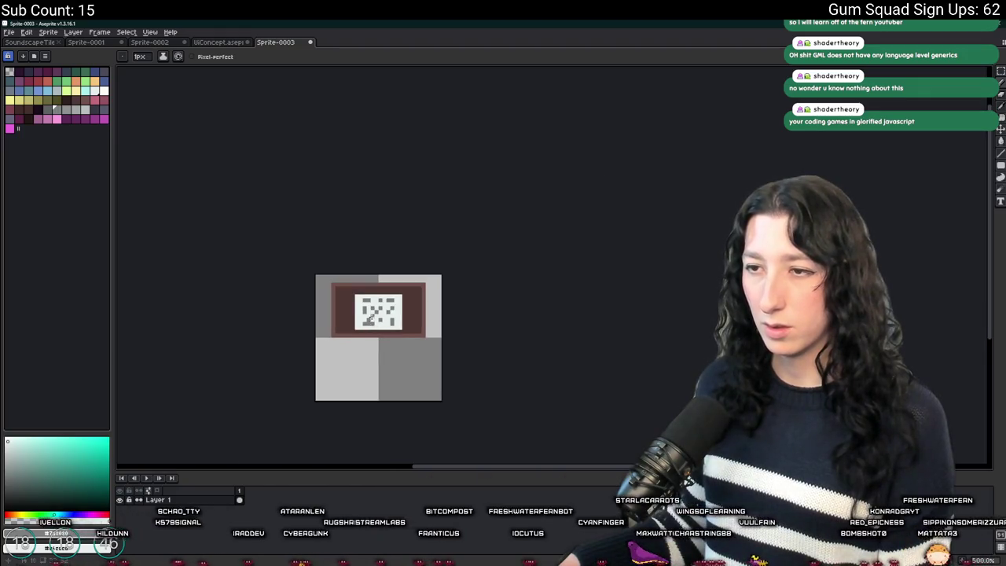
scroll(385, 321, "down", 4)
scroll(382, 317, "up", 5)
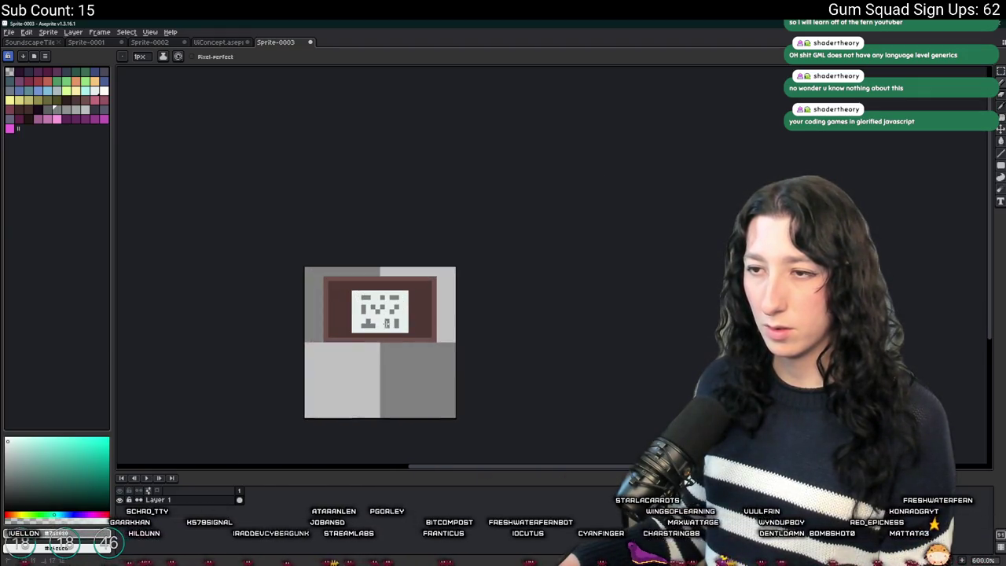
scroll(385, 328, "down", 4)
scroll(369, 318, "up", 4)
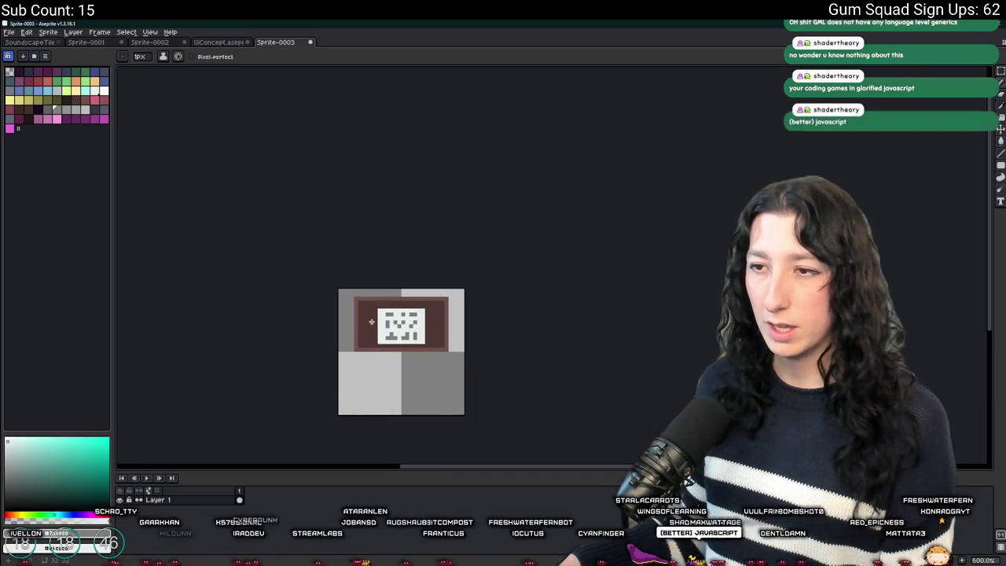
Sample the tabletop's dark brown and draw the left and right table legs
key("i")
left_click(358, 314)
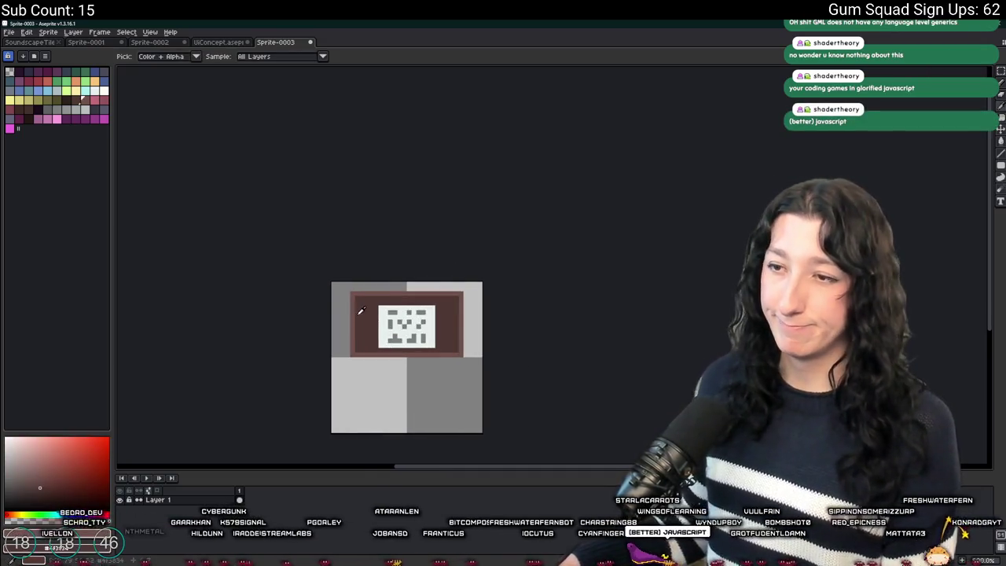
key("g")
scroll(361, 322, "up", 4)
key("i")
left_click_drag(370, 344, 314, 214)
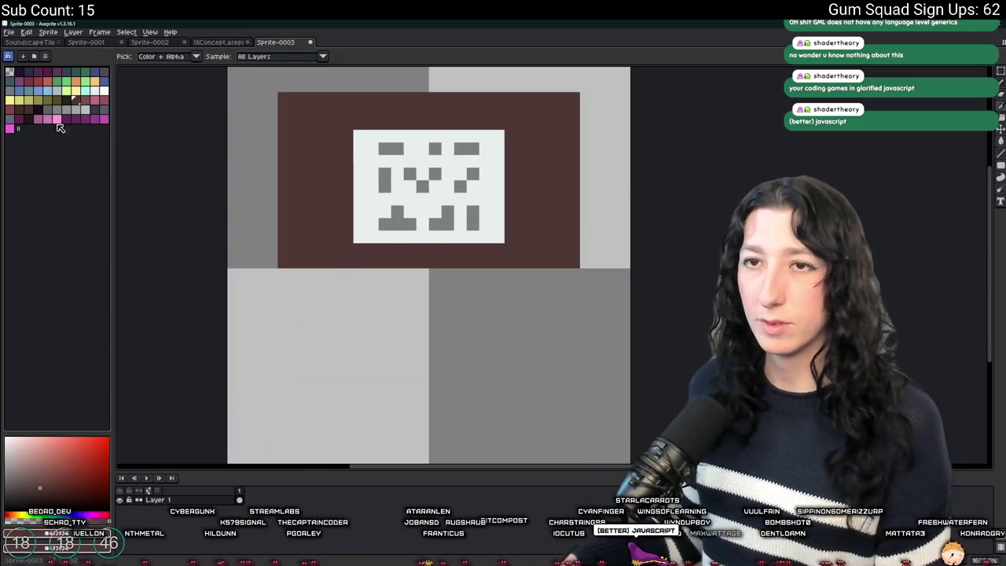
key("b")
mouse_move(283, 274)
left_mouse_down()
mouse_move(283, 358)
mouse_move(327, 363)
mouse_move(307, 370)
mouse_move(277, 353)
mouse_move(278, 337)
mouse_move(274, 395)
mouse_move(305, 393)
mouse_move(299, 241)
mouse_move(292, 383)
left_mouse_up()
mouse_move(569, 238)
left_mouse_down()
mouse_move(566, 378)
mouse_move(544, 235)
mouse_move(556, 239)
mouse_move(332, 236)
mouse_move(545, 239)
left_mouse_up()
key("shift+u")
Move the white sign up one pixel and fill the gap beneath it
scroll(542, 236, "down", 3)
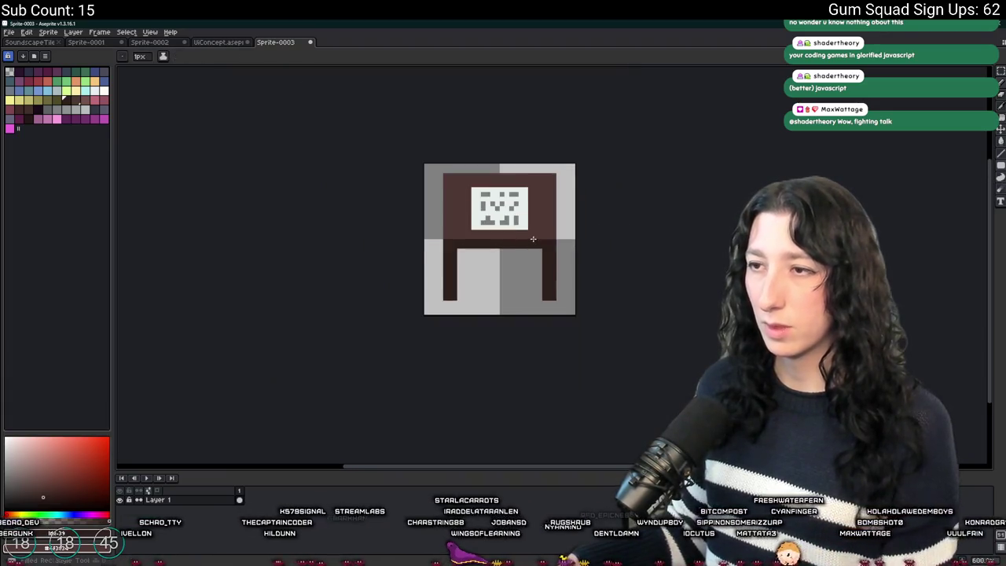
scroll(538, 234, "up", 2)
scroll(534, 234, "up", 2)
scroll(477, 240, "up", 1)
left_click(478, 240, "alt")
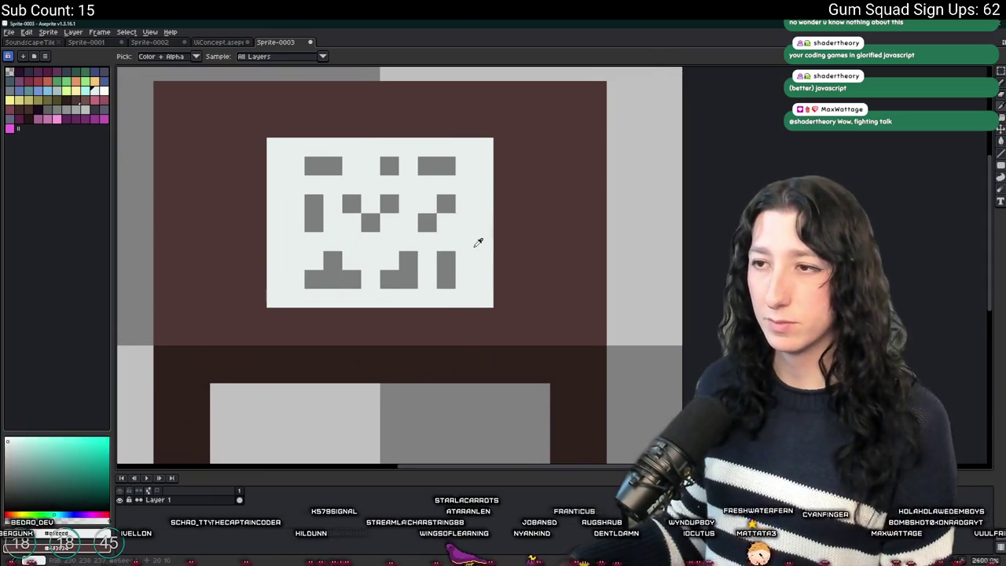
left_click(56, 91)
key("m")
left_click_drag(266, 308, 489, 140)
key("Up")
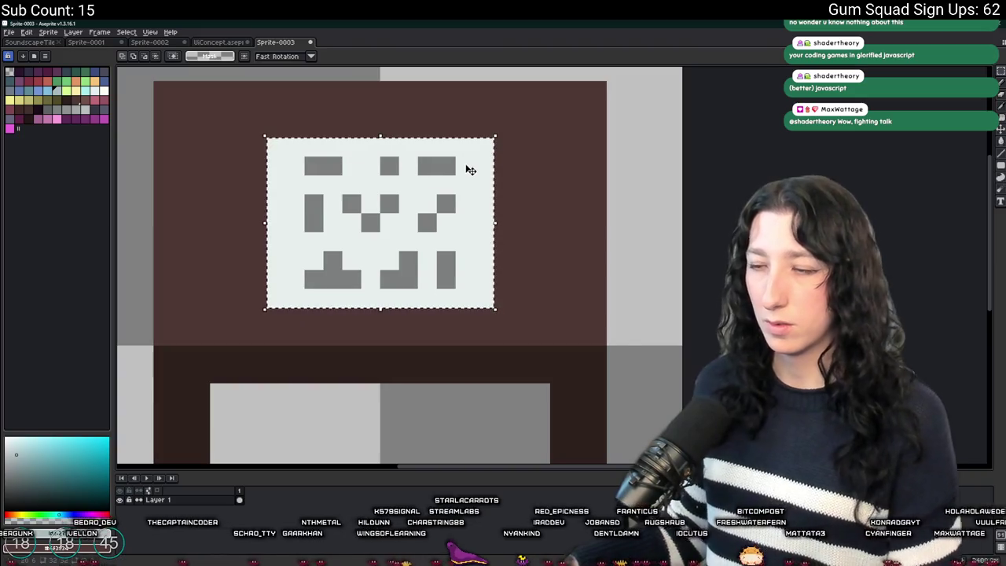
key("ctrl+d")
key("shift+u")
left_click_drag(292, 297, 492, 306)
scroll(297, 292, "down", 3)
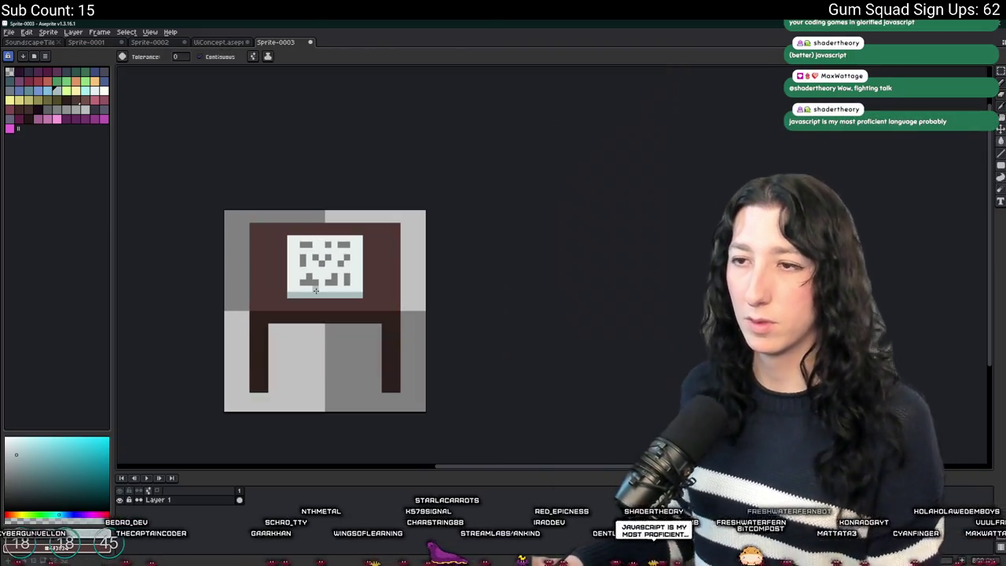
Draw salmon-red left and right edges and dark-red bottom corners on the box
key("i")
scroll(285, 285, "up", 3)
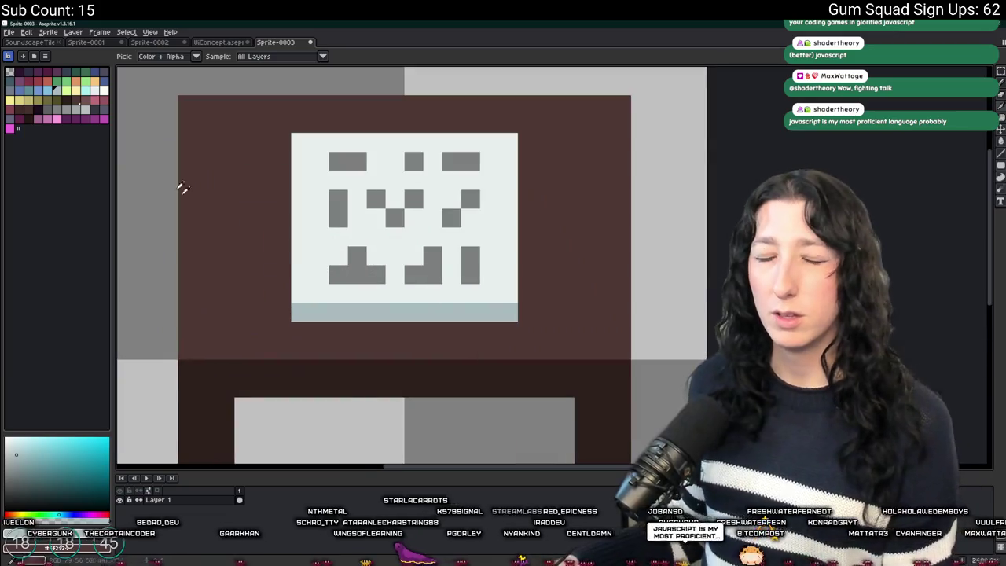
left_click(94, 106)
key("b")
mouse_move(281, 141)
left_mouse_down()
mouse_move(296, 297)
mouse_move(281, 298)
left_mouse_up()
mouse_move(526, 140)
left_mouse_down()
mouse_move(549, 315)
mouse_move(529, 299)
left_mouse_up()
left_click(36, 81)
left_click(282, 311)
left_click(525, 313)
Add a salmon-red top row and a dark-red bottom row to the book
scroll(523, 317, "down", 5)
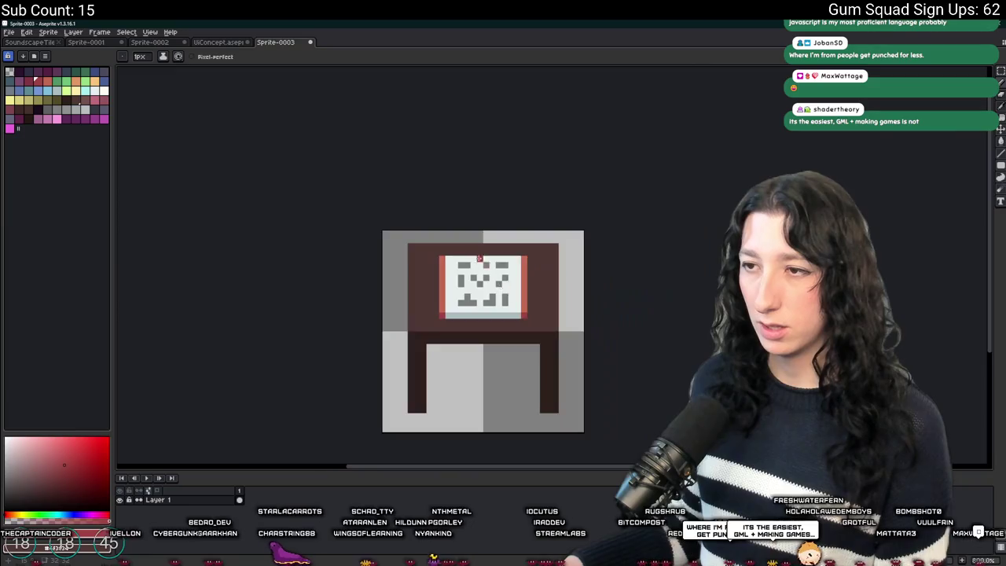
scroll(496, 284, "up", 5)
key("bracketright")
left_click_drag(397, 243, 605, 243)
left_click(614, 428, "alt")
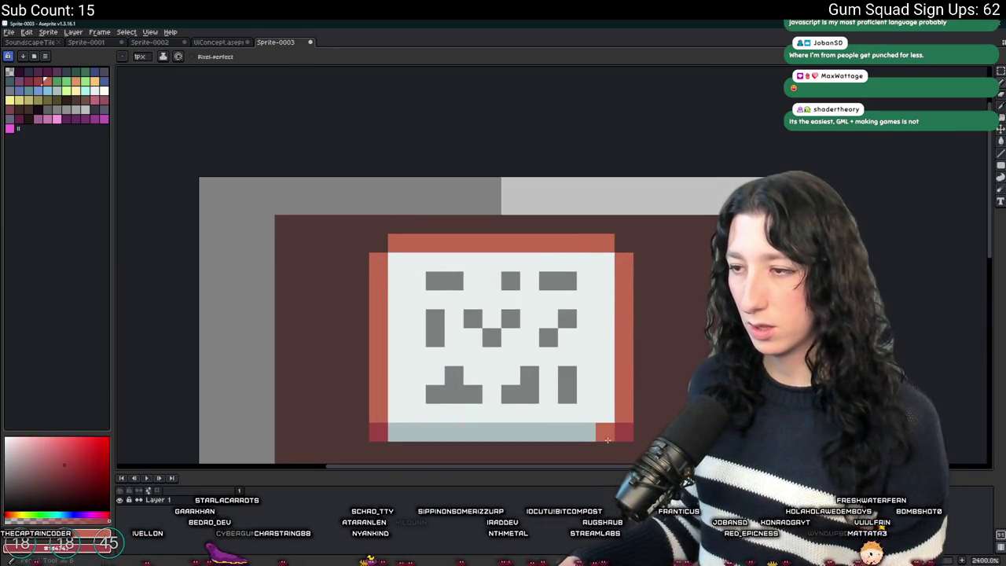
left_click_drag(614, 428, 395, 430)
scroll(397, 432, "down", 3)
scroll(441, 399, "up", 3)
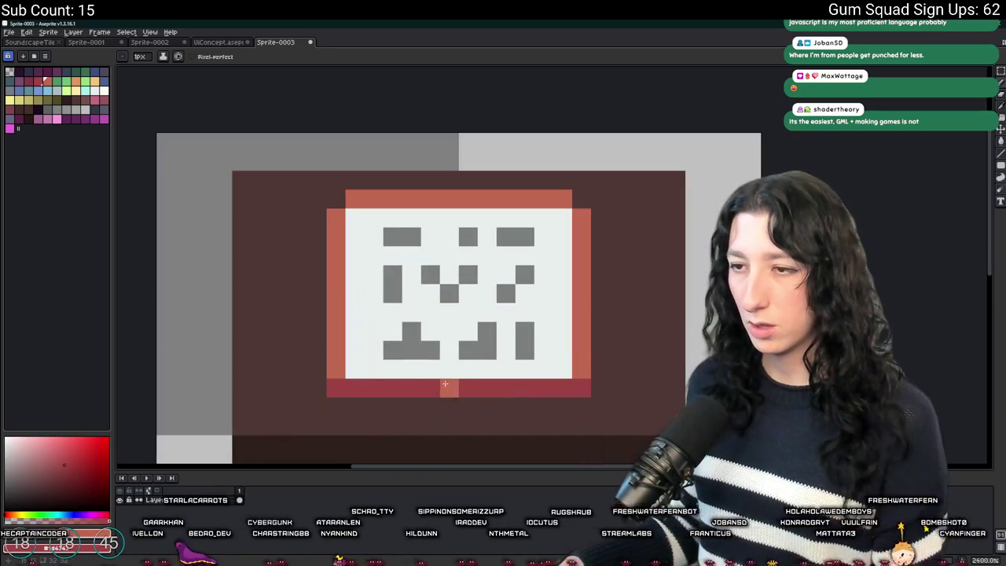
left_click(452, 354, "alt")
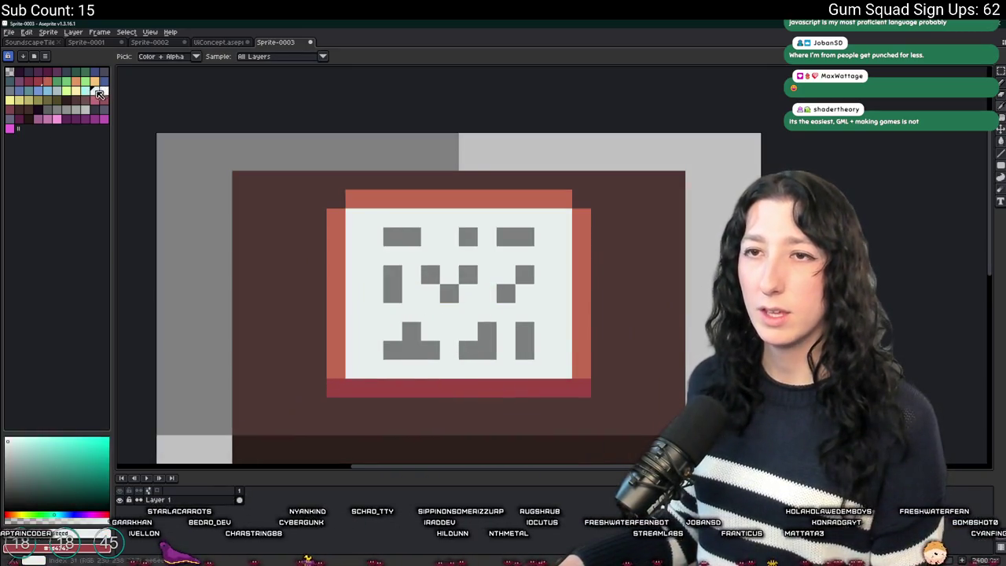
Pick light blue-grey and mark the top and bottom of the page's middle column
left_click(56, 90)
left_click(450, 217)
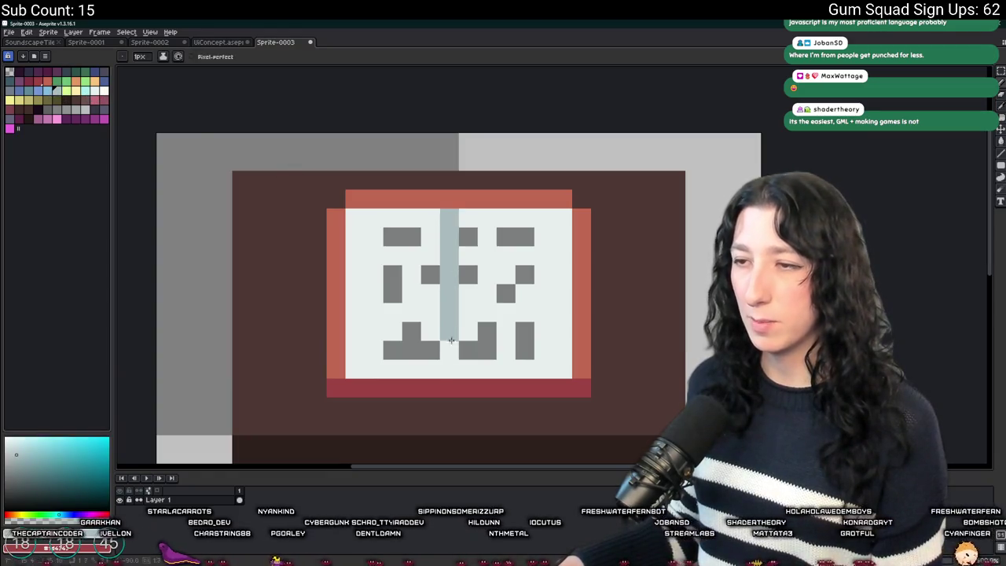
left_click(468, 370)
Paint a light blue-grey spine line down the middle of the page
key("m")
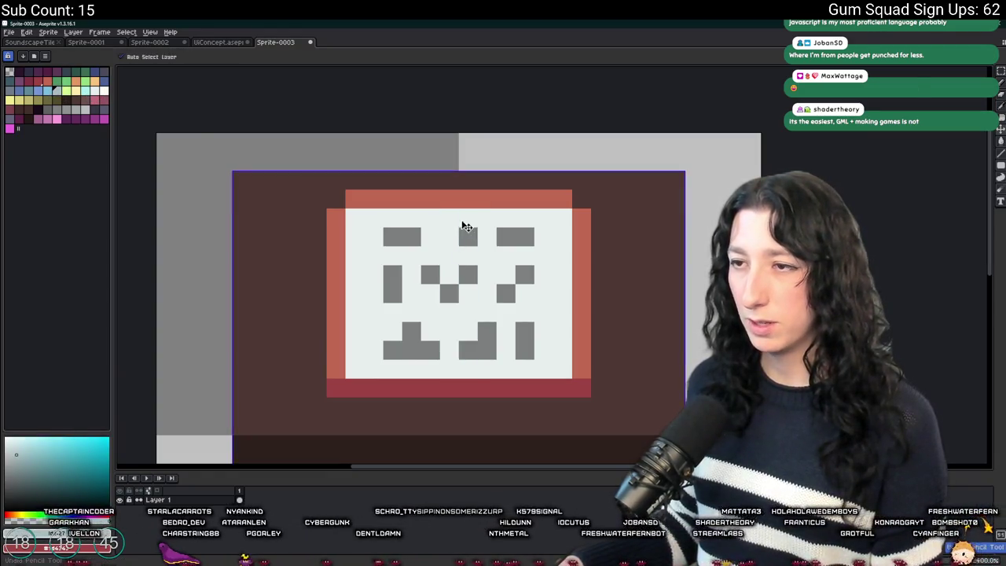
scroll(461, 220, "down", 3)
mouse_move(461, 189)
left_mouse_down()
mouse_move(404, 348)
mouse_move(334, 446)
left_mouse_up()
key("ctrl+d")
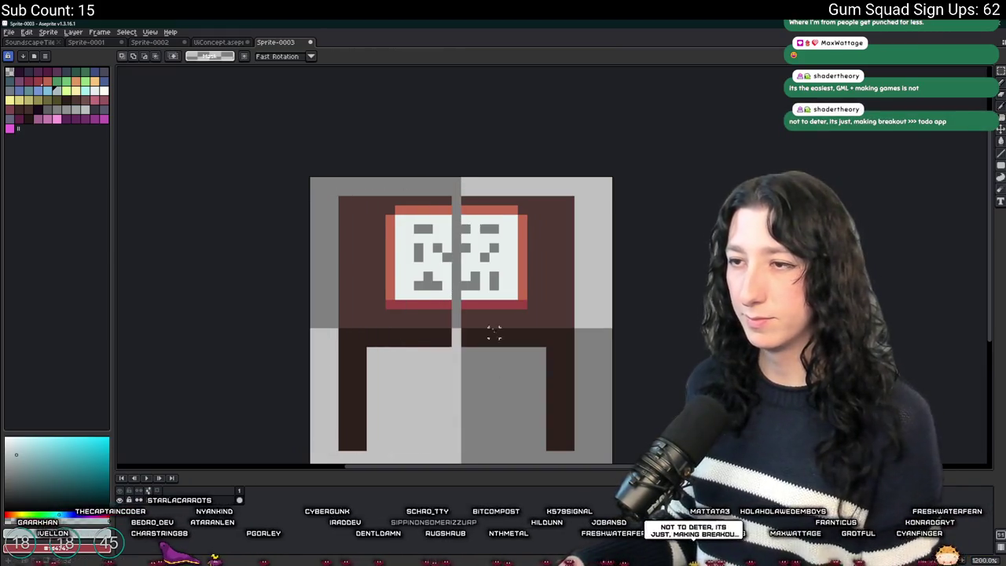
key("b")
scroll(459, 249, "up", 2)
left_click_drag(456, 194, 452, 326)
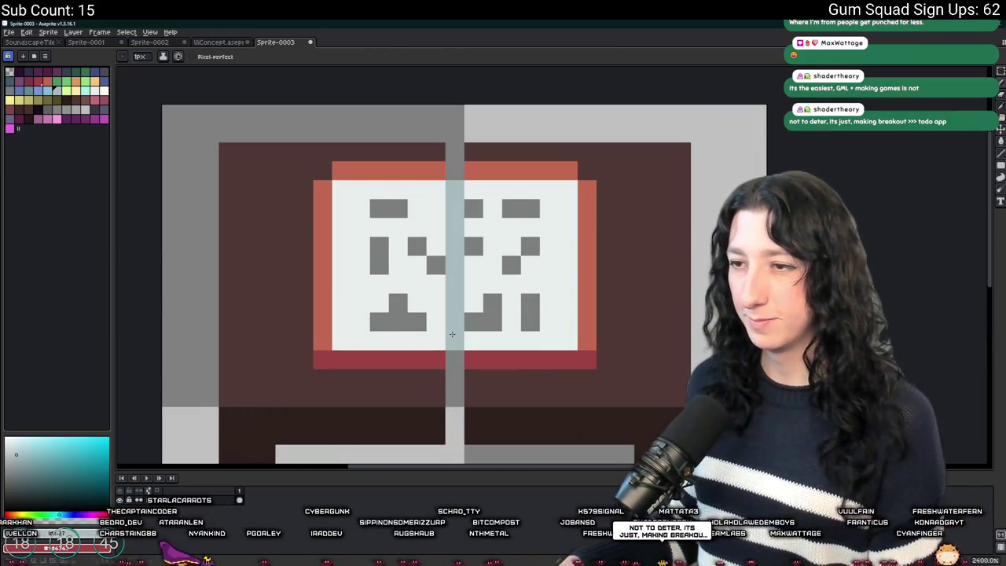
Sample the salmon red and shift the middle column's lower and top parts one pixel right
key("i")
left_click(428, 164)
key("m")
left_click_drag(424, 446, 446, 348)
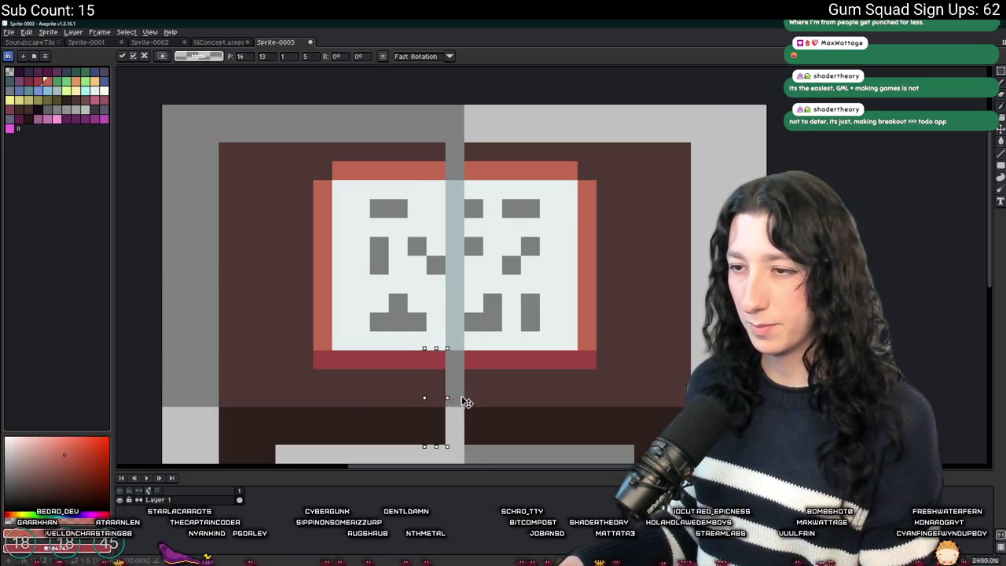
left_click_drag(444, 401, 464, 401)
key("ctrl+d")
mouse_move(424, 141)
left_mouse_down()
mouse_move(446, 180)
mouse_move(456, 162)
left_mouse_up()
key("ctrl+d")
Zoom in and out to inspect the new spine, toggling between eyedropper and pencil
scroll(547, 163, "down", 6)
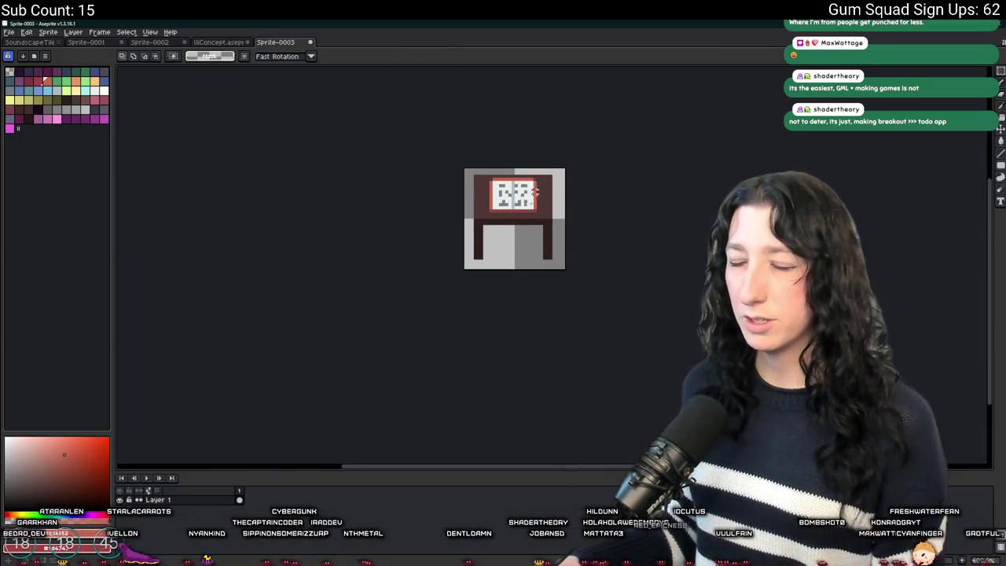
scroll(530, 212, "up", 2)
scroll(507, 243, "down", 3)
scroll(511, 258, "down", 1)
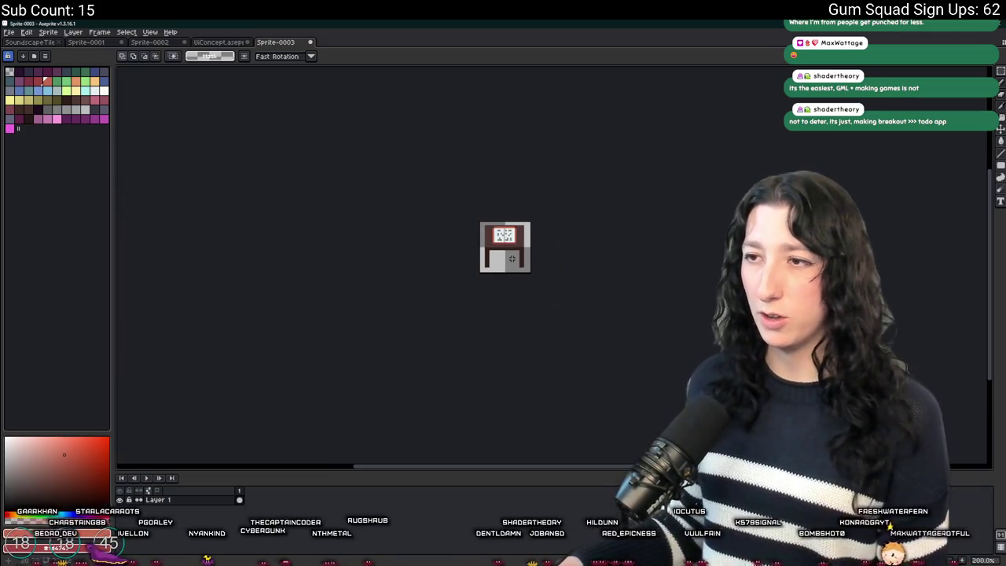
scroll(507, 251, "up", 8)
key("i")
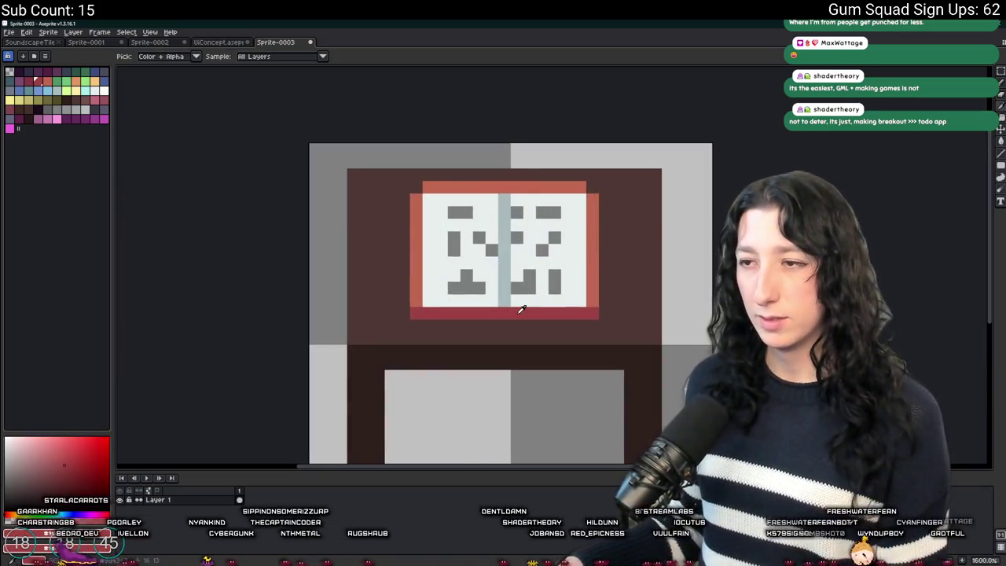
key("b")
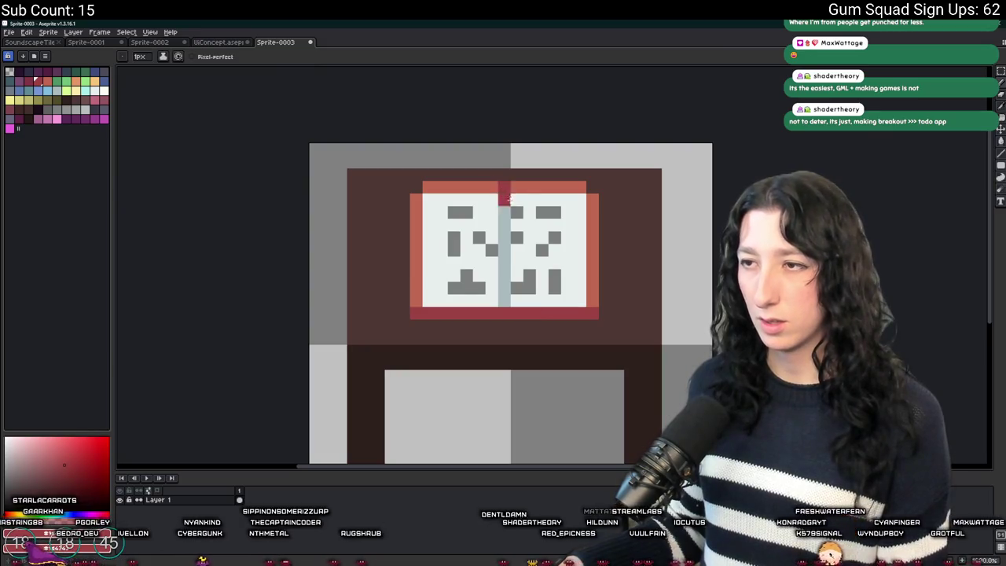
scroll(543, 287, "down", 4)
scroll(542, 288, "up", 4)
key("i")
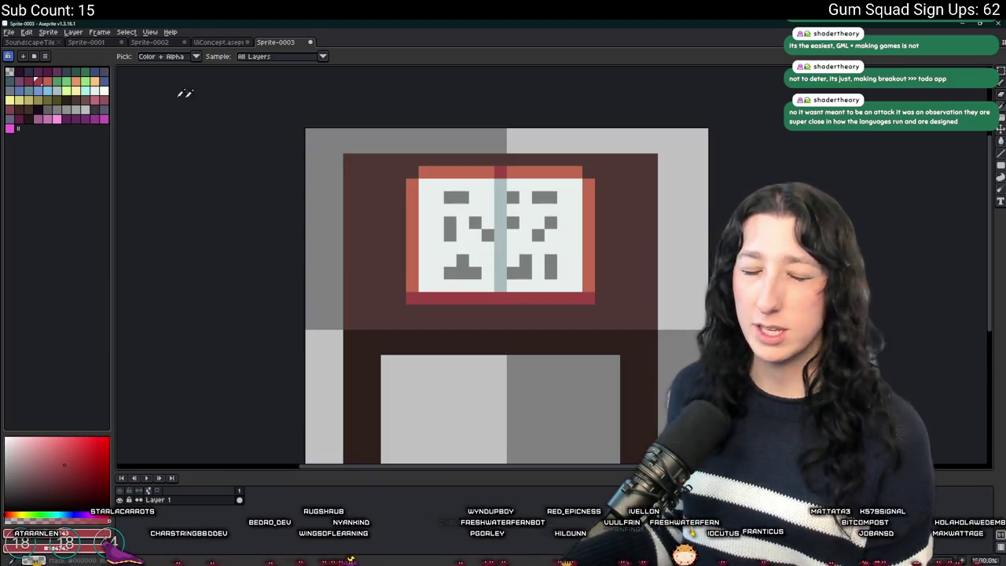
scroll(427, 287, "down", 2)
scroll(417, 315, "up", 3)
key("b")
left_click_drag(766, 309, 655, 296)
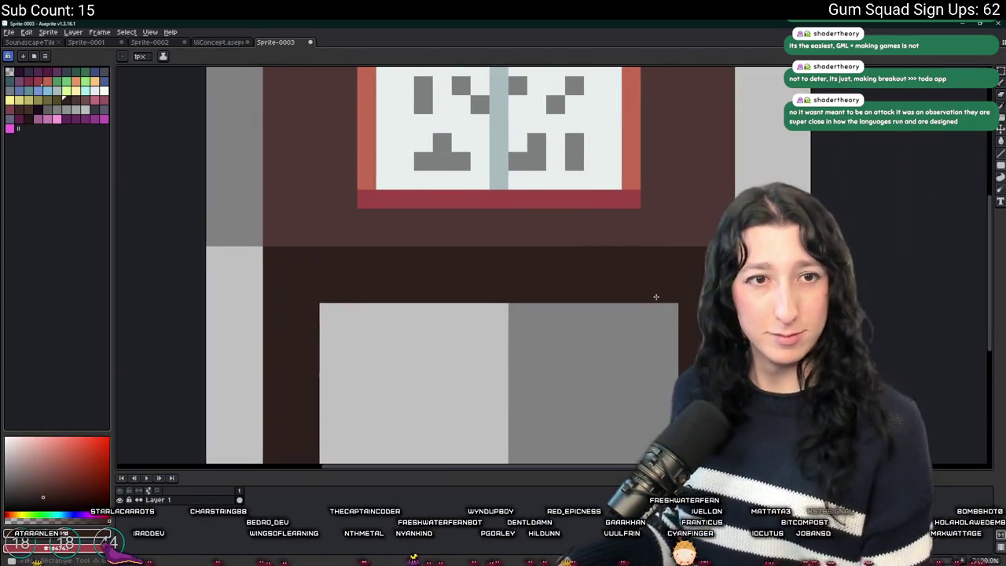
scroll(657, 288, "up", 1)
key("i")
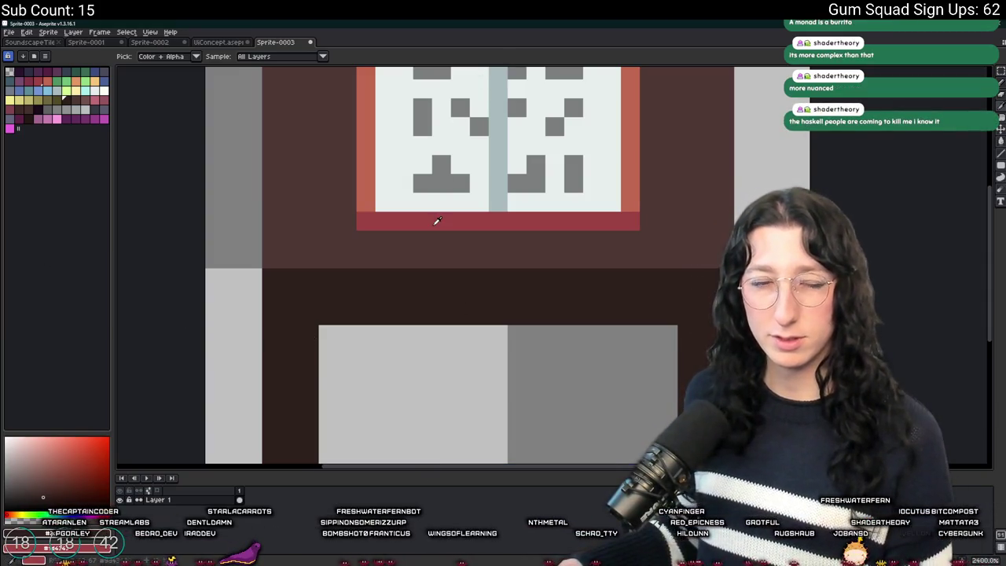
Pencil a red row beneath the book's bottom edge
scroll(438, 221, "up", 1)
scroll(416, 262, "down", 2)
key("b")
left_click_drag(330, 281, 679, 281)
Sample a darker red from the sprite with the eyedropper
scroll(681, 276, "down", 2)
scroll(681, 277, "down", 1)
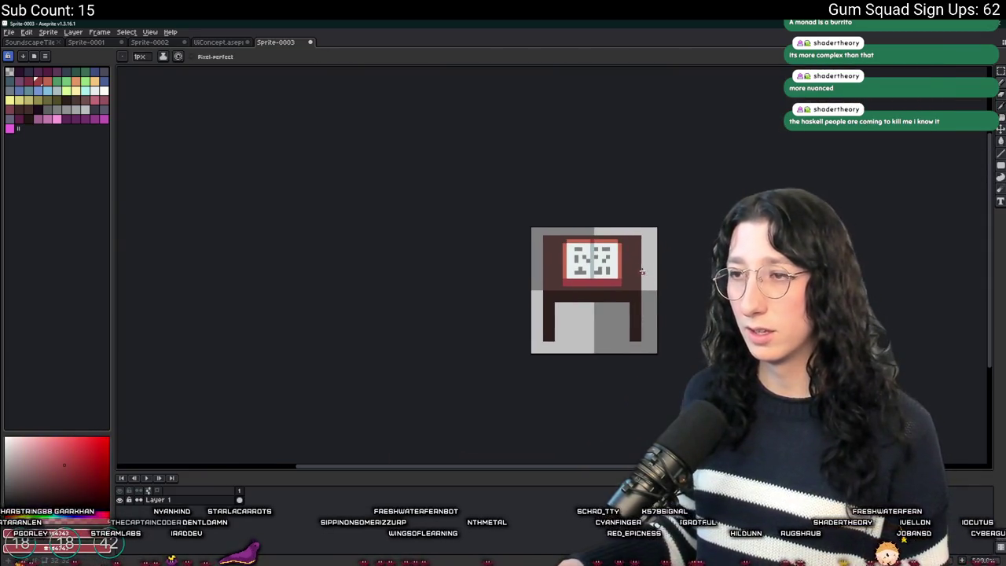
scroll(637, 272, "up", 1)
key("i")
left_click(637, 270)
scroll(637, 270, "up", 1)
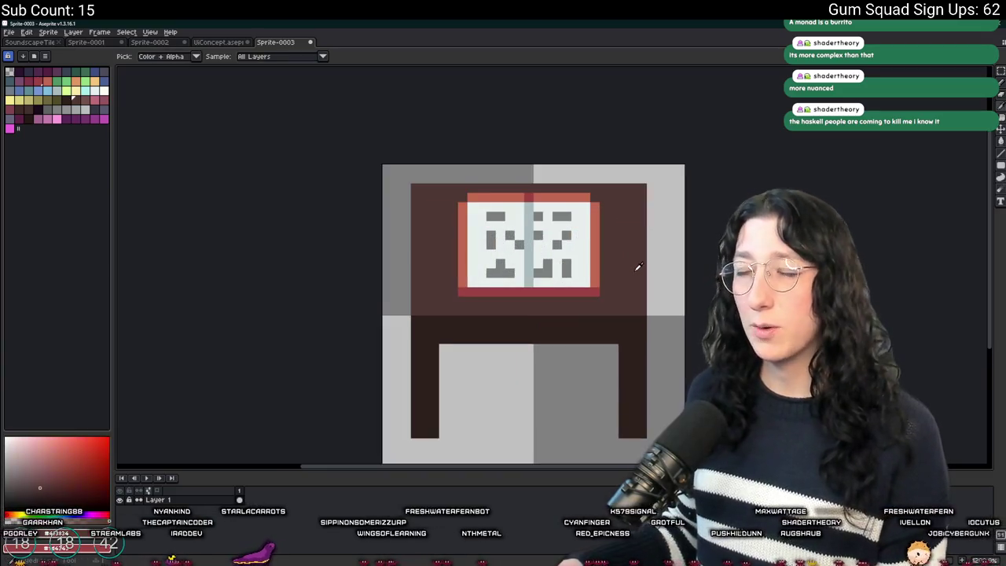
Check the benches in GameMaker's rm_playarea room, then return to a maximised Aseprite
key("alt+Tab")
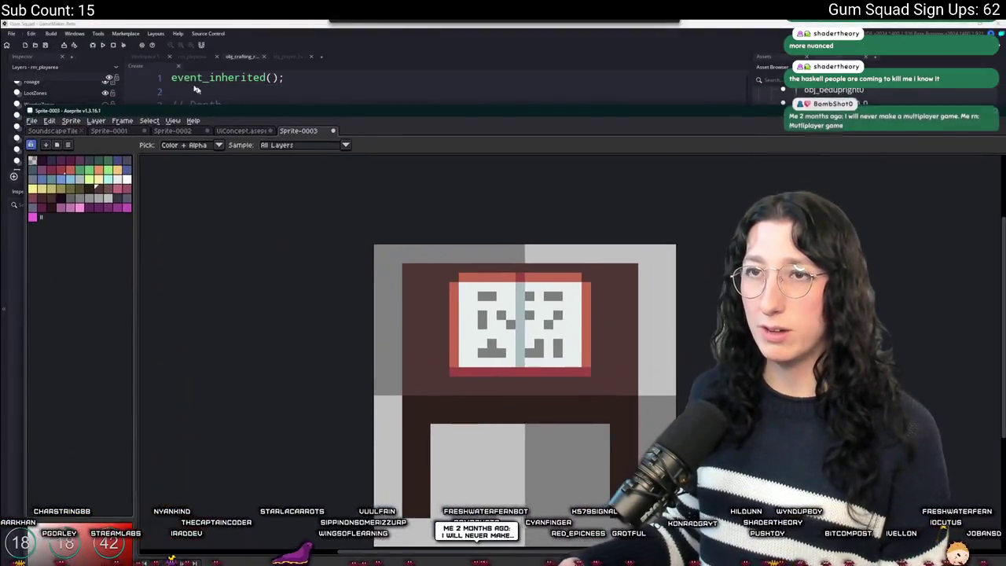
left_click(189, 58)
scroll(549, 203, "up", 2)
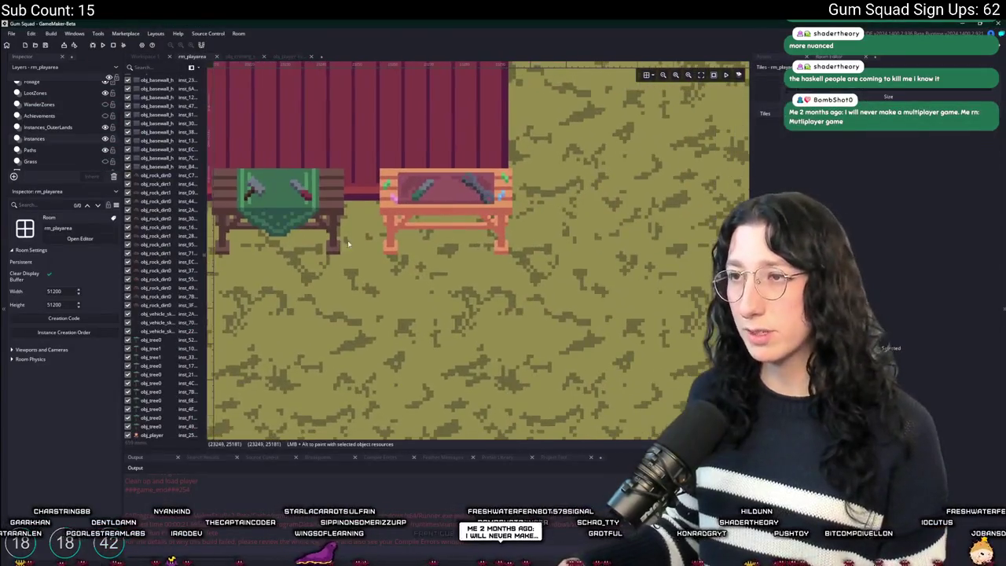
key("alt+Tab")
double_click(475, 110)
mouse_move(475, 24)
left_mouse_down()
mouse_move(475, 353)
mouse_move(522, 69)
left_mouse_up()
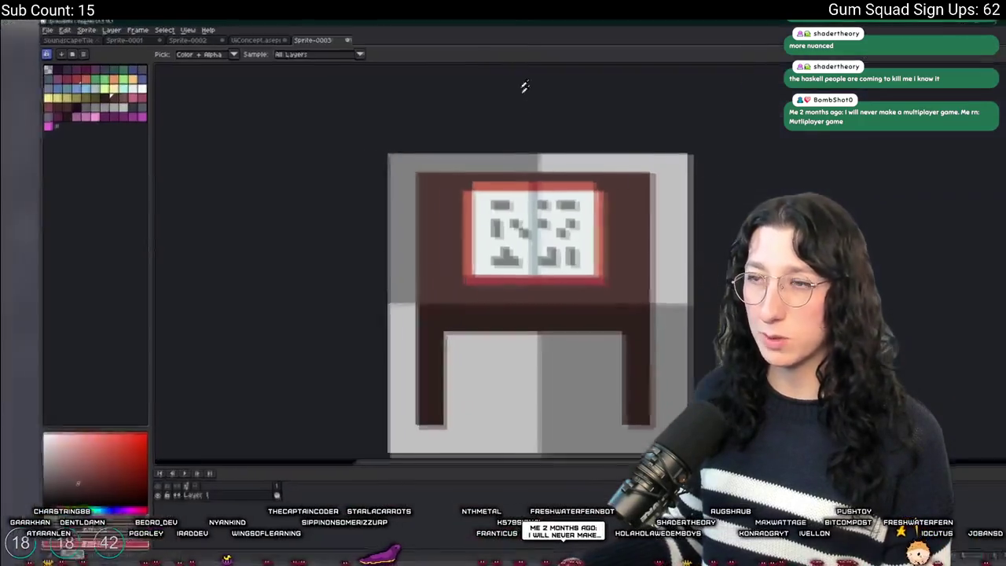
Repaint the book cover's bottom row in salmon orange-red, then zoom out to check it
scroll(476, 231, "up", 3)
scroll(365, 266, "down", 1)
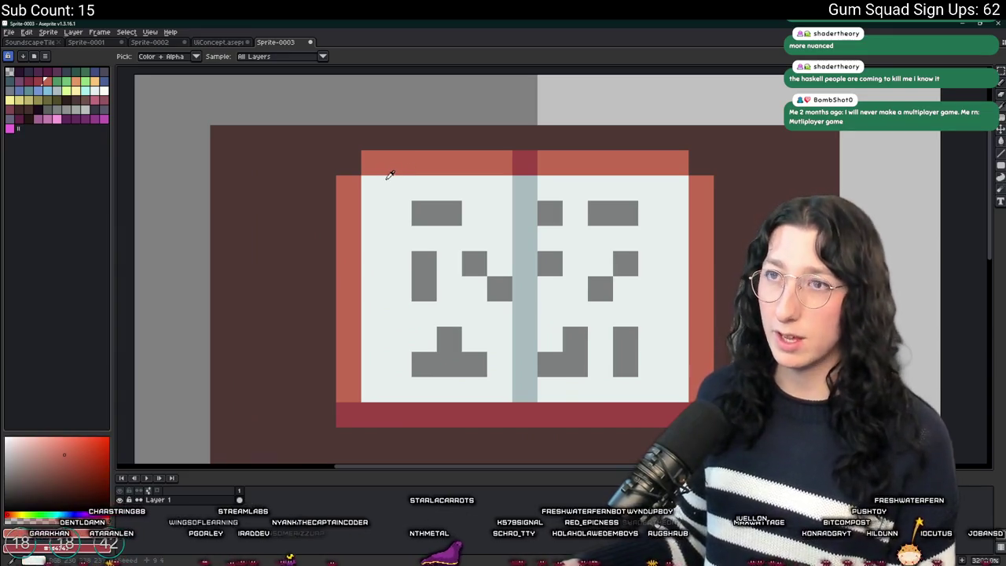
scroll(389, 175, "down", 5)
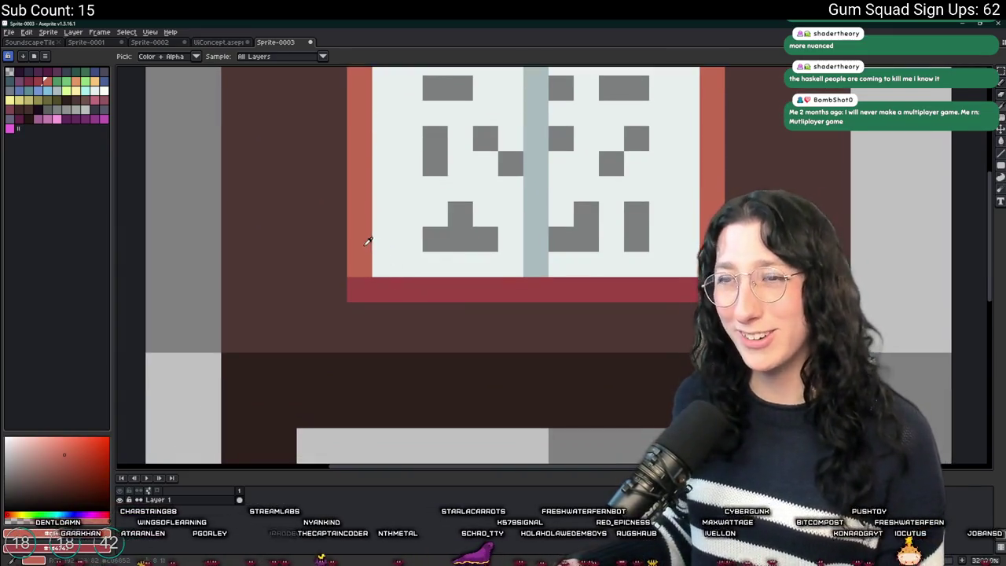
left_click(383, 283, "alt")
mouse_move(383, 285)
left_mouse_down()
mouse_move(362, 284)
mouse_move(689, 283)
left_mouse_up()
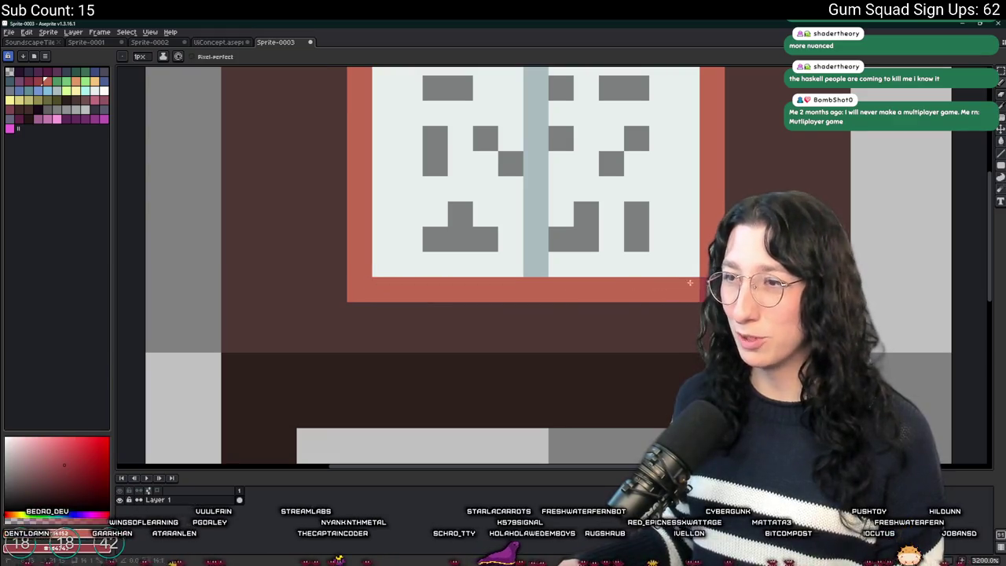
scroll(367, 324, "down", 6)
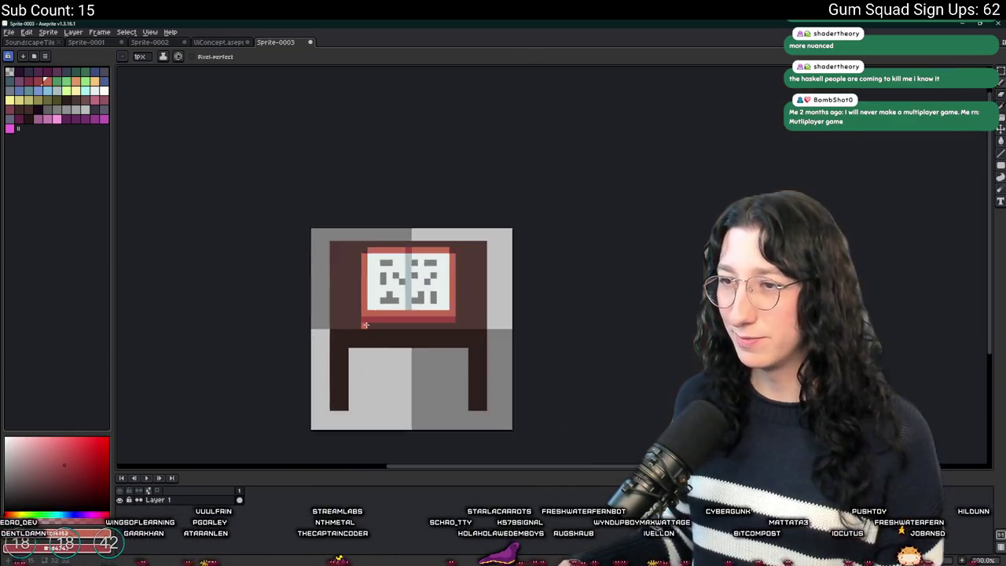
scroll(392, 331, "down", 1)
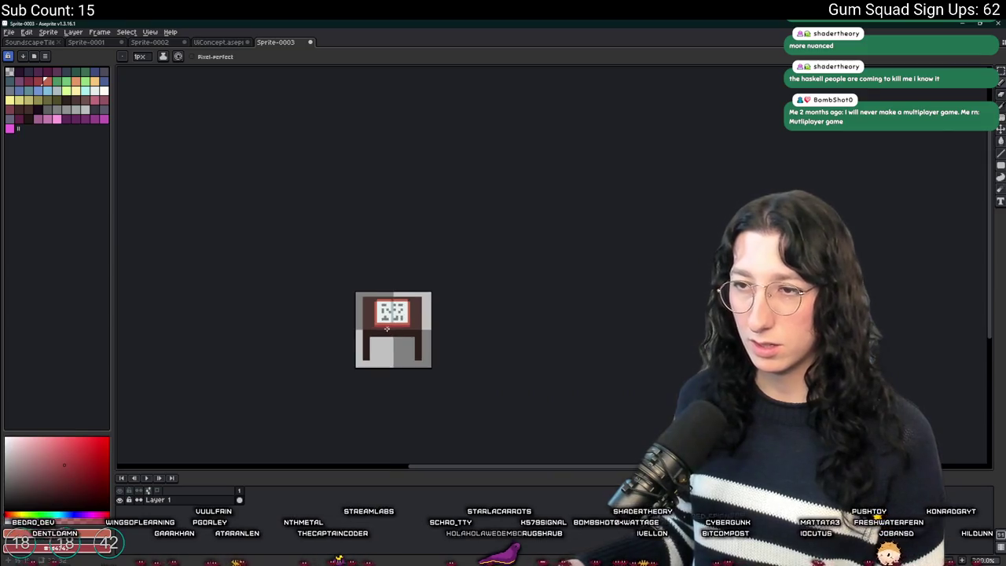
scroll(394, 323, "up", 5)
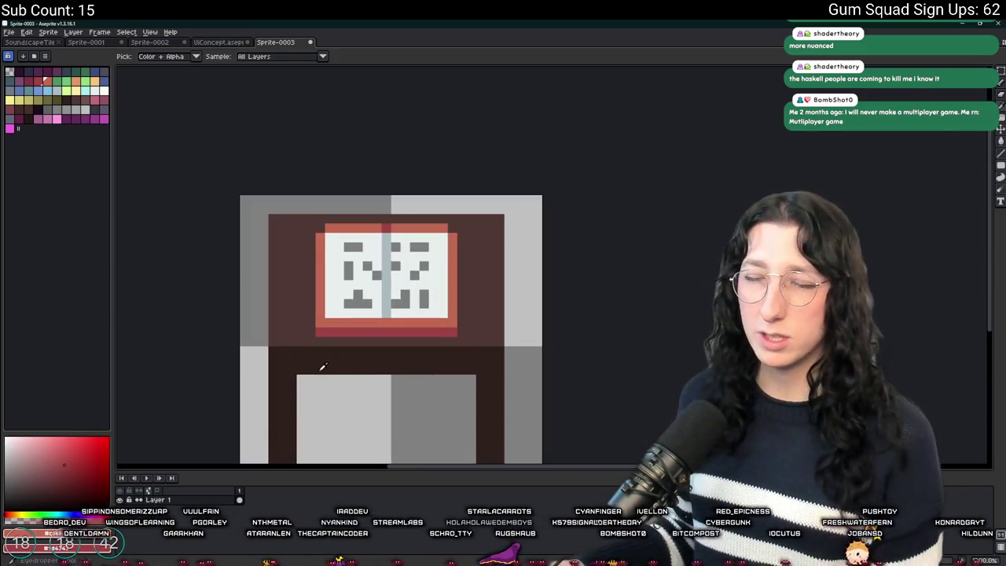
Sample the table browns and preview swapping them for pink, then undo it
left_click(322, 366, "alt")
left_click(106, 104)
left_click(439, 369)
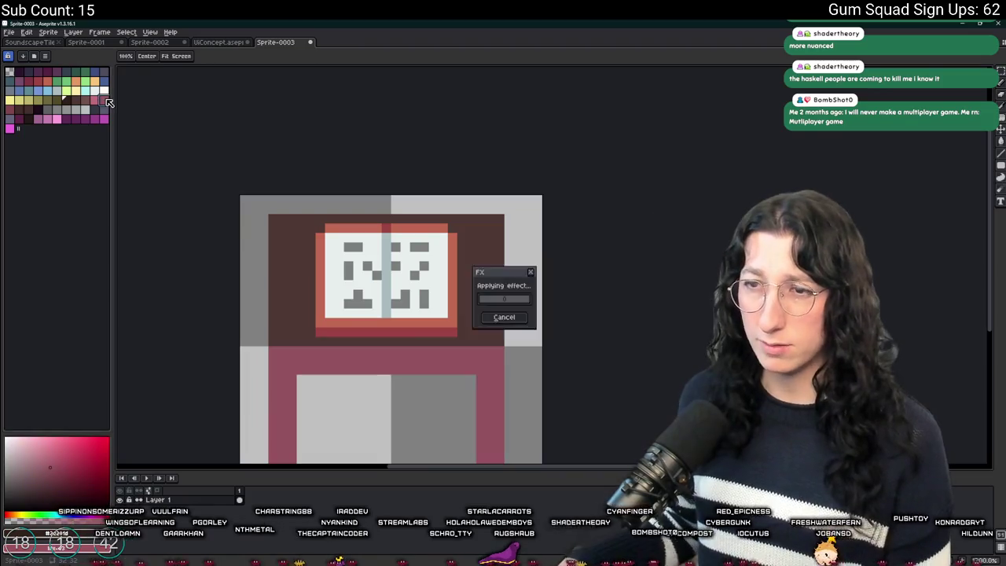
left_click(287, 264, "alt")
key("shift+r")
key("Return")
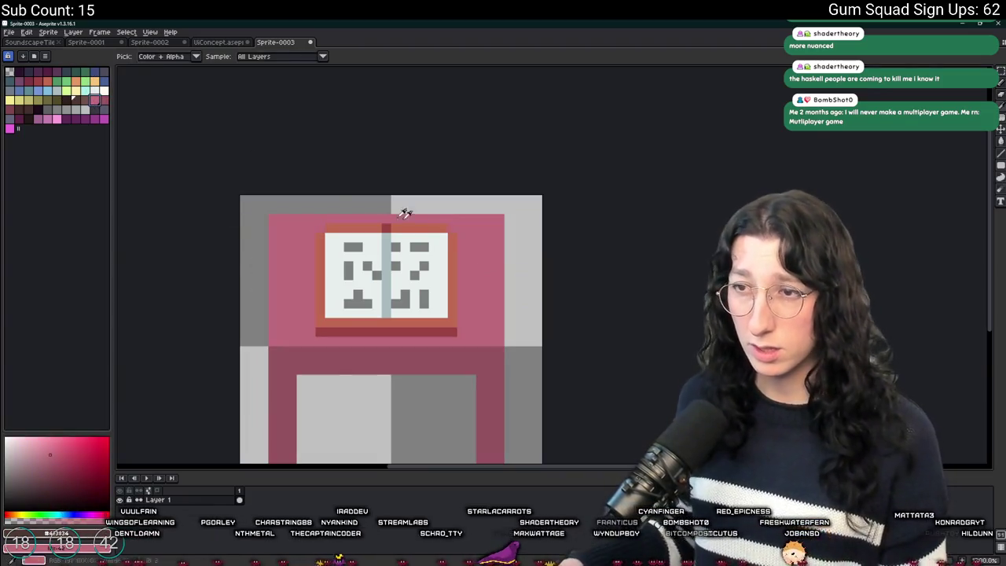
scroll(386, 206, "down", 3)
scroll(352, 281, "up", 2)
Replace the legs' dark brown and the table top's brown with olive
left_click(351, 281, "alt")
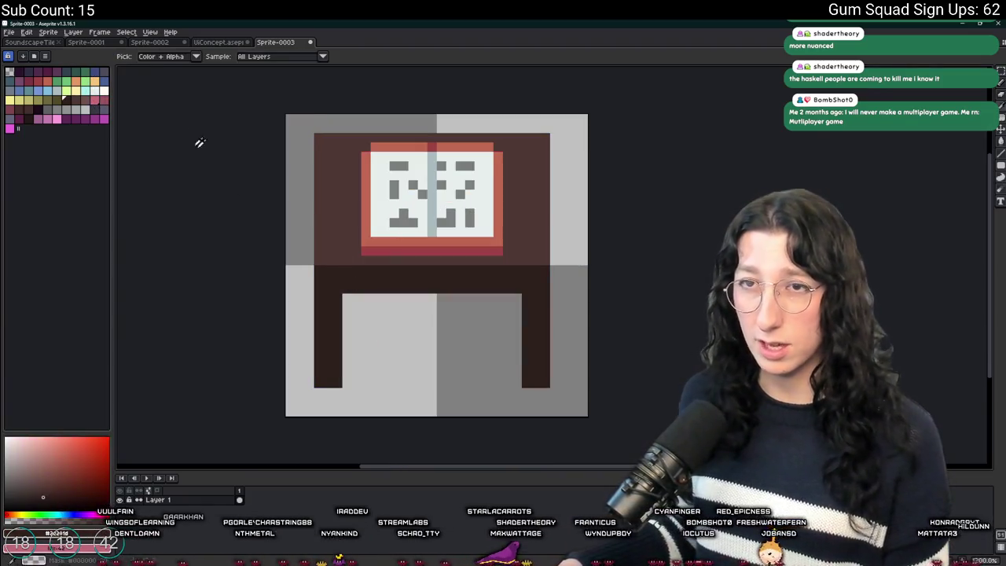
right_click(30, 105)
key("shift+r")
key("Return")
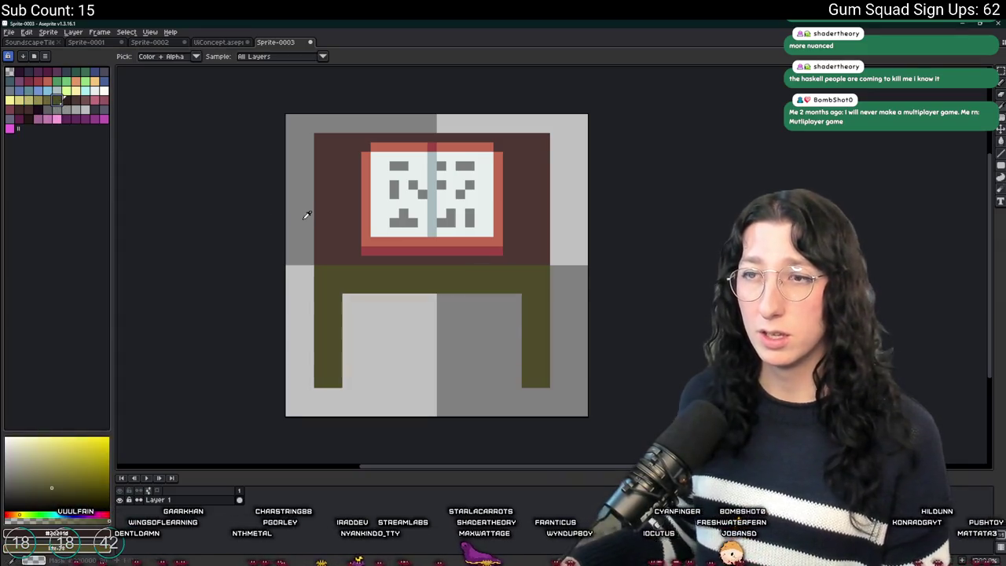
left_click(340, 209, "alt")
key("shift+r")
key("Return")
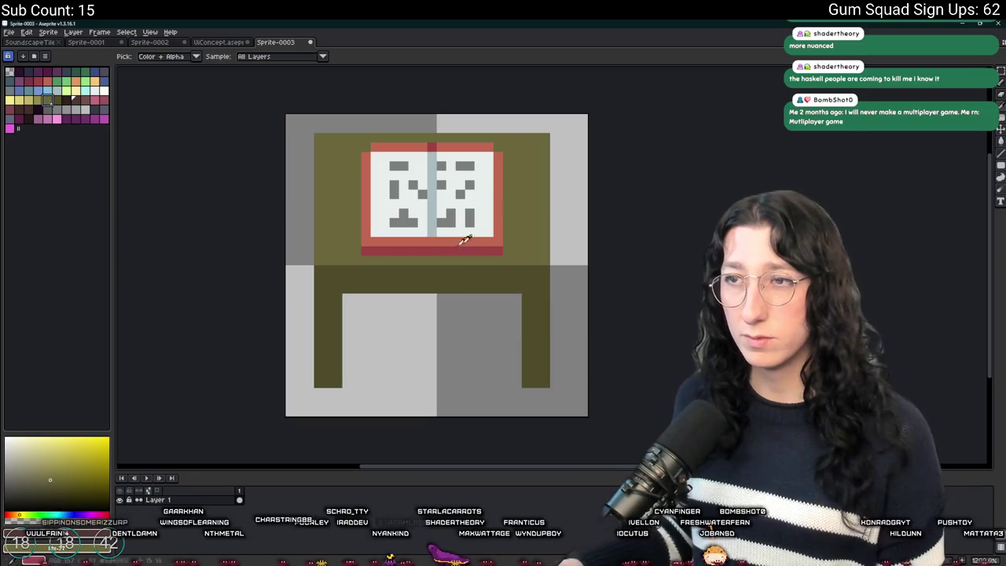
Replace the table colour with dark green via Replace Color
scroll(393, 270, "up", 2)
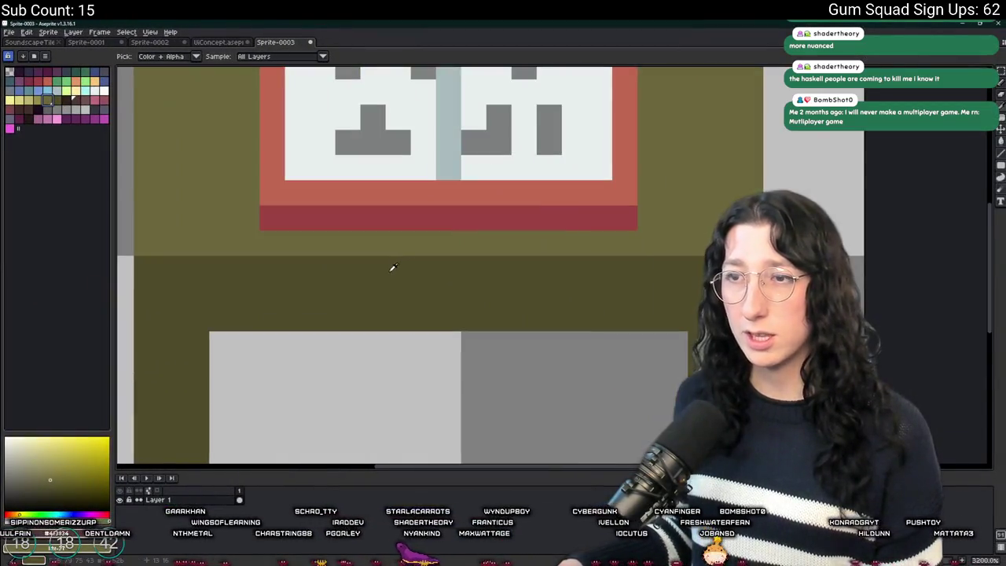
right_click(88, 91)
key("shift+r")
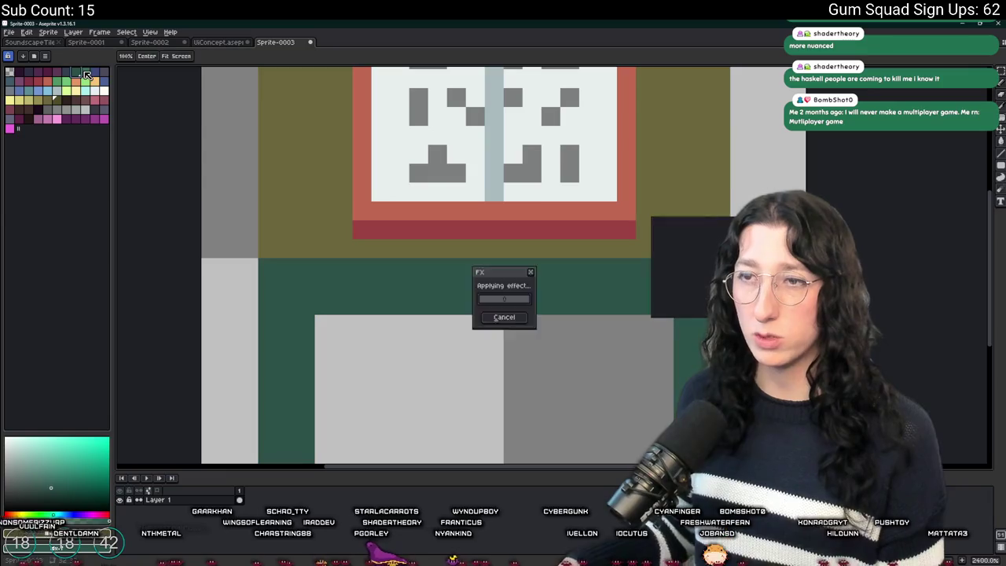
key("Return")
scroll(393, 161, "down", 5)
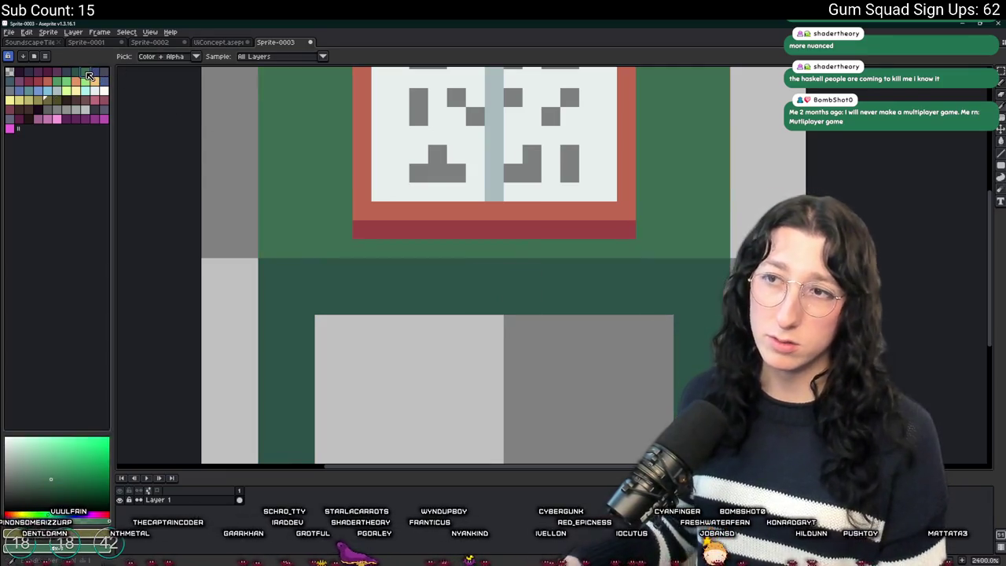
mouse_move(476, 27)
left_mouse_down()
mouse_move(429, 412)
mouse_move(503, 185)
mouse_move(499, 236)
mouse_move(307, 196)
mouse_move(459, 204)
mouse_move(316, 214)
mouse_move(538, 232)
mouse_move(562, 246)
mouse_move(365, 244)
mouse_move(361, 2)
left_mouse_up()
Draw a green stepped staircase corner at the grey block's top-left
left_click(48, 31)
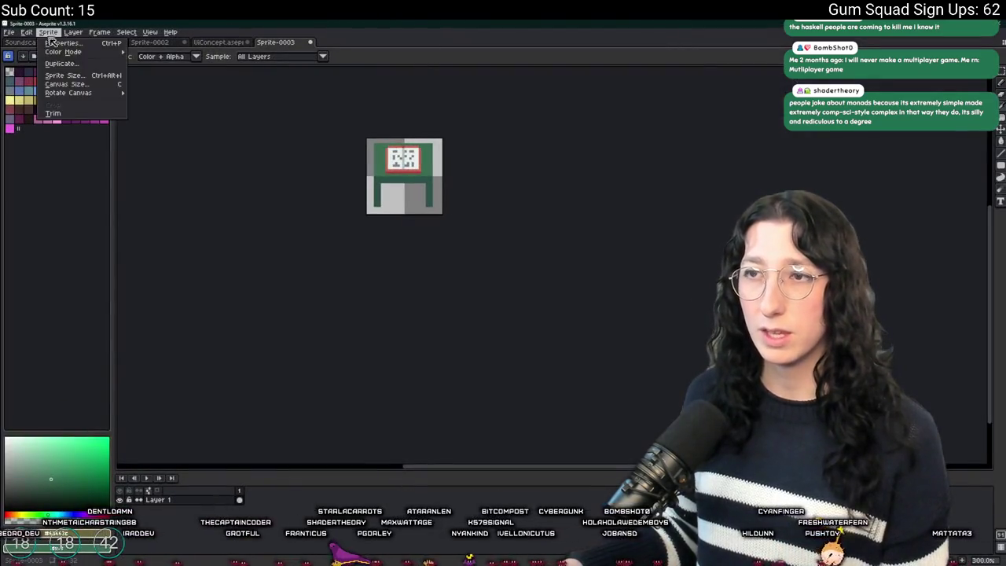
left_click(111, 126)
scroll(394, 190, "up", 5)
scroll(388, 161, "up", 6)
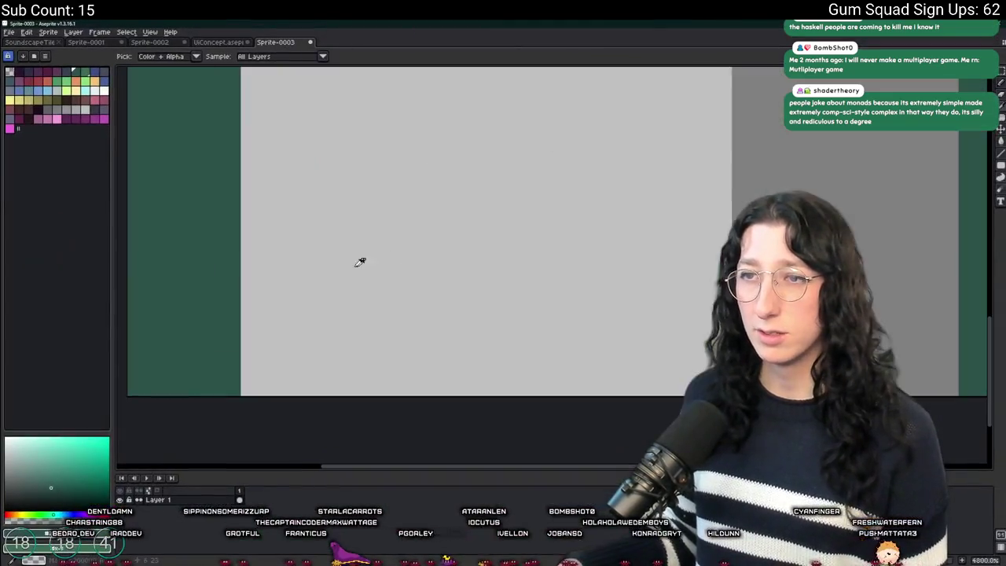
left_click(267, 285)
mouse_move(266, 247)
left_mouse_down()
mouse_move(440, 128)
mouse_move(395, 139)
left_mouse_up()
scroll(395, 139, "down", 3)
scroll(355, 149, "down", 2)
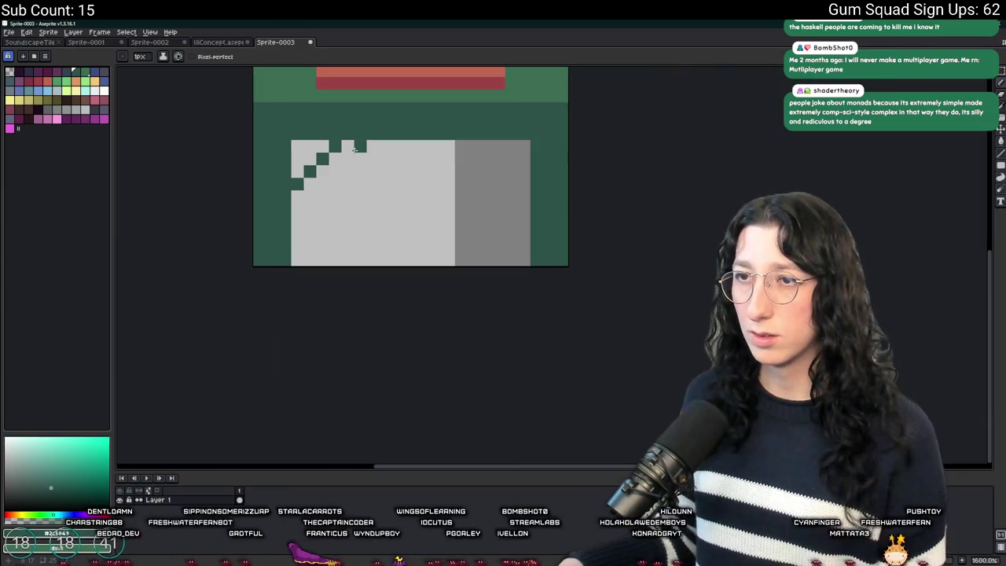
scroll(303, 173, "up", 2)
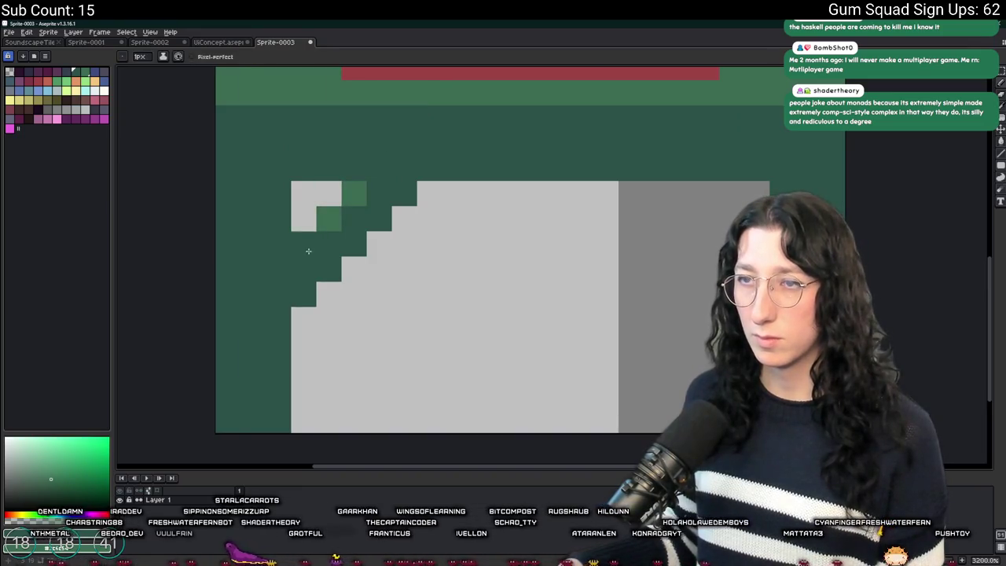
Copy the staircase corner, flip it horizontally, and place the mirror at the top-right
key("m")
scroll(308, 251, "down", 4)
scroll(330, 252, "up", 3)
left_click_drag(297, 215, 392, 310)
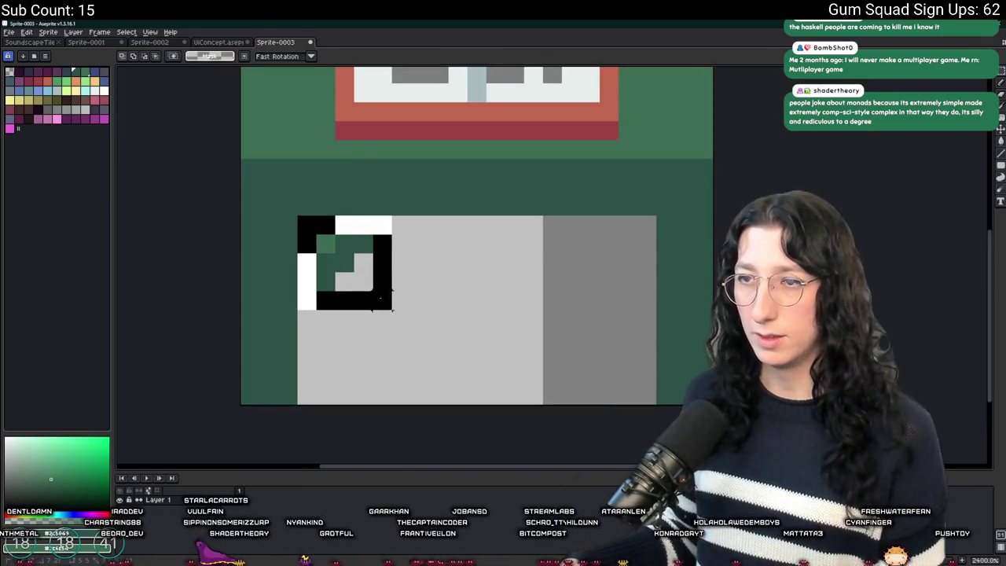
scroll(381, 297, "right", 2)
key("ctrl+c")
key("ctrl+v")
key("shift+h")
left_click_drag(280, 292, 550, 263)
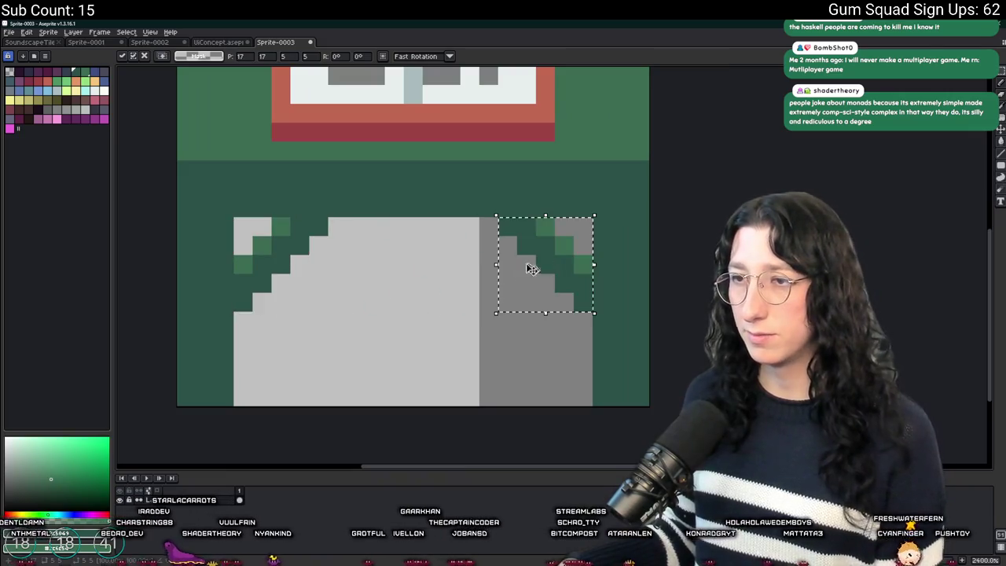
left_click(300, 264)
Draw a green crossbar along the grey bar's bottom row
key("i")
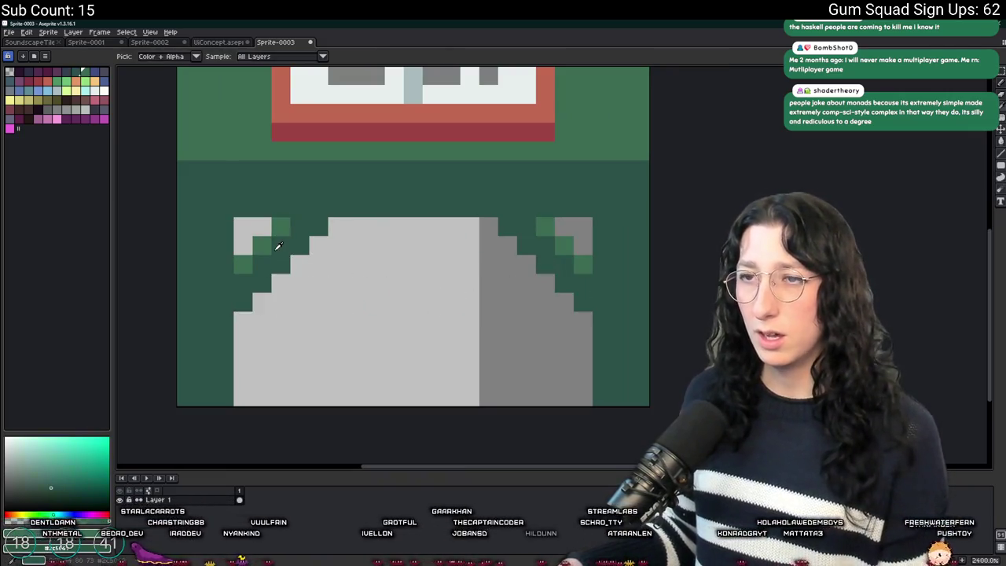
key("b")
left_click(299, 263)
mouse_move(299, 264)
left_mouse_down()
mouse_move(562, 269)
mouse_move(539, 282)
mouse_move(283, 277)
left_mouse_up()
key("ctrl+z")
key("ctrl+z")
left_click_drag(310, 246, 515, 245)
scroll(496, 278, "down", 3)
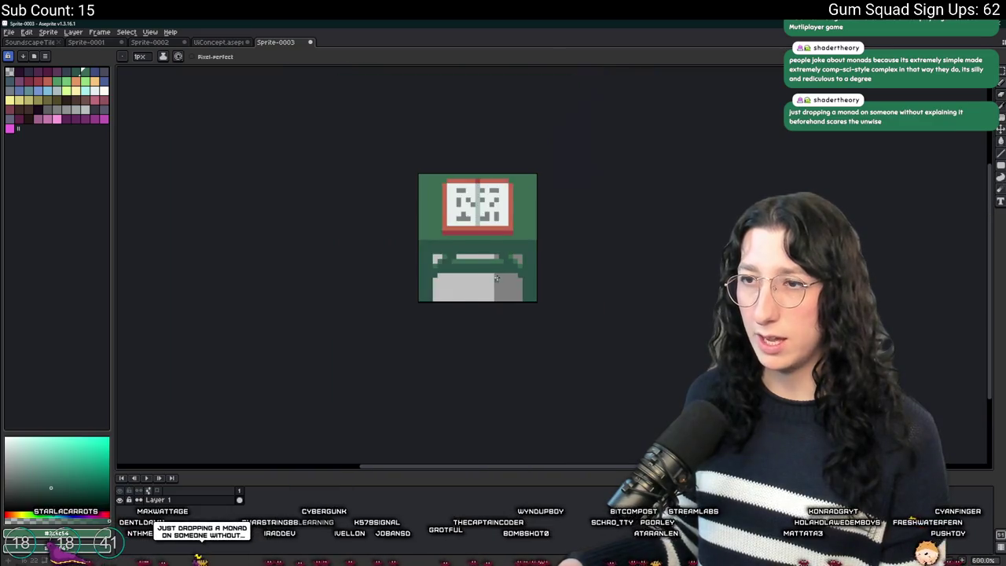
scroll(495, 278, "down", 4)
scroll(503, 279, "up", 1)
Export the sprite as CraftingNotes.png
key("m")
scroll(500, 280, "up", 3)
scroll(497, 280, "down", 3)
left_click_drag(497, 281, 409, 322)
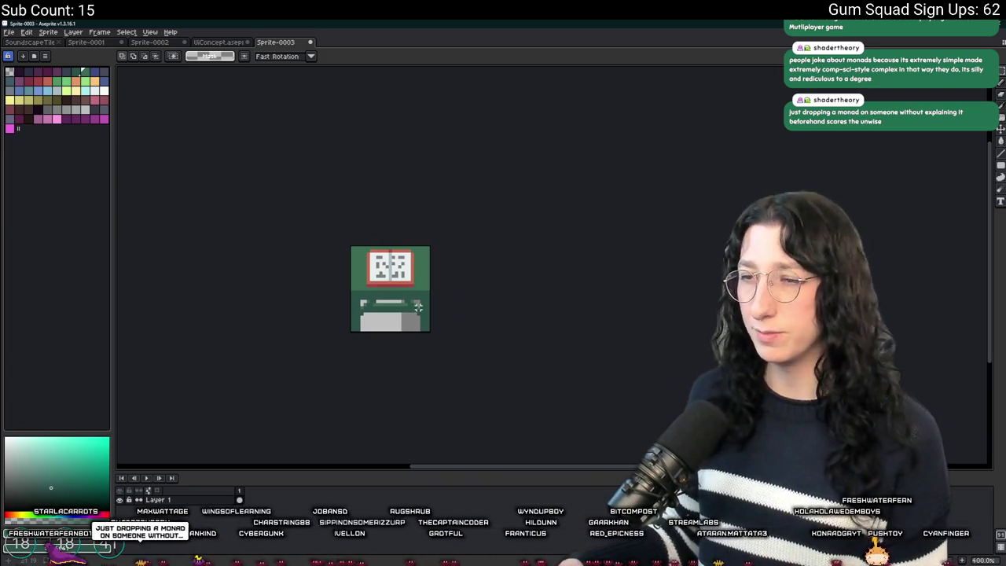
key("ctrl+e")
left_click(694, 305)
key("alt+Tab")
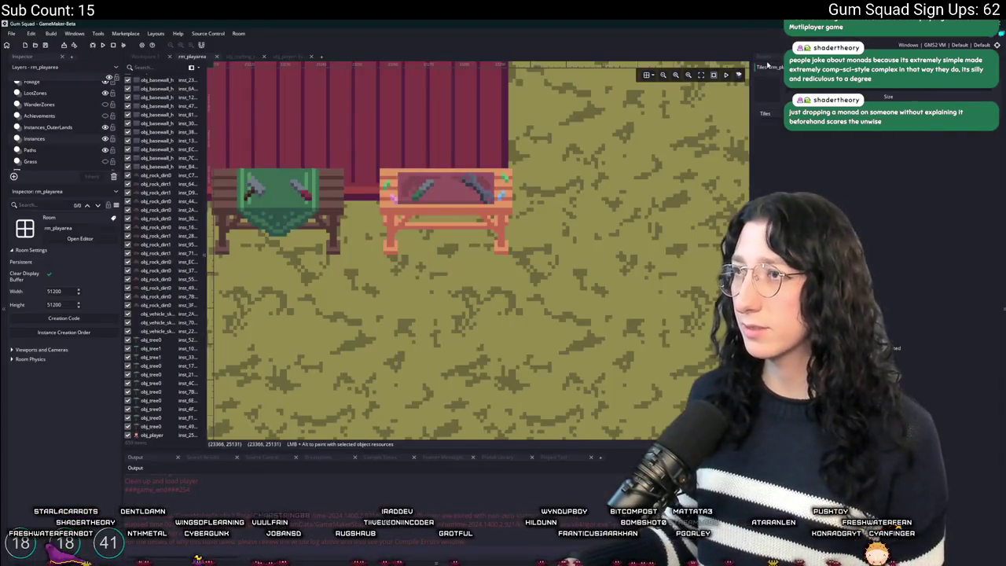
Open obj_crafting_recipes and import CraftingNotes.png as its sprite image
left_click(768, 62)
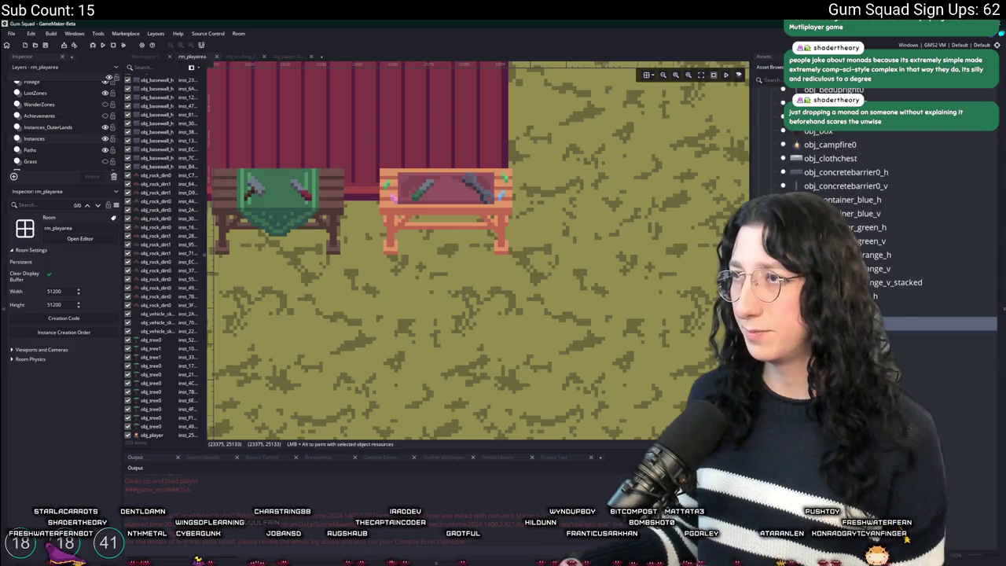
double_click(848, 323)
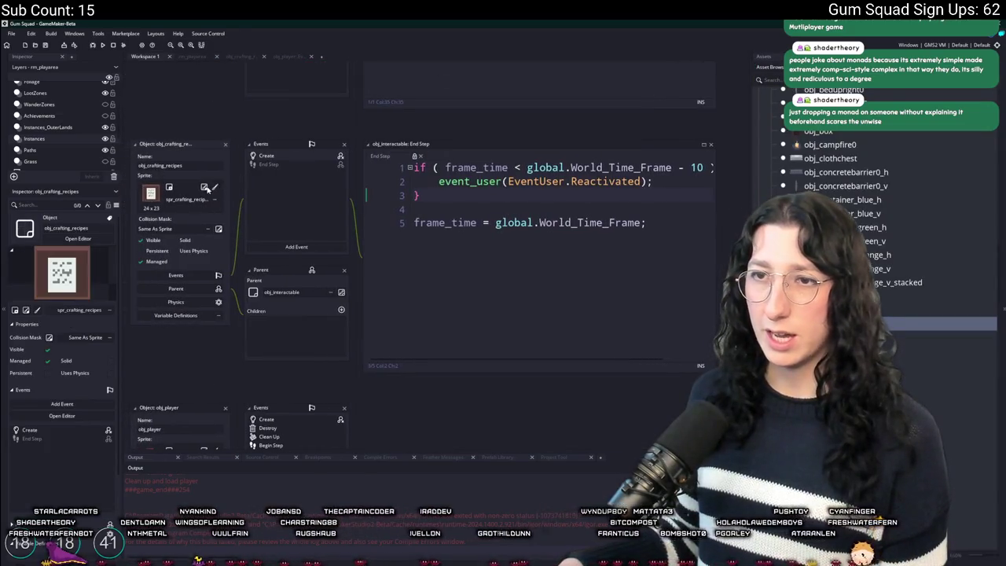
left_click(210, 196)
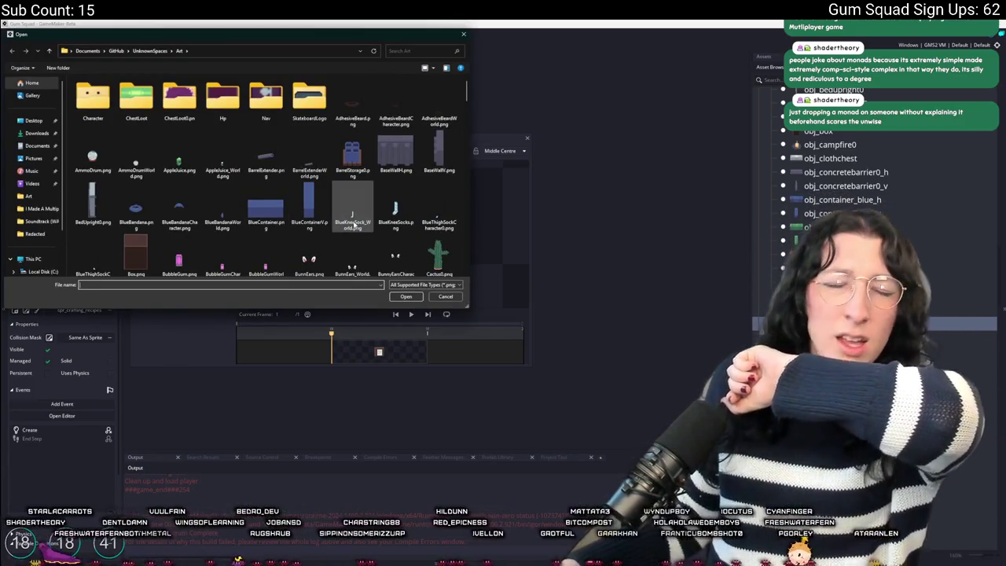
scroll(425, 196, "down", 3)
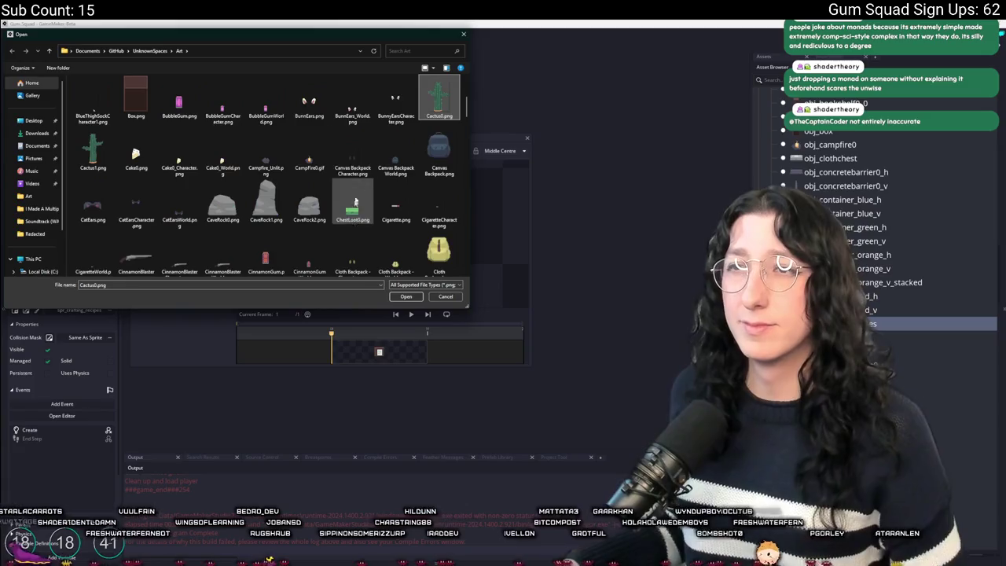
left_click(438, 98)
left_click(265, 201)
scroll(267, 197, "down", 2)
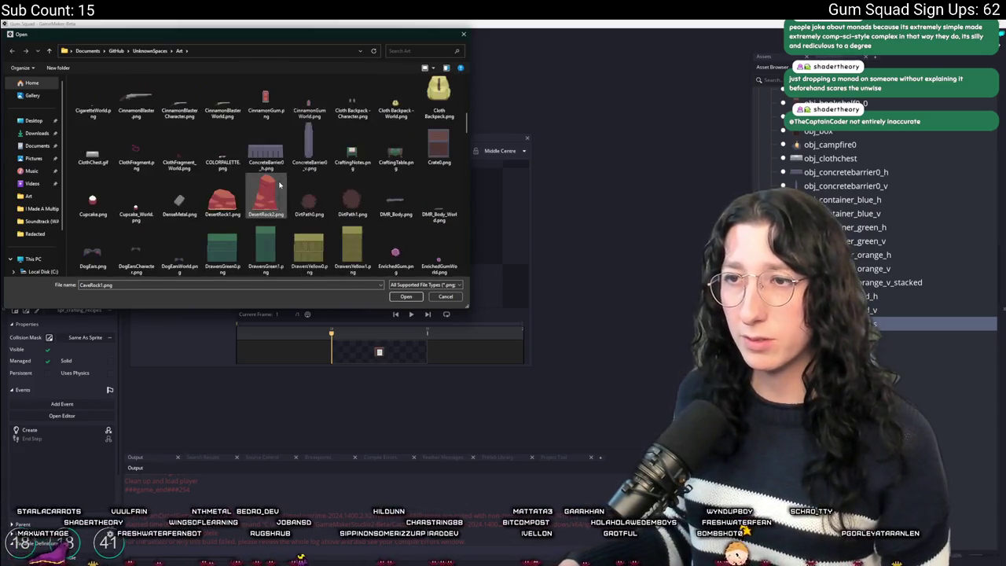
double_click(360, 212)
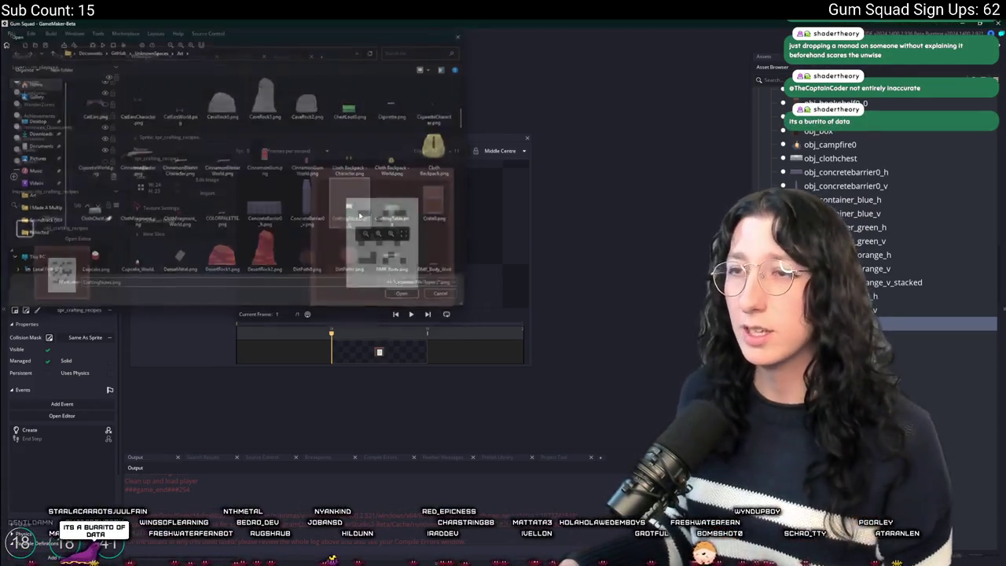
left_click(531, 312)
Set the spr_crafting_recipes origin to Bottom Centre and close the sprite editor
left_click(499, 150)
left_click(500, 216)
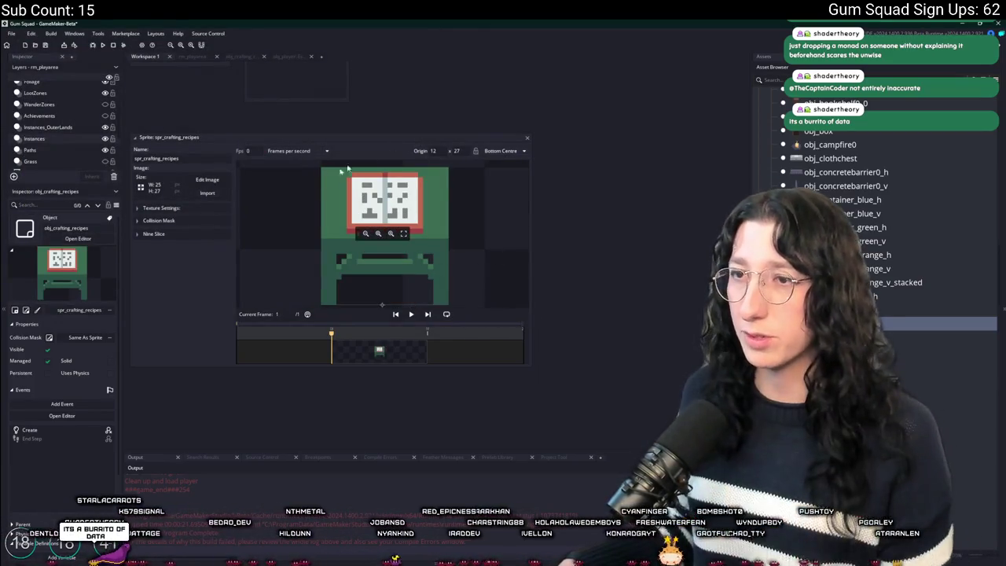
left_click(179, 223)
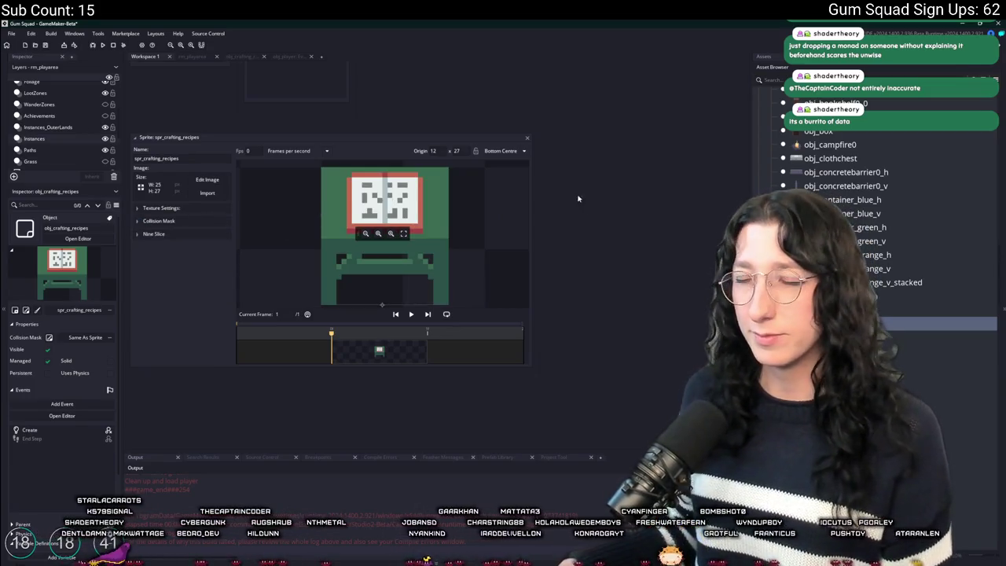
left_click(181, 222)
left_click(192, 224)
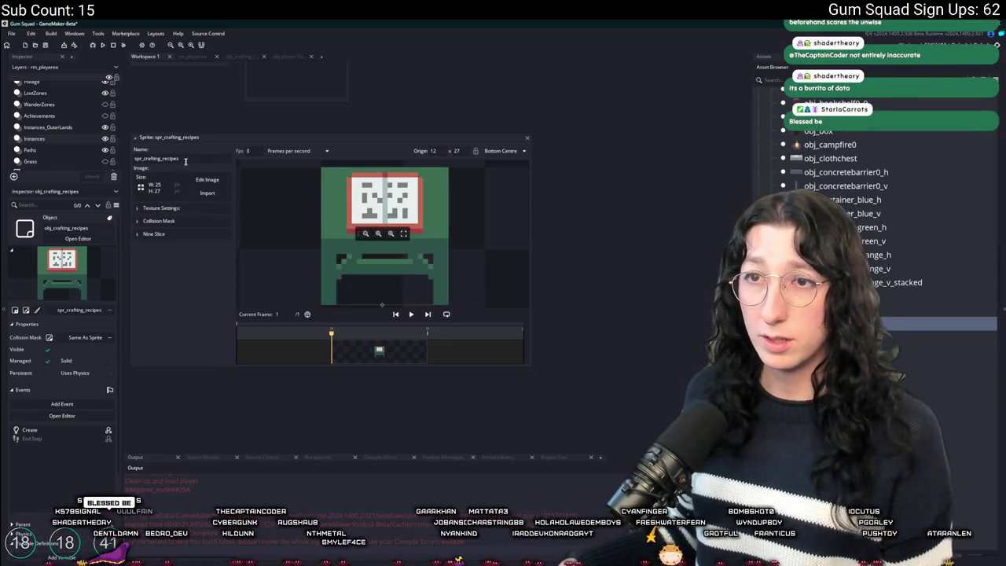
left_click(527, 138)
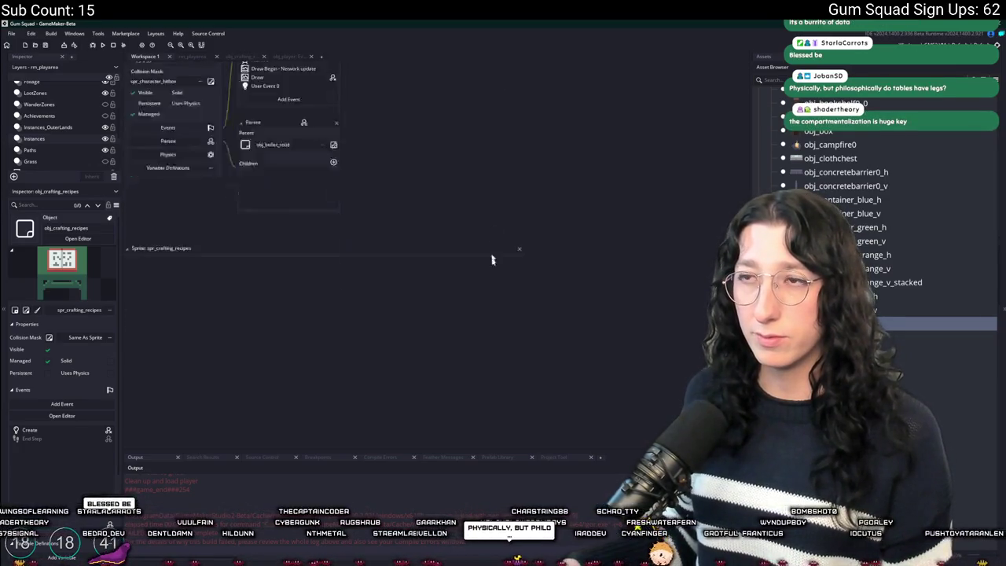
In the Create event, set grab_y to y - 23 and paste the hitbox_create_bbox line
left_click(364, 156)
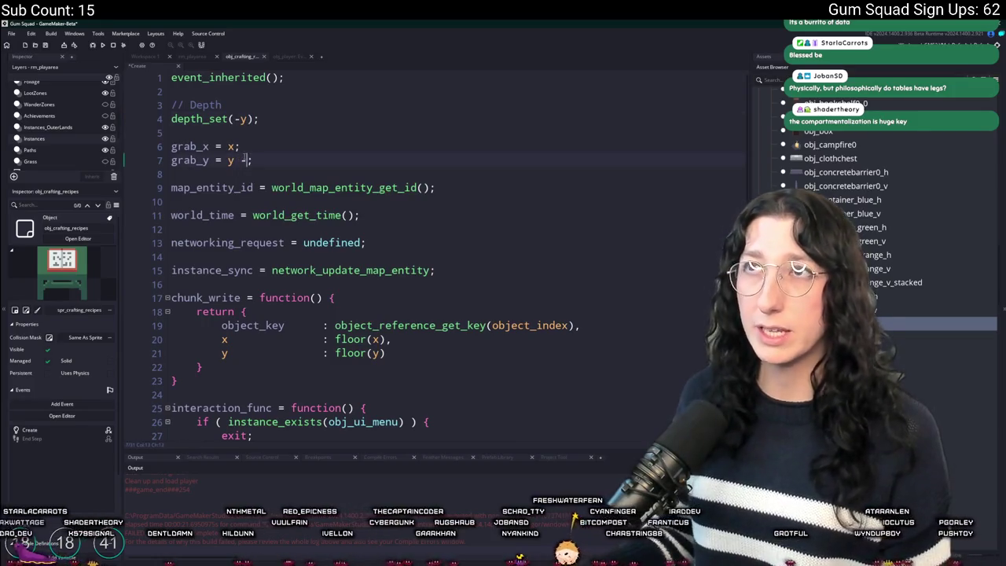
type(" 23")
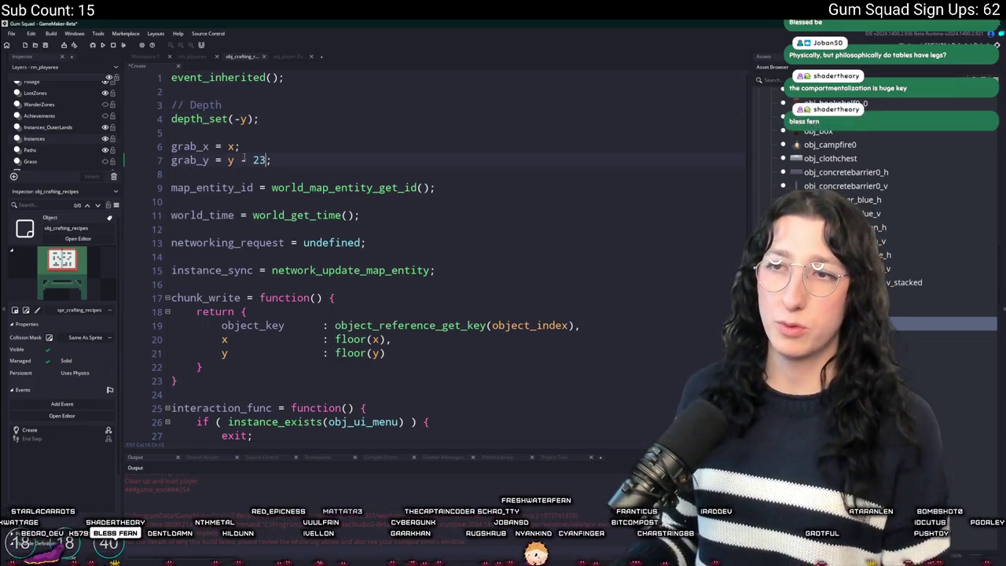
double_click(942, 338)
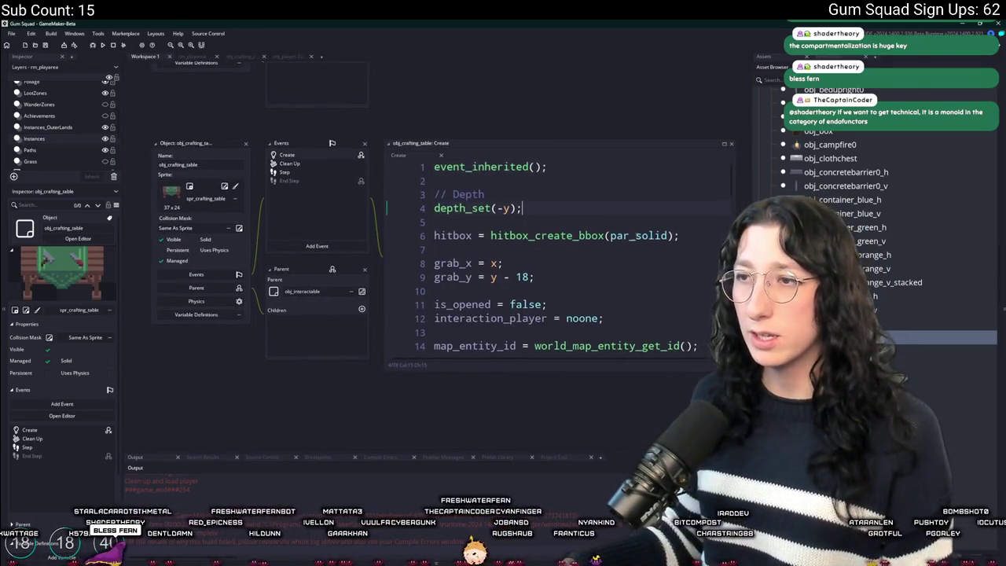
left_click(227, 189)
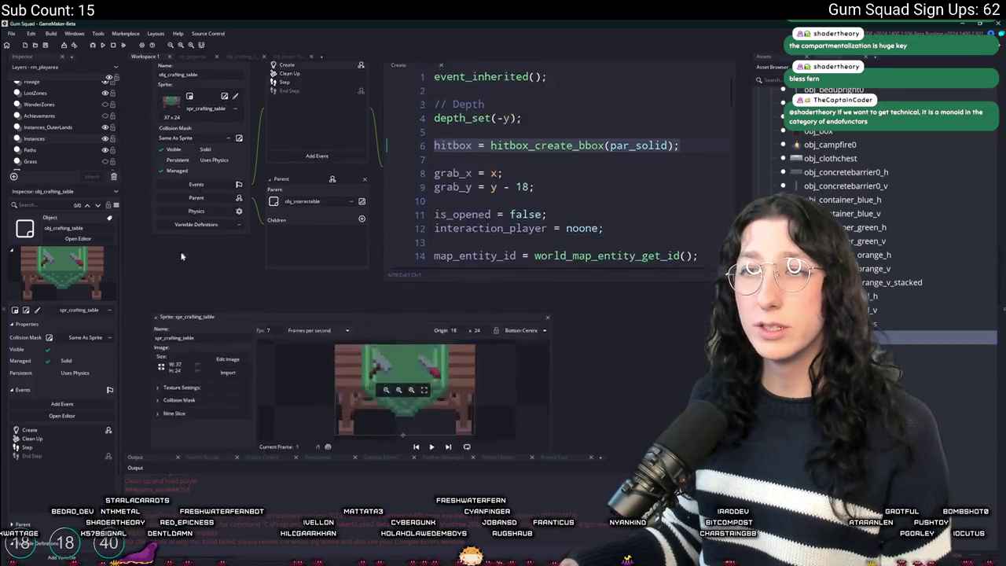
scroll(503, 385, "down", 5)
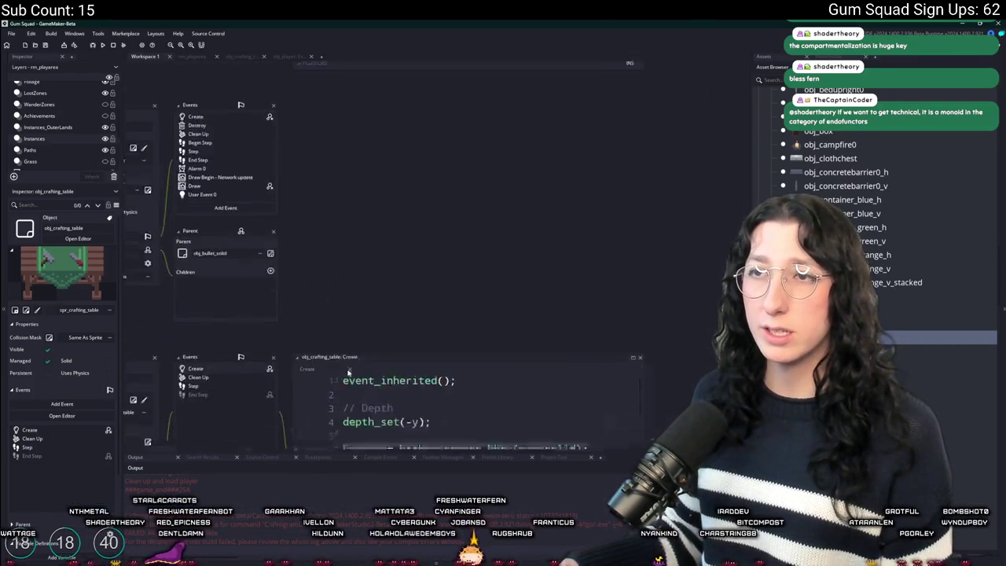
left_click(328, 172)
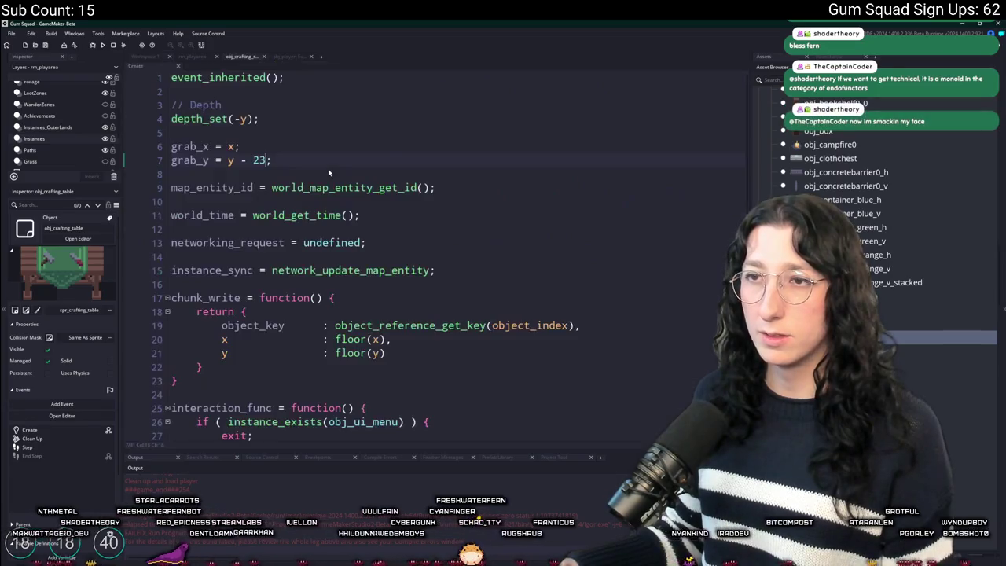
key("End")
key("Return")
key("Return")
type("hitbox = hitbox_create_bbox(par_solid);")
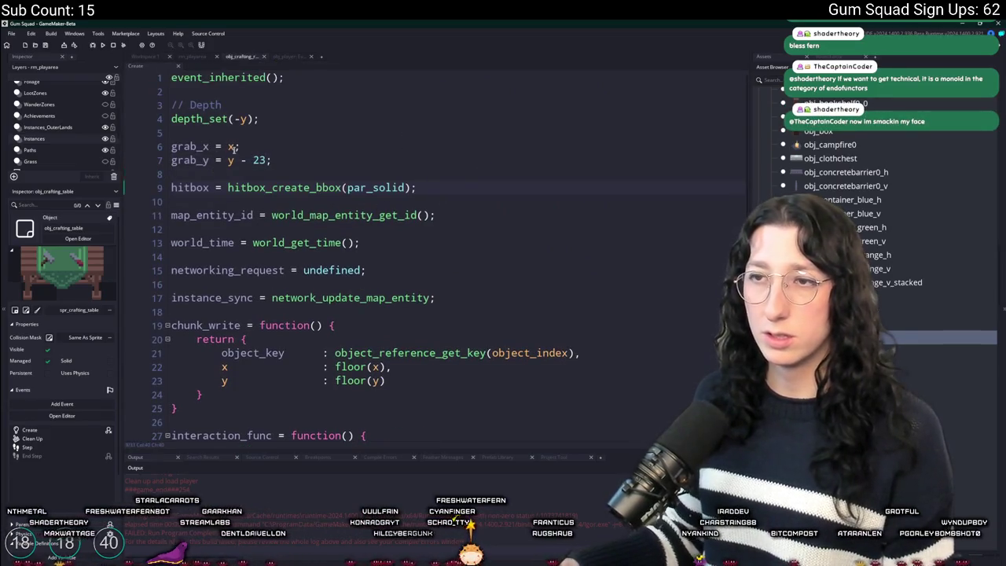
Add a Clean Up event to obj_crafting_recipes, using the table's hitbox cleanup as reference
left_click(143, 57)
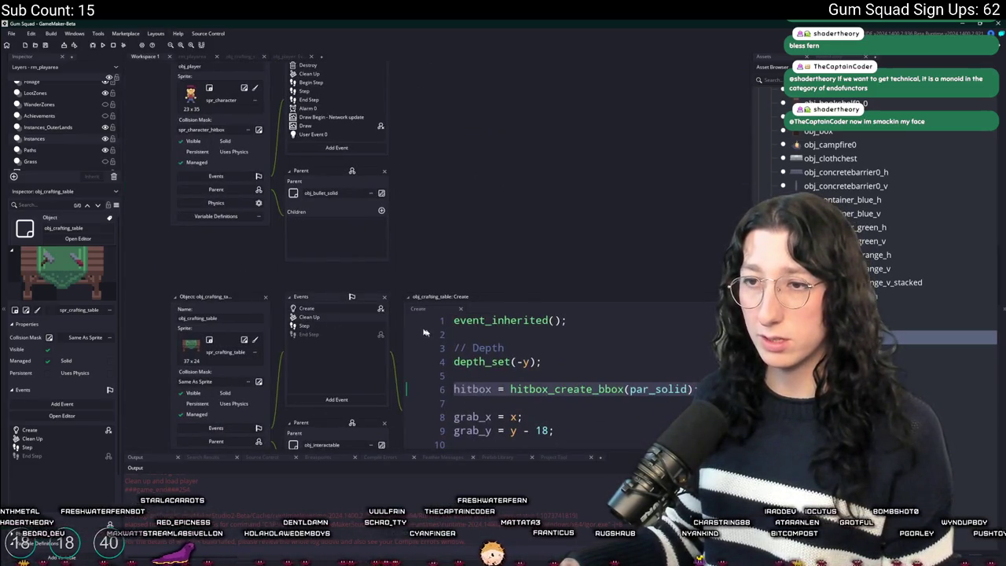
key("ctrl+Tab")
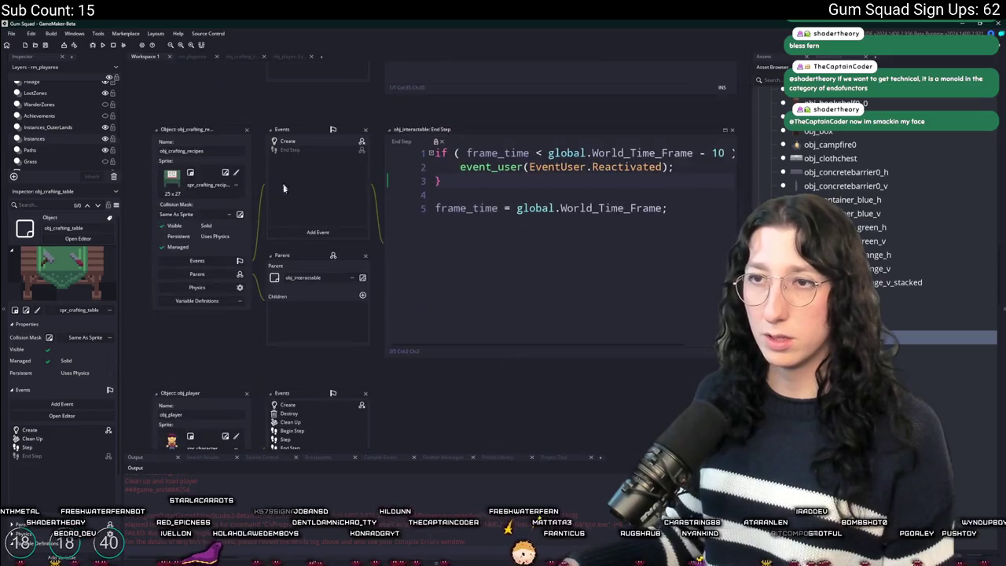
left_click(326, 234)
left_click(382, 256)
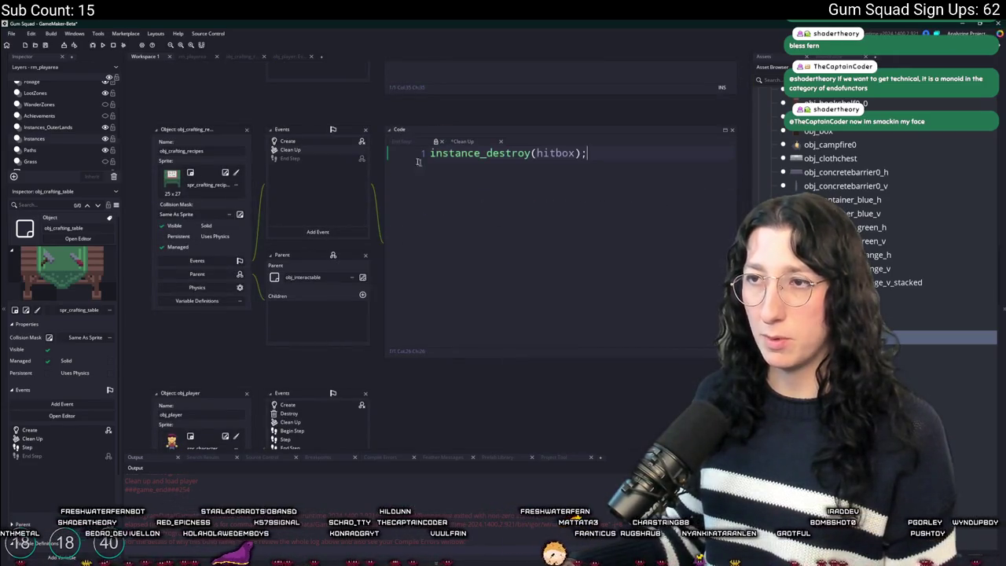
left_click(227, 171)
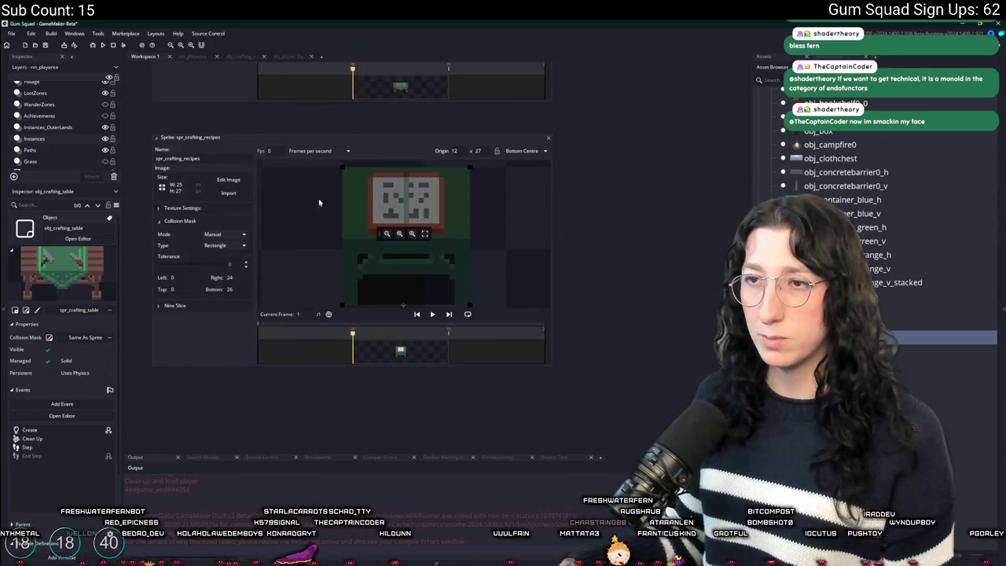
Lower the top edge of the recipes sprite's collision mask
left_click_drag(339, 176, 339, 201)
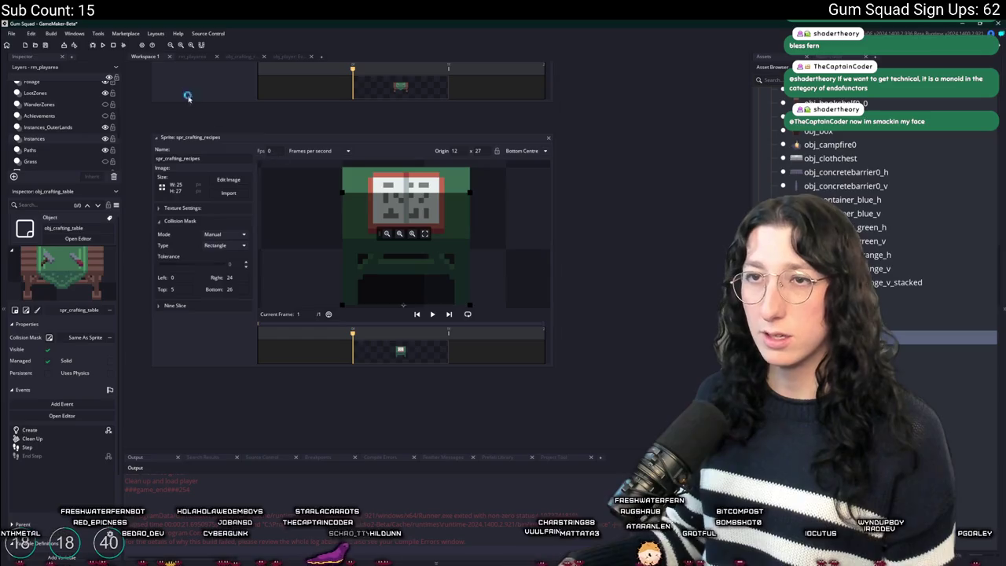
left_click(192, 57)
scroll(435, 184, "down", 4)
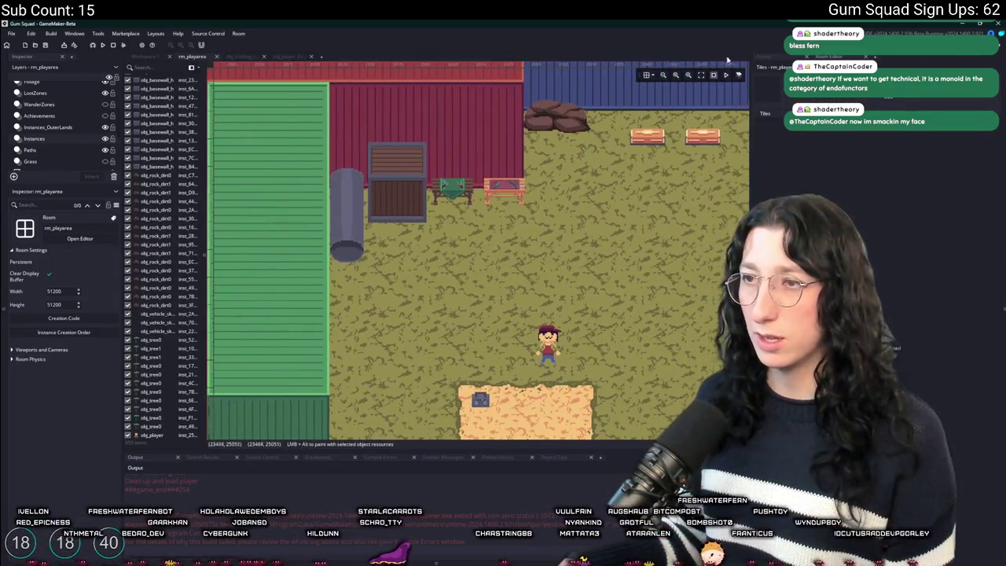
Place an obj_crafting_recipes table just left of the building in rm_playarea and run the game
left_click(789, 65)
scroll(477, 250, "down", 2)
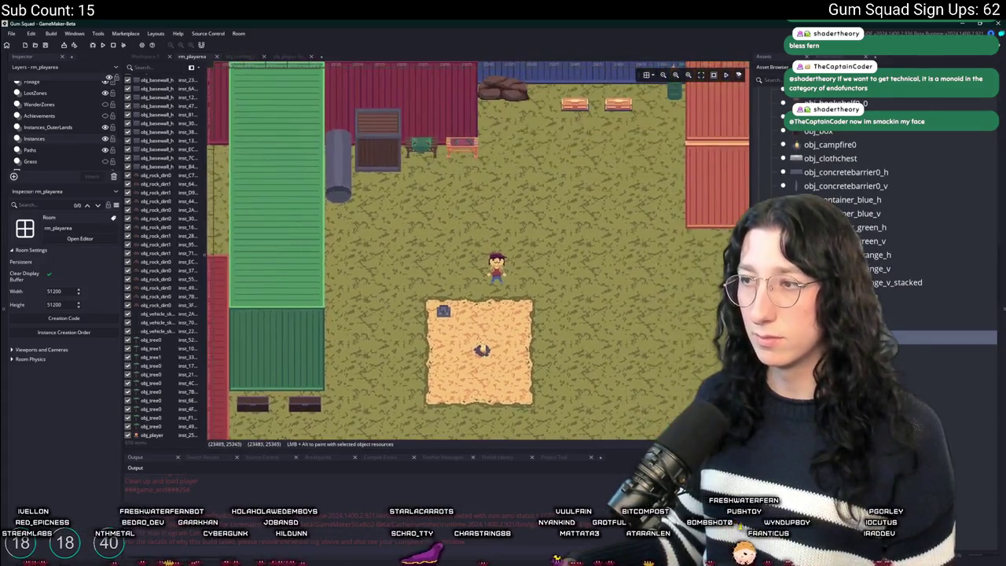
scroll(428, 146, "up", 3)
left_click_drag(325, 210, 310, 226)
mouse_move(290, 280)
left_mouse_down()
mouse_move(439, 311)
mouse_move(282, 300)
left_mouse_up()
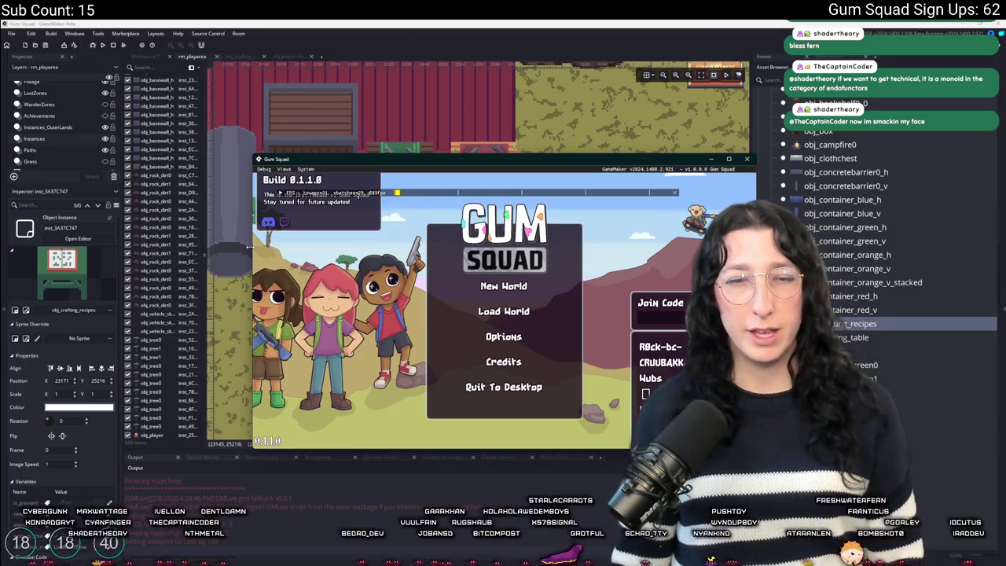
left_click(503, 288)
Create a lobby in a new Gum Squad world, enlarge the game window, and walk to the recipes table
left_click(497, 366)
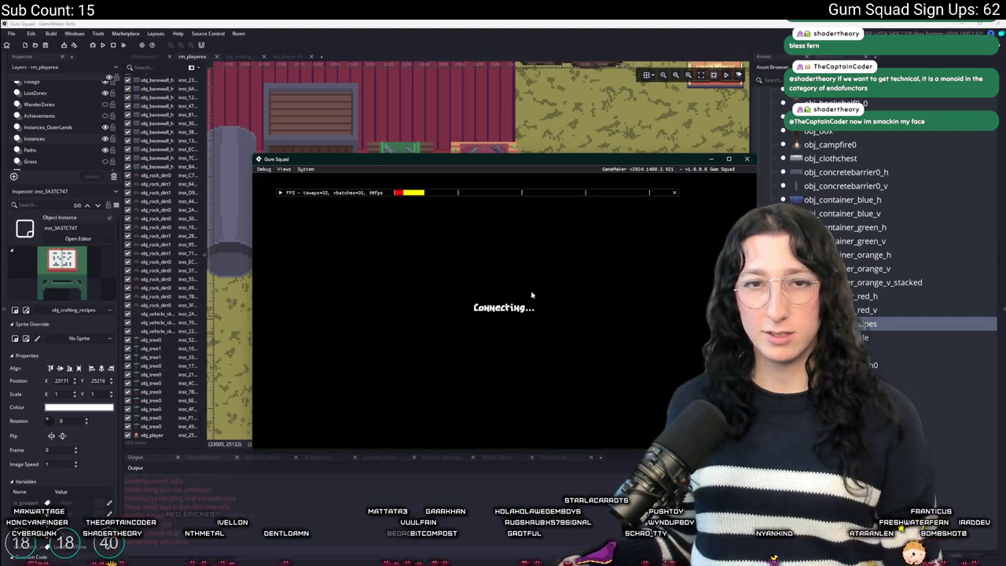
left_click_drag(474, 167, 446, 6)
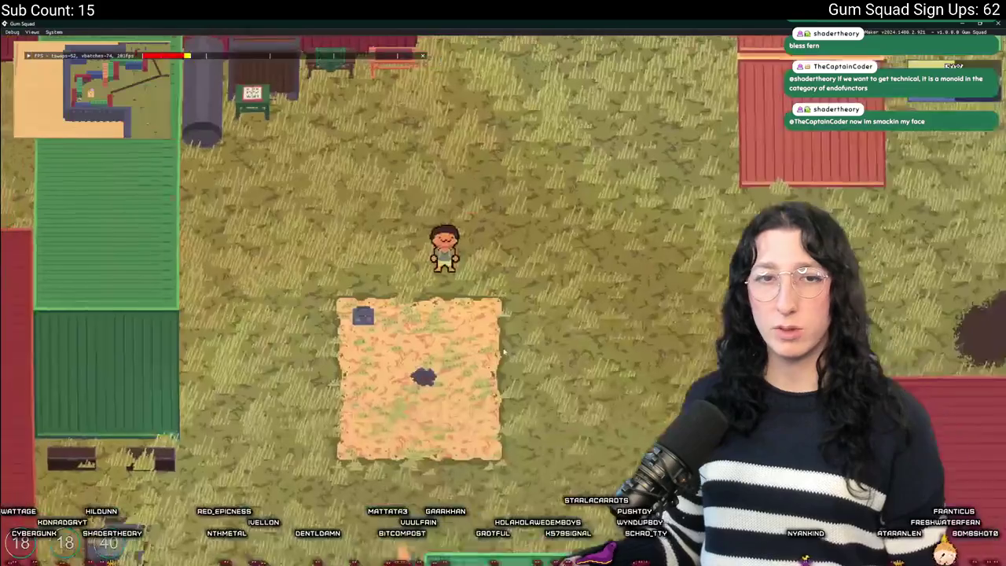
key("w")
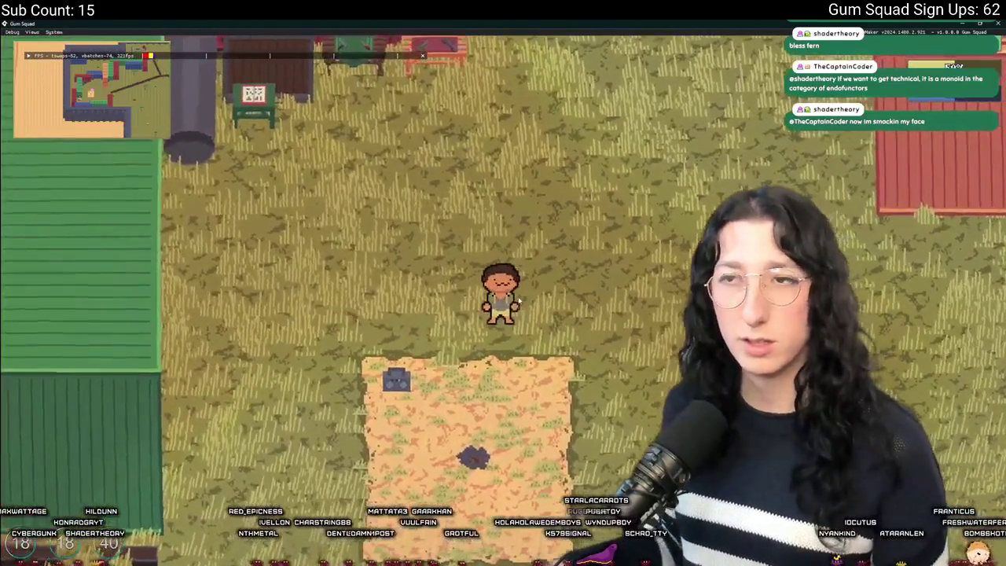
key("a")
key("w")
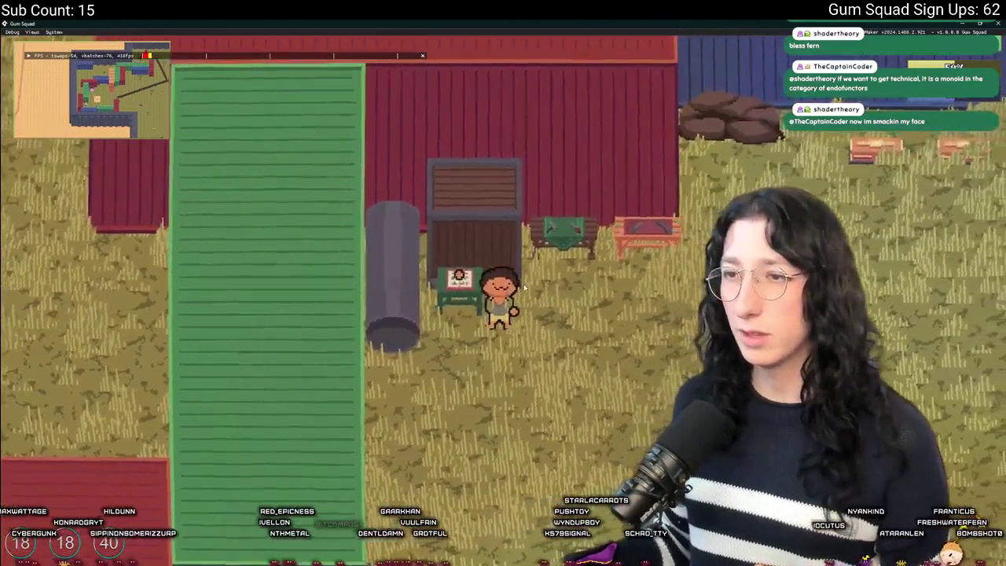
Check the obj_crafting_recipes object in GameMaker's object editors, then return to the game
key("alt+Tab")
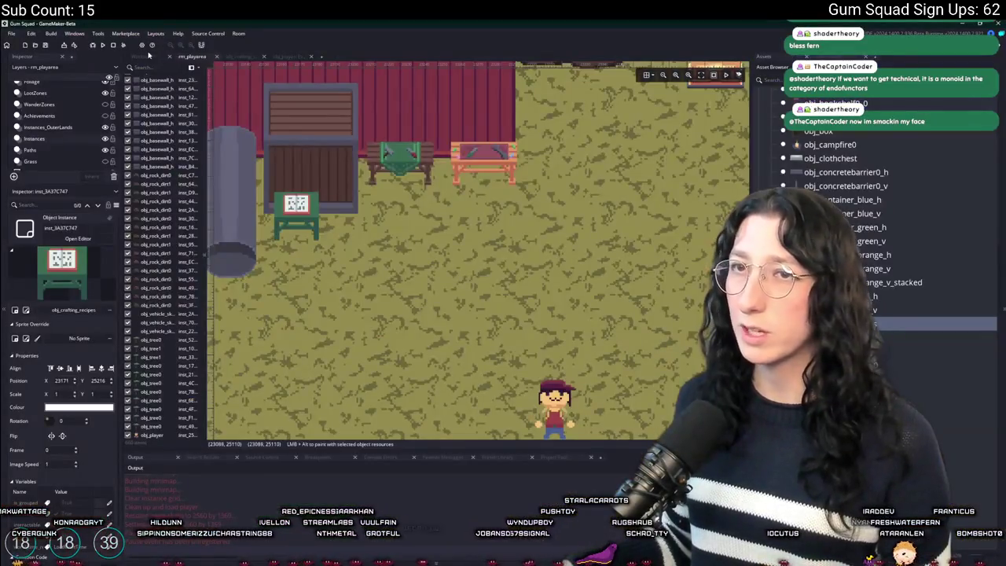
left_click(148, 55)
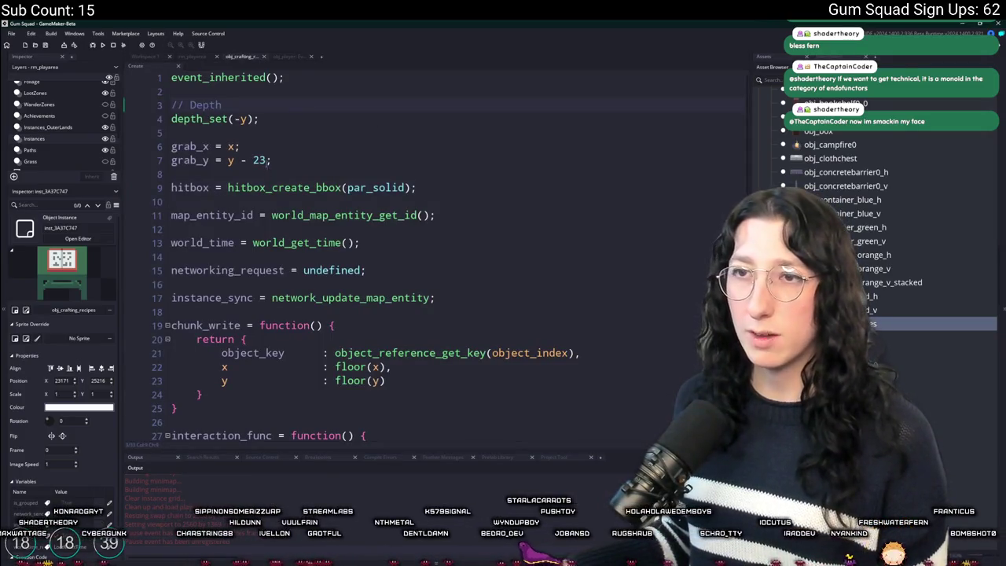
key("alt+Tab")
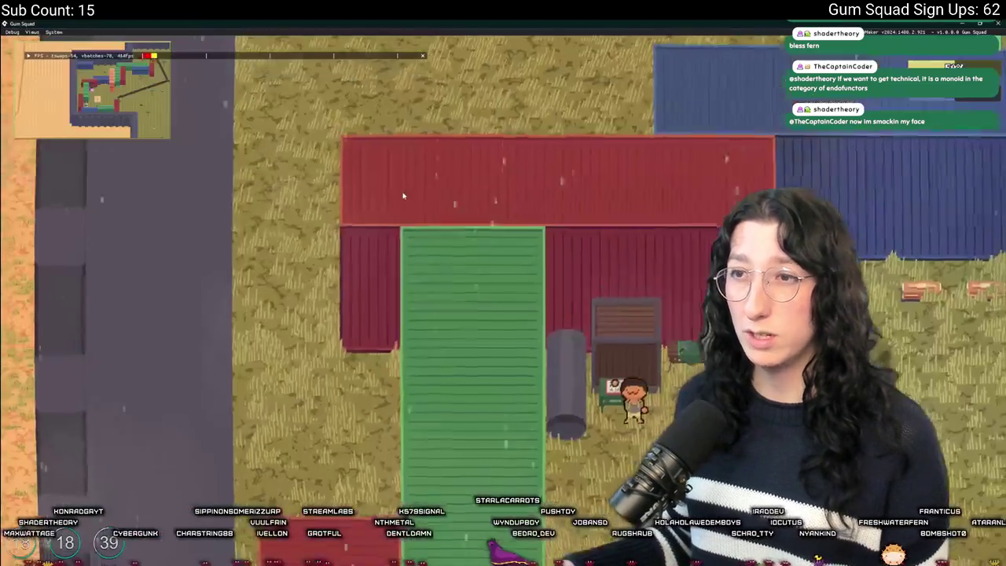
Open and reopen the crafting screen at the recipes table, then open the inventory
key("e")
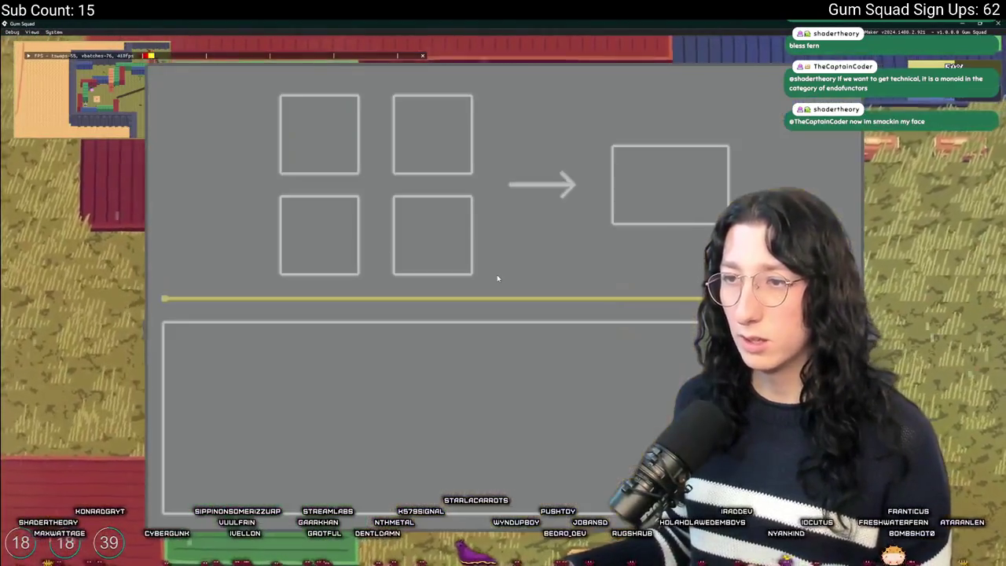
key("e")
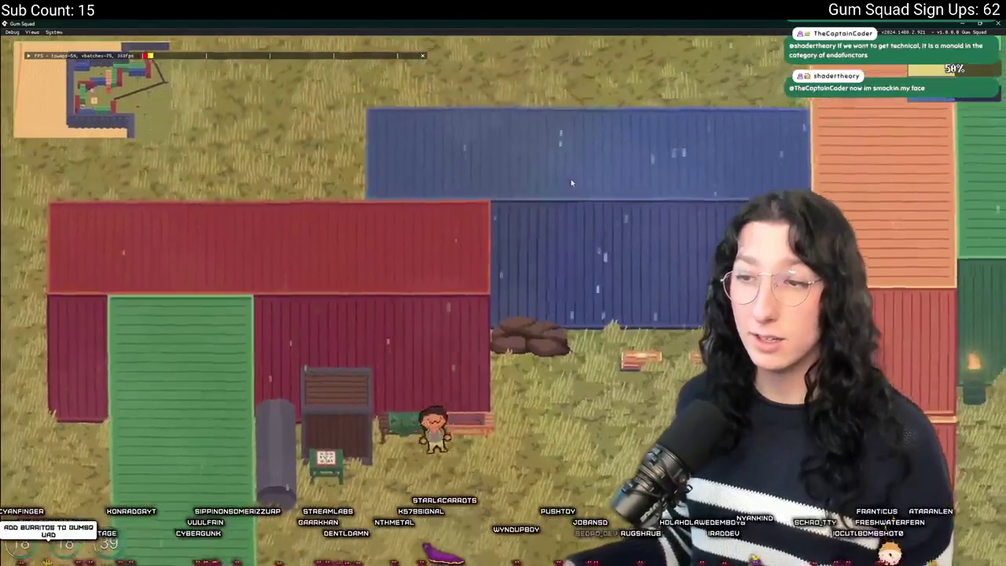
key("e")
key("e")
key("e")
key("e")
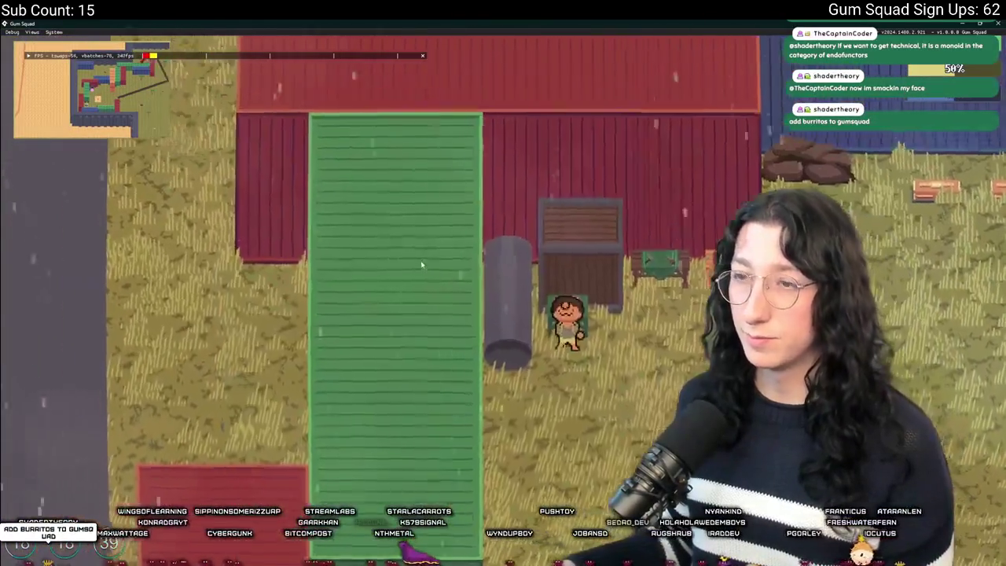
key("e")
key("e")
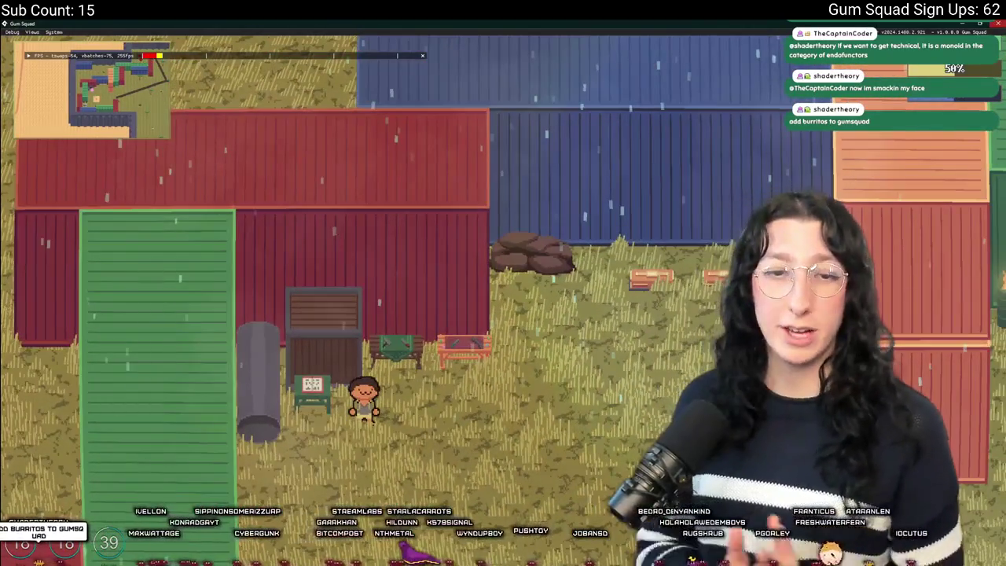
Review the 21 changed files in GitHub Desktop
type(";")
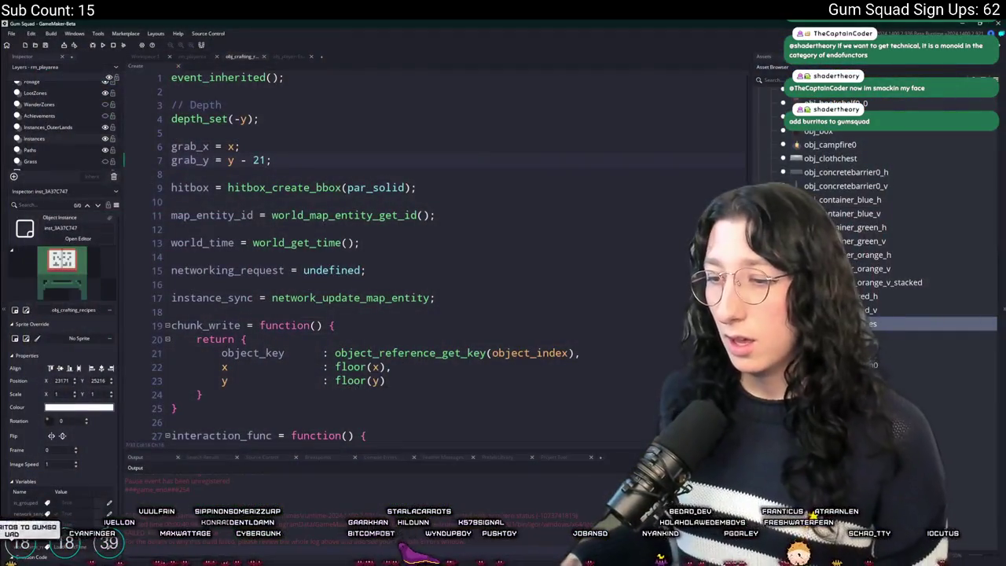
key("alt+Tab")
left_click(143, 111)
Commit the 21 changed files to main as 'Added new table to game' and push to origin
left_click(194, 327)
type("Added new ta")
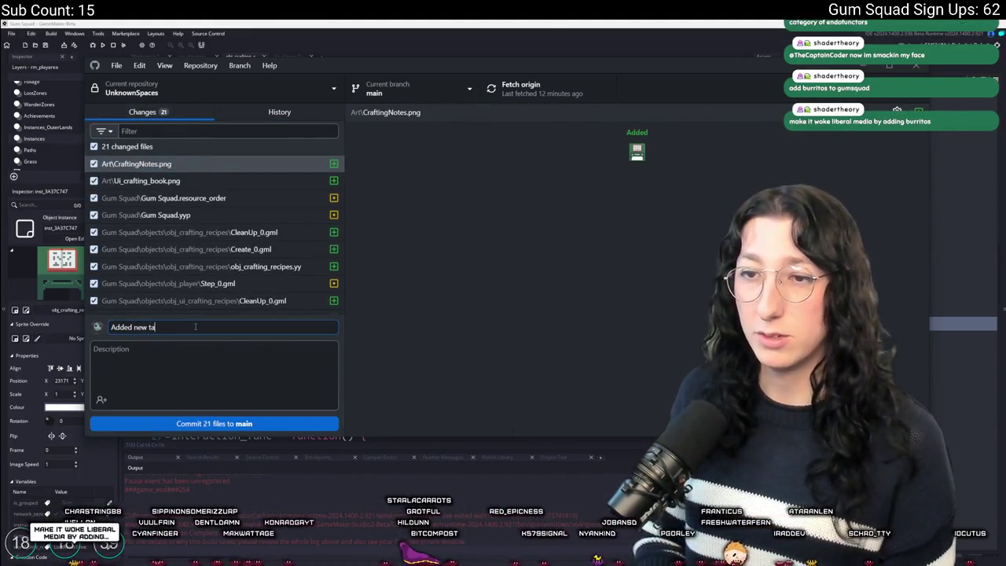
type("ble to game")
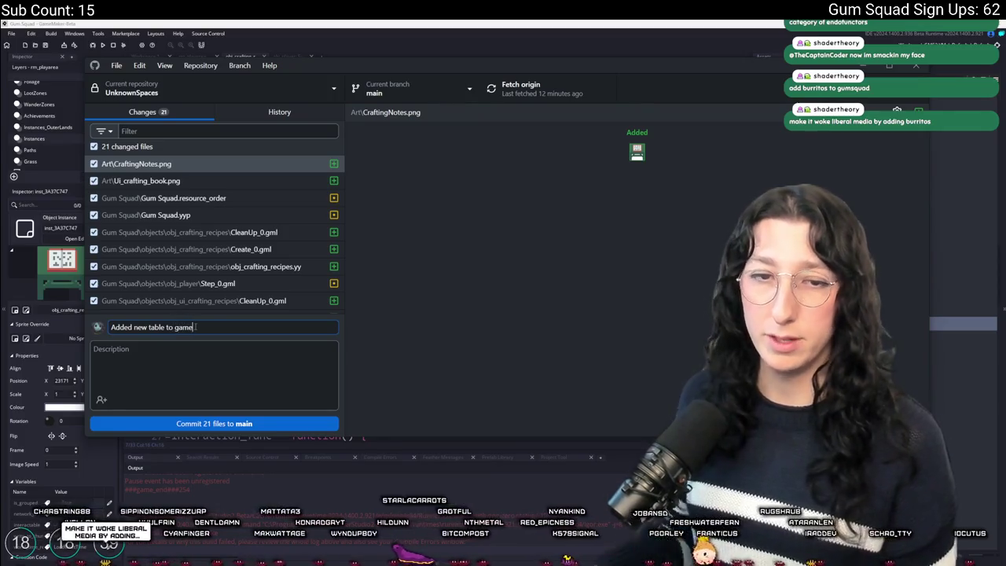
left_click(199, 423)
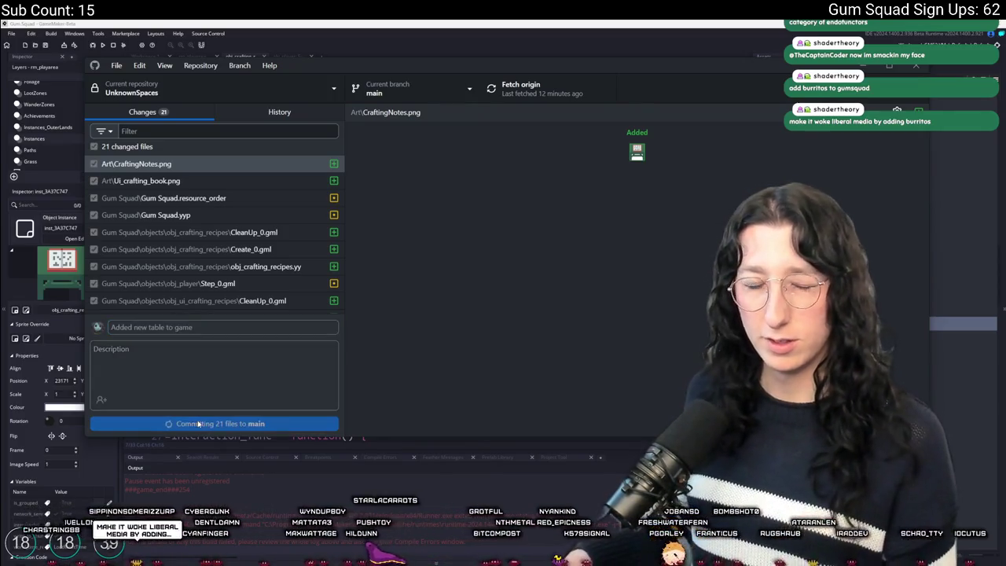
left_click(522, 88)
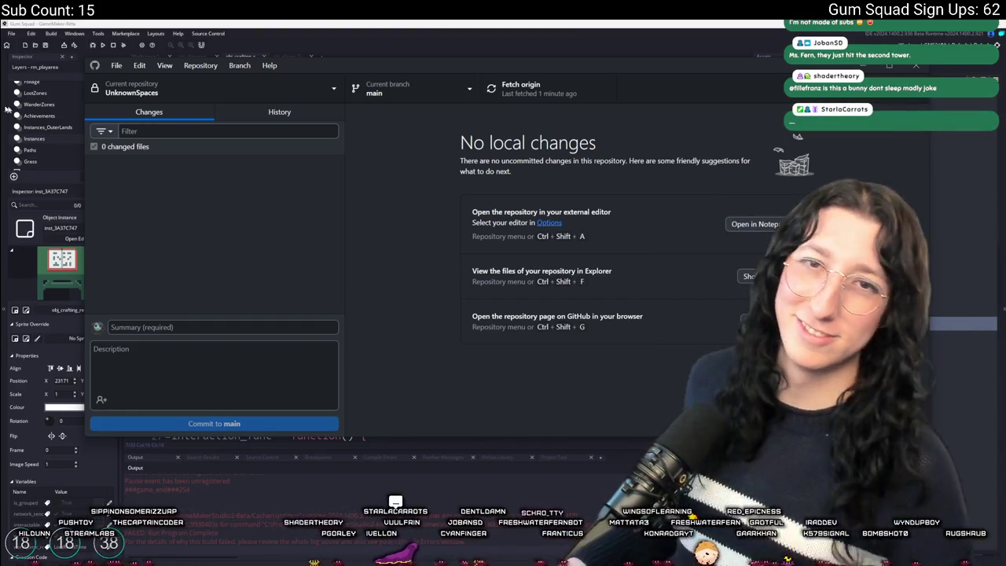
Bring the GameMaker code editor for obj_crafting_recipes back to the front
left_click(445, 44)
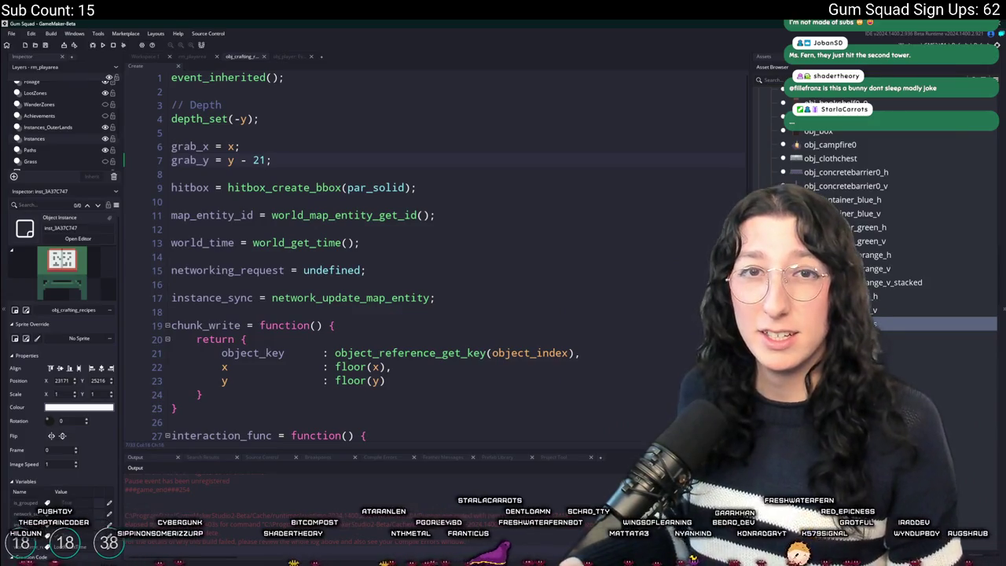
Place the cursor on empty line 16 of the Create event, then switch to Discord
left_click(531, 286)
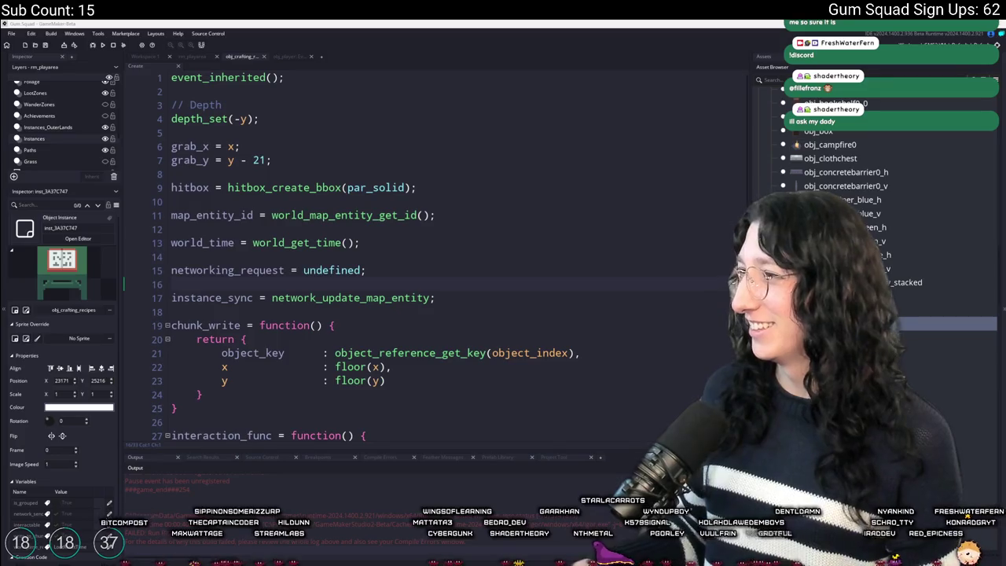
key("alt+Tab")
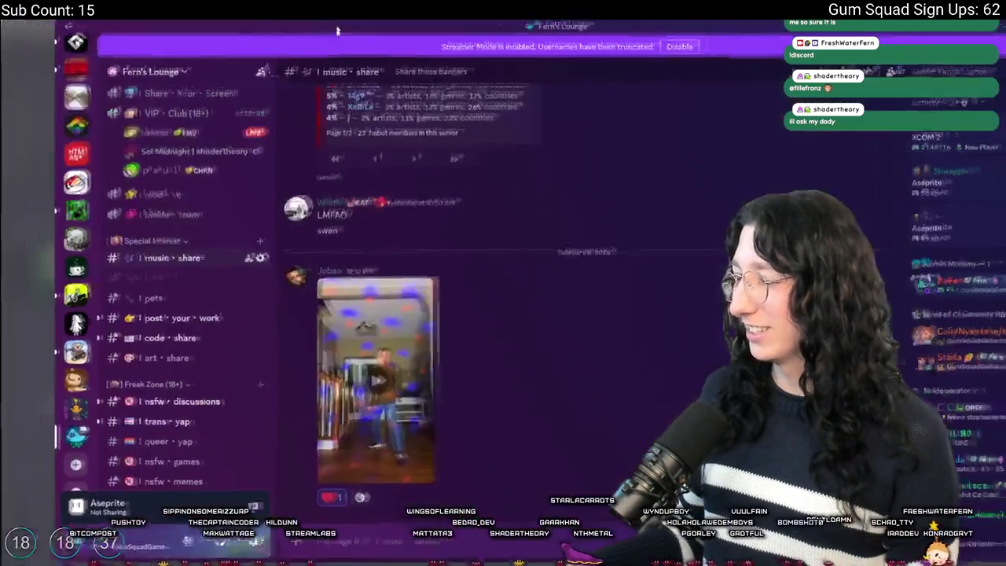
scroll(137, 157, "up", 5)
scroll(137, 157, "up", 8)
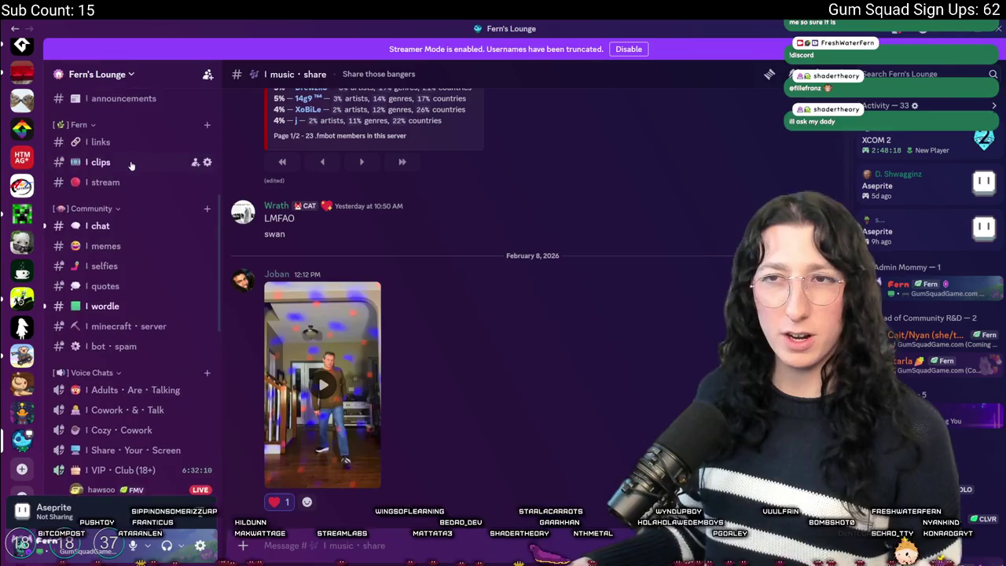
left_click(110, 177)
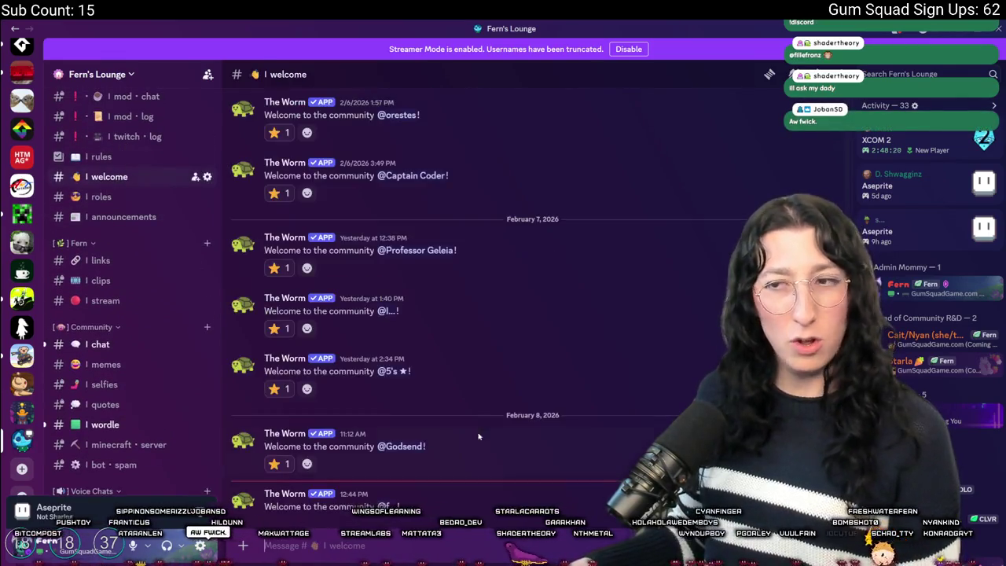
left_click(386, 506)
left_click(424, 399)
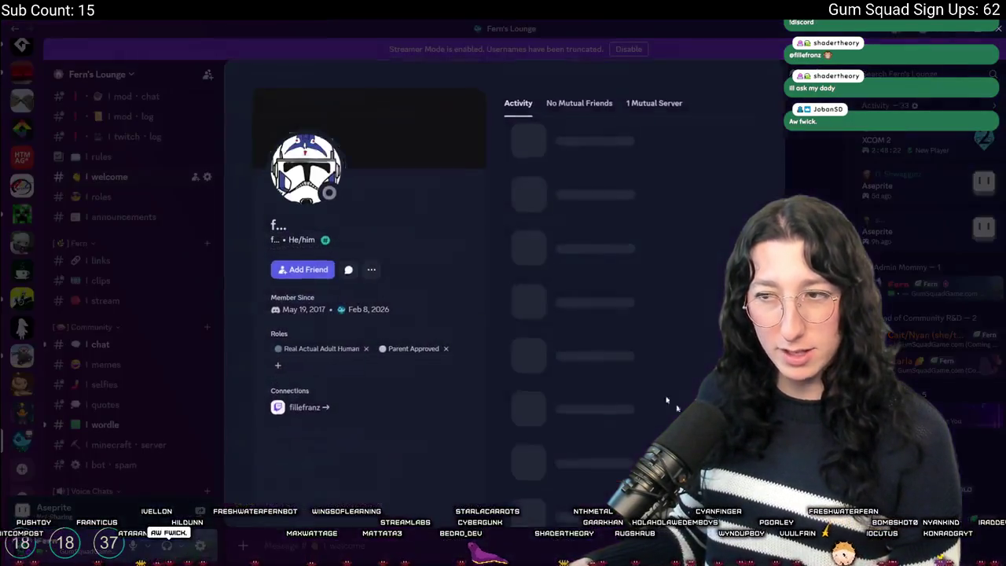
key("Escape")
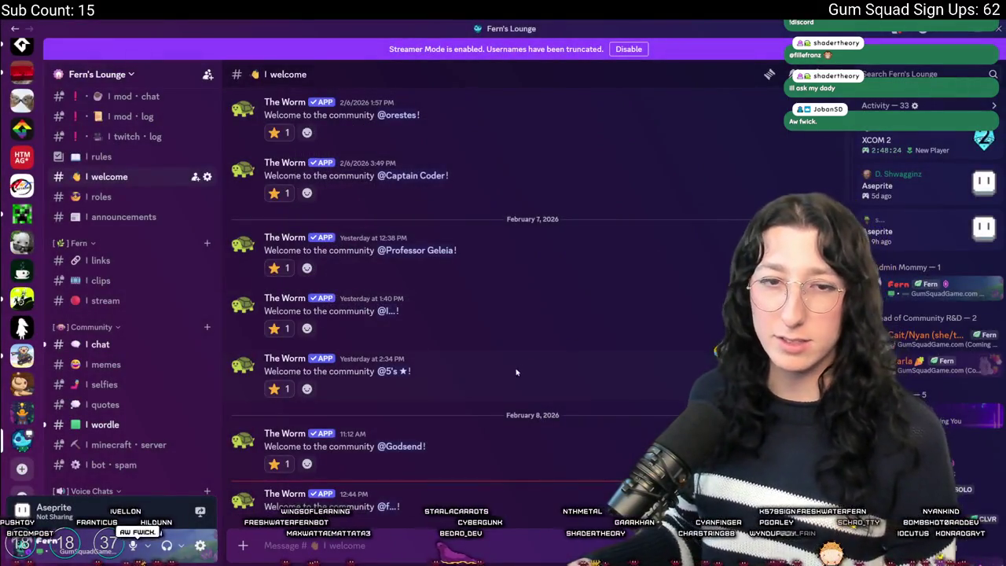
scroll(137, 272, "down", 5)
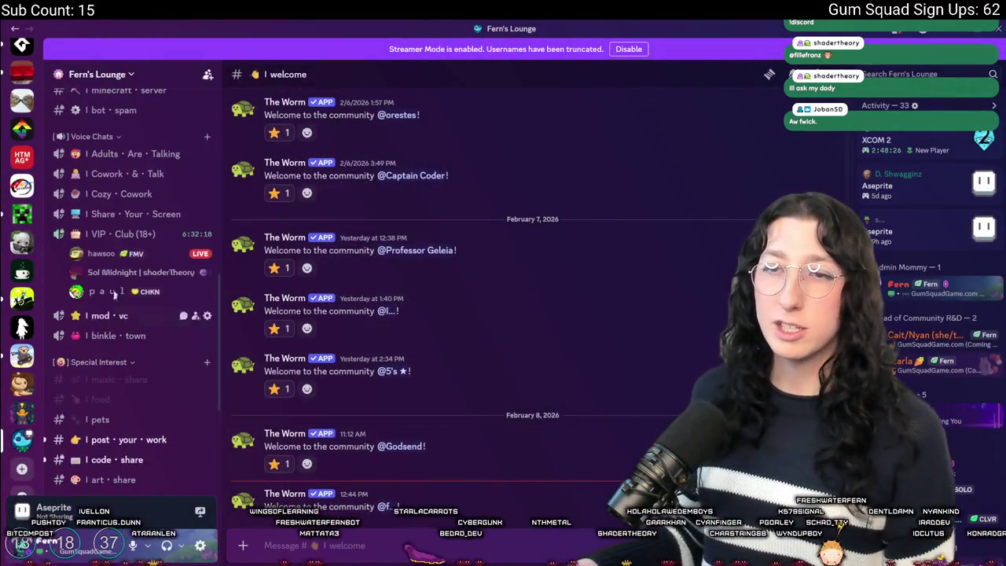
scroll(130, 276, "up", 3)
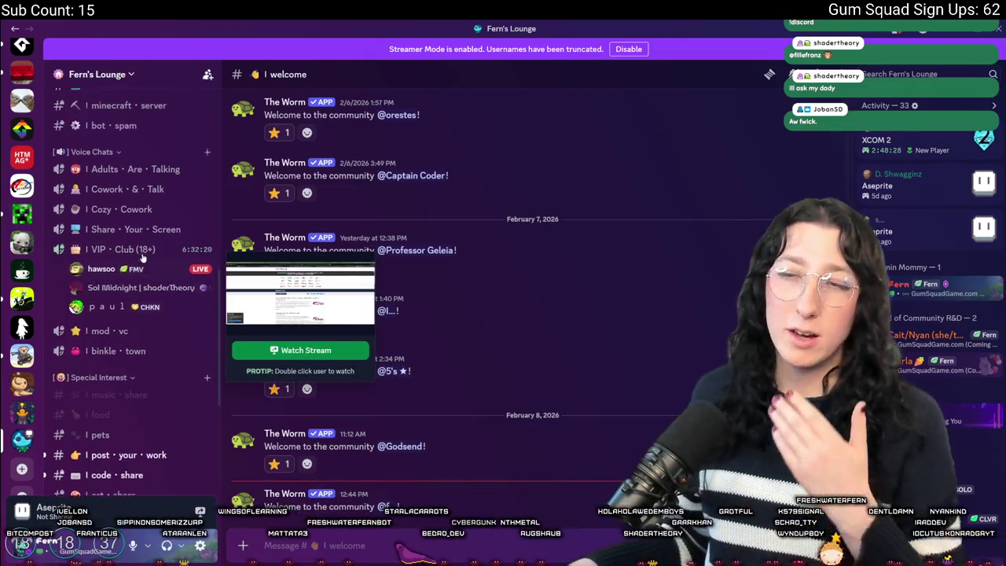
scroll(123, 281, "up", 3)
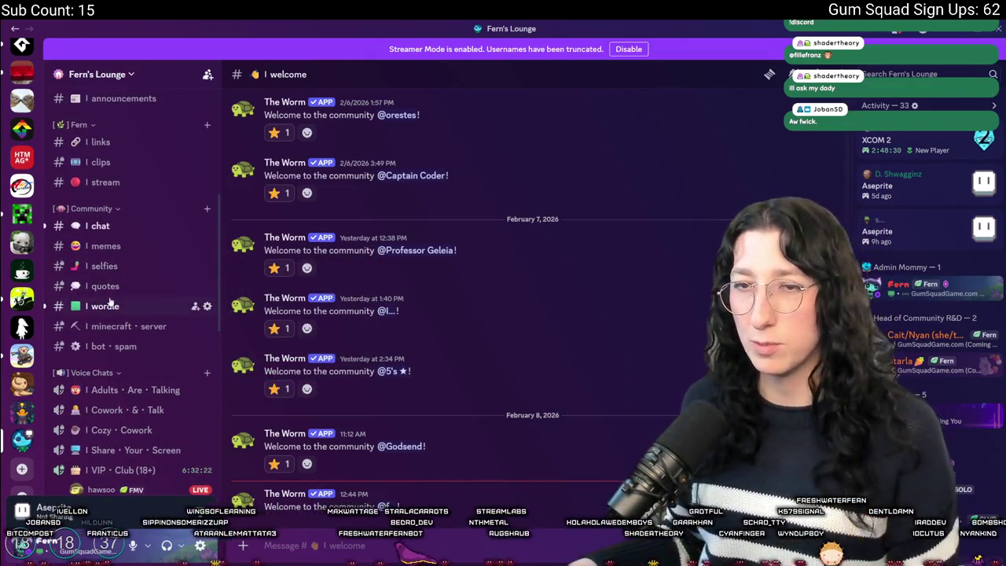
left_click(110, 304)
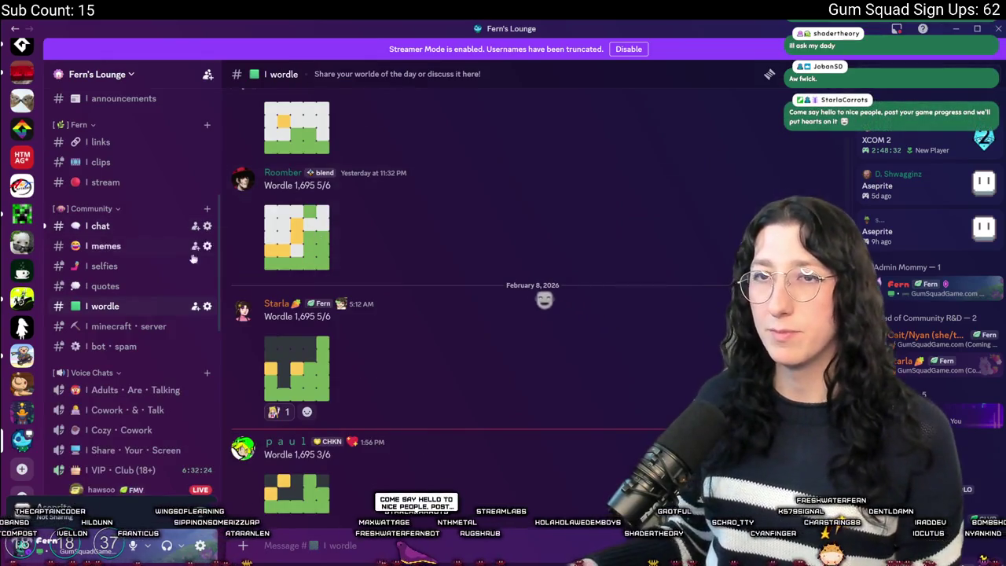
left_click(133, 227)
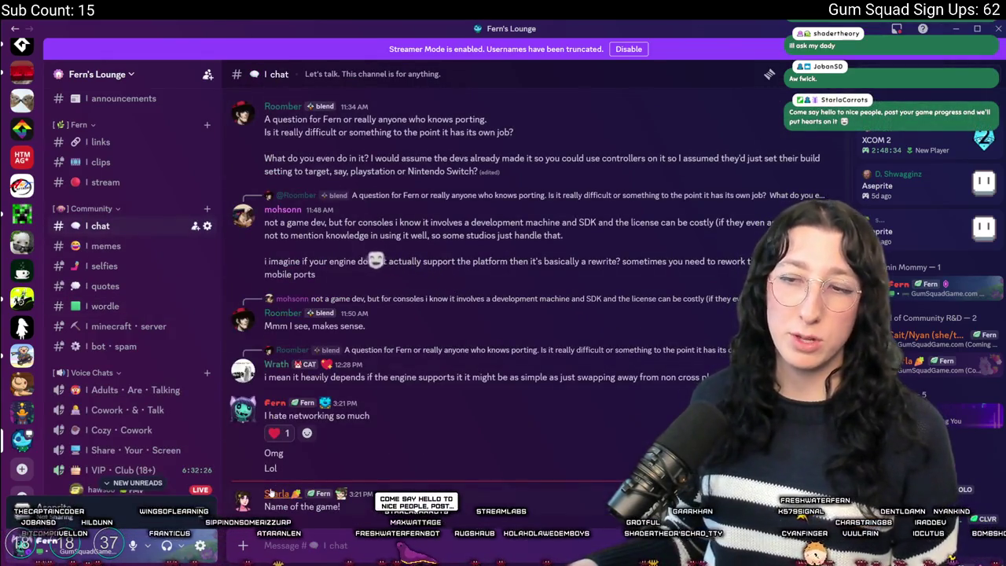
scroll(98, 393, "up", 5)
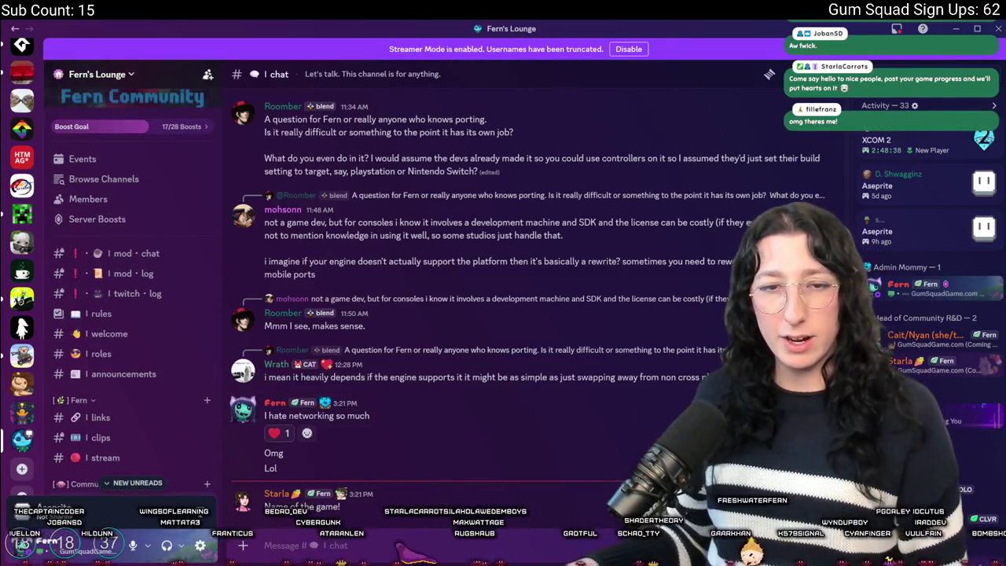
left_click(110, 333)
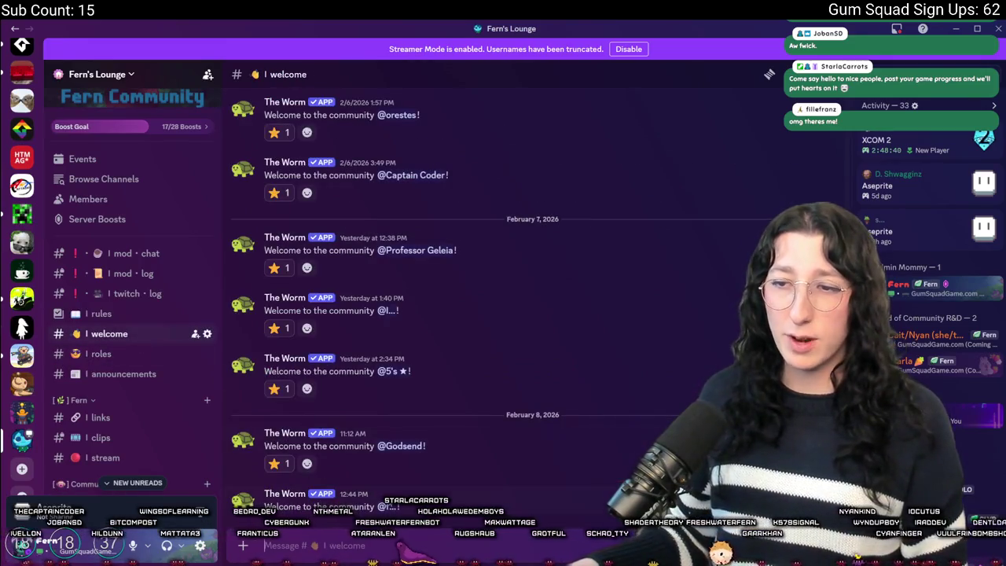
left_click(390, 504)
left_click(238, 388)
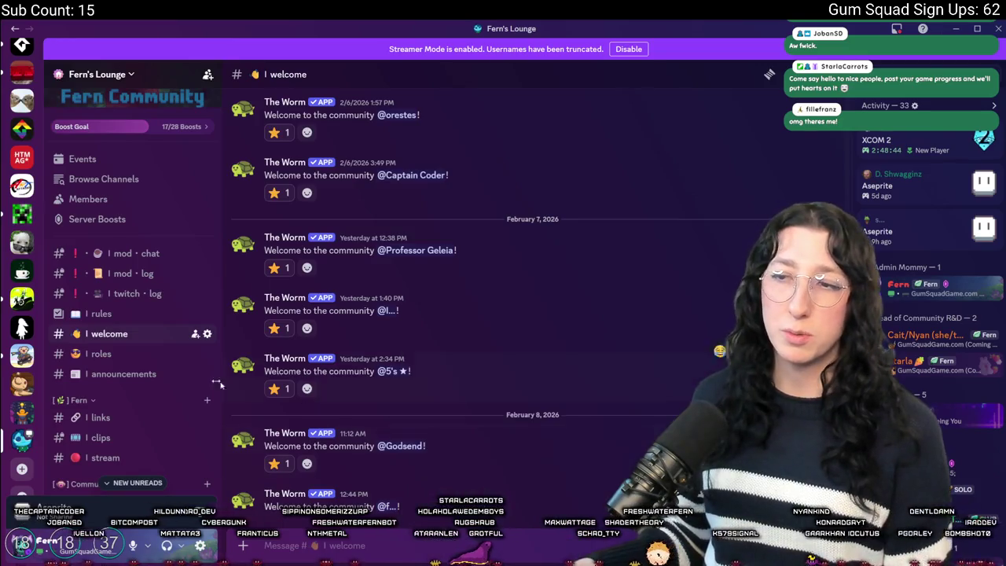
scroll(134, 314, "down", 5)
left_click(106, 245)
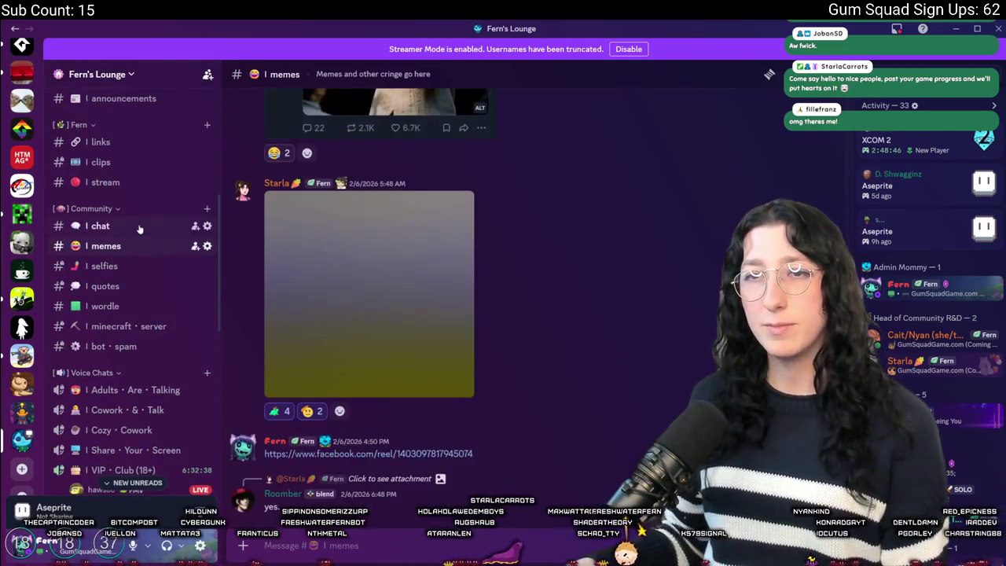
left_click(139, 228)
scroll(157, 240, "down", 5)
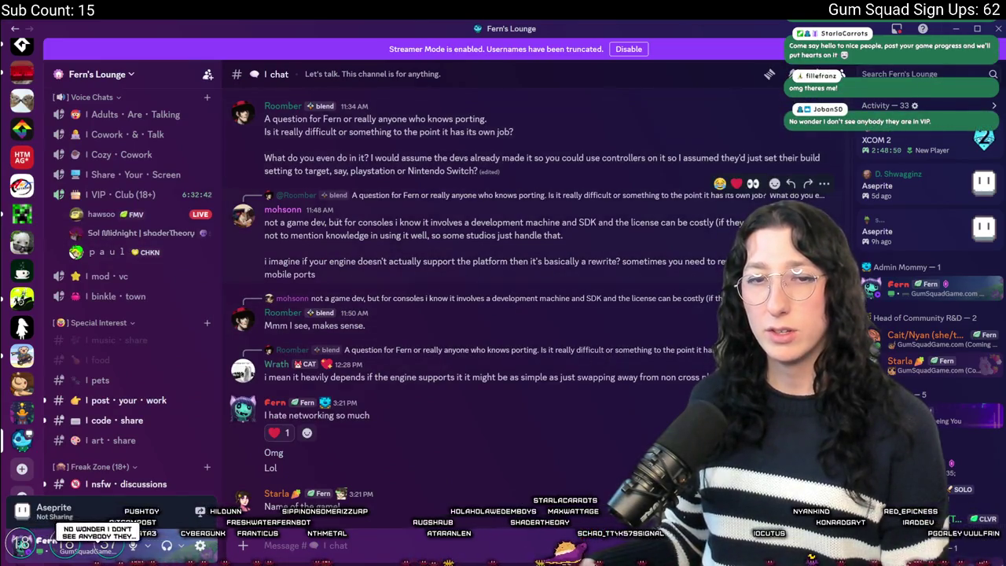
key("alt+Tab")
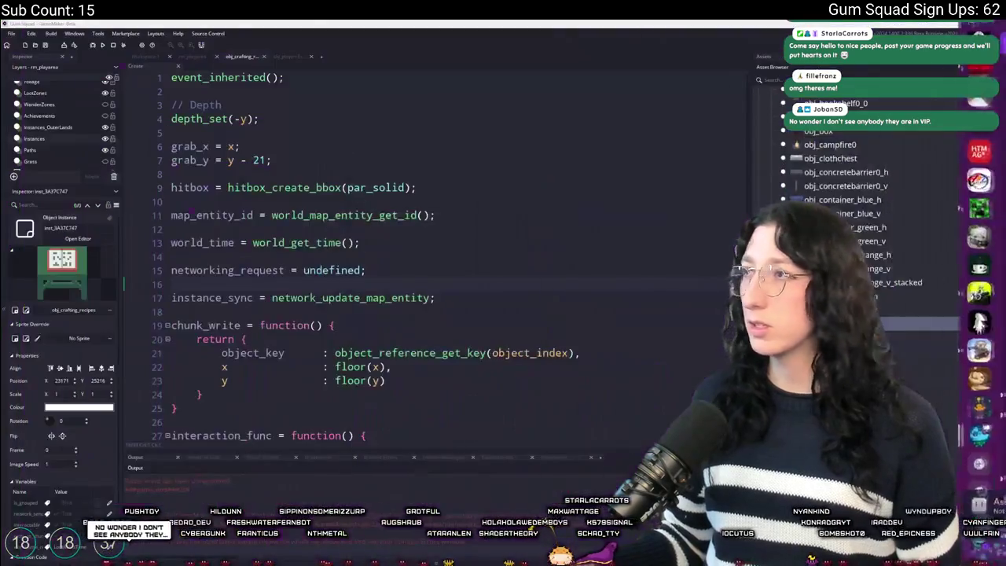
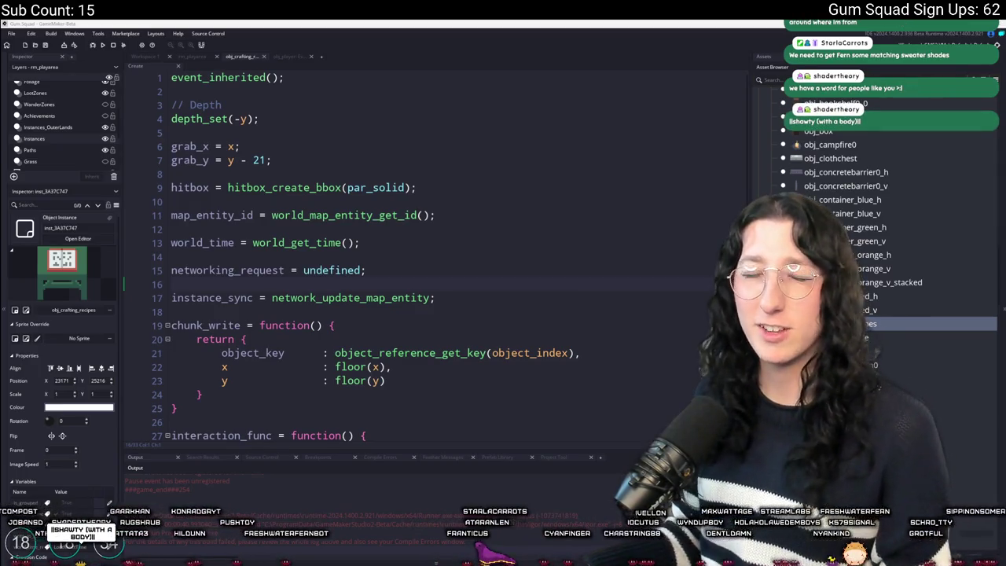
Close the crafting object's code view and pan the workspace to show more object windows
scroll(236, 157, "down", 3)
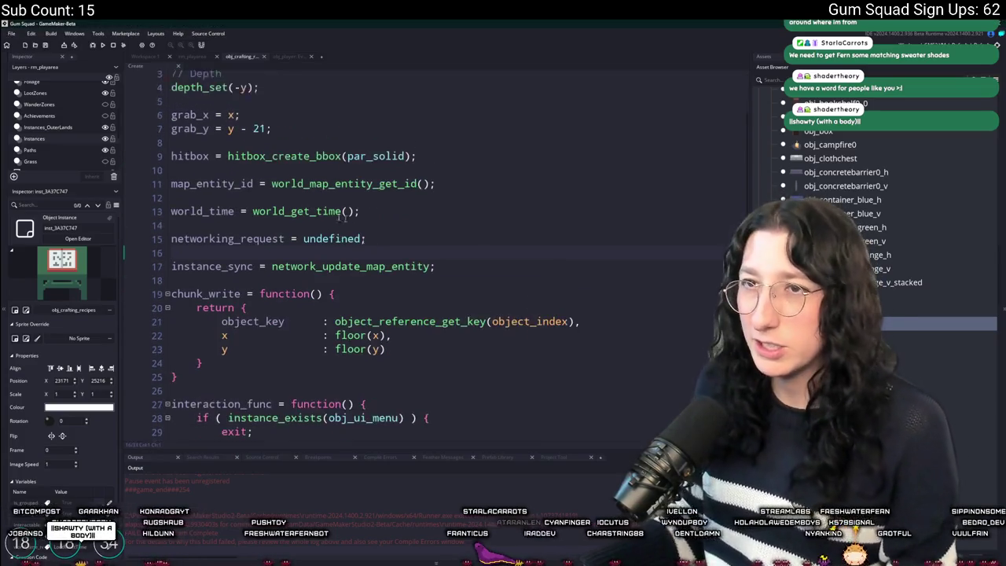
scroll(246, 83, "up", 3)
left_click(264, 56)
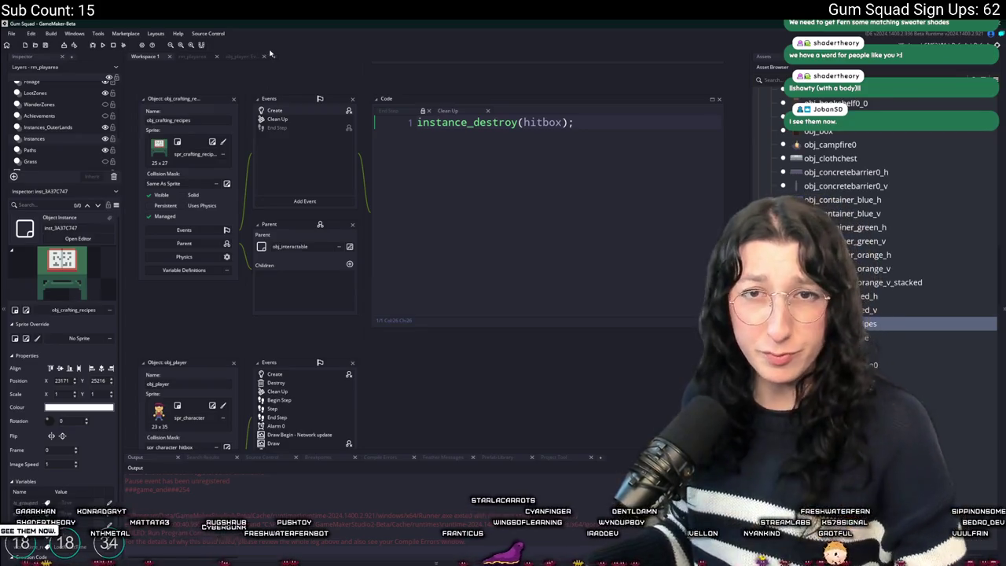
scroll(307, 271, "up", 4)
left_click_drag(306, 271, 330, 346)
Search assets for obj_ui_crafting_recipes and open its Create event code
key("ctrl+t")
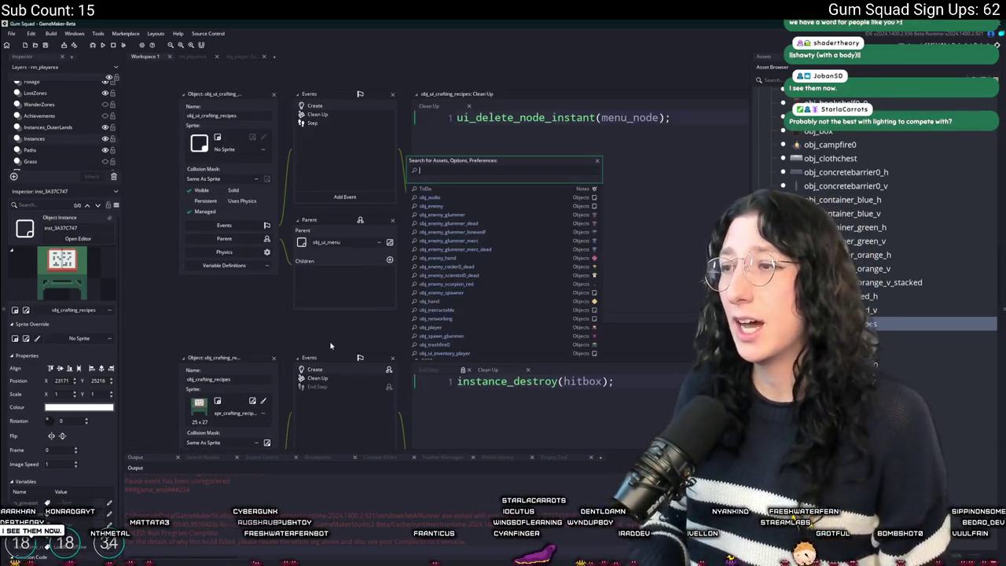
type("ui_crea")
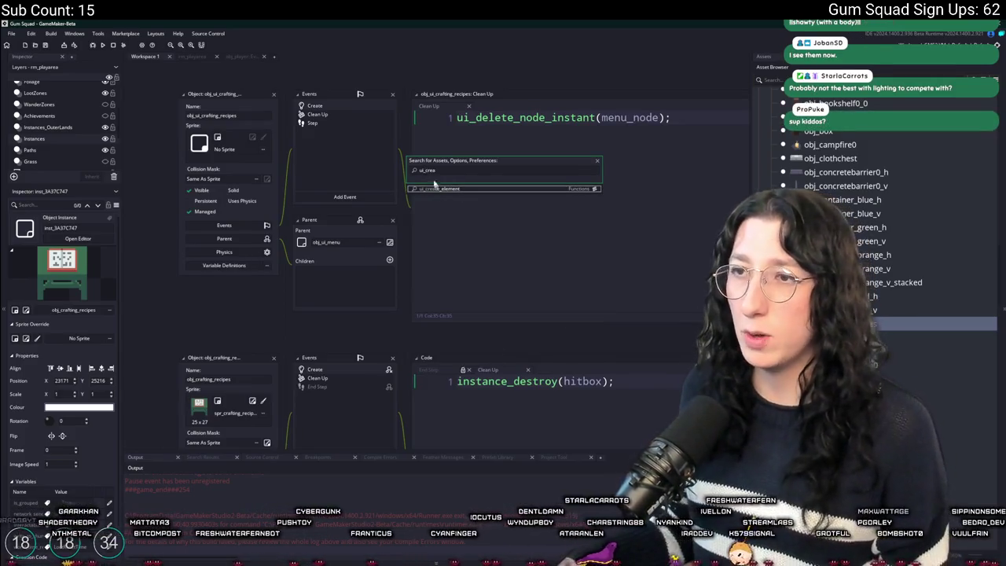
key("BackSpace")
key("BackSpace")
key("BackSpace")
type("re")
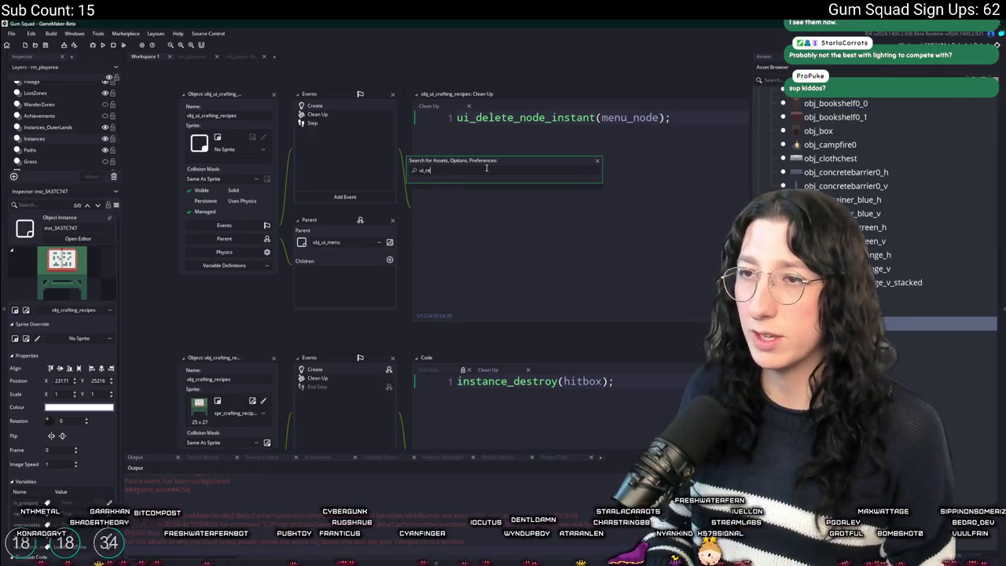
key("BackSpace")
key("BackSpace")
key("BackSpace")
type("obj_ui")
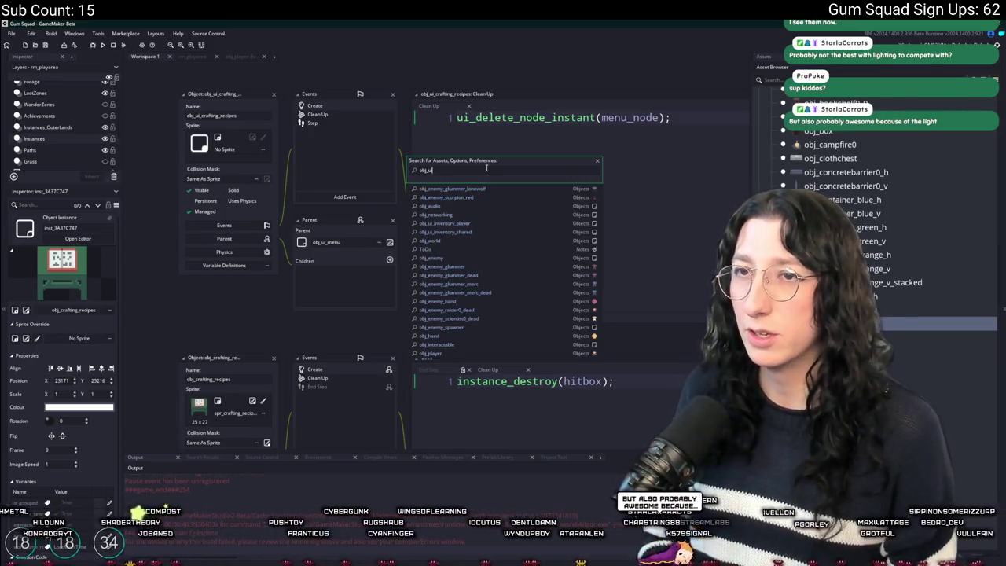
type("_c")
key("Return")
left_click(315, 105)
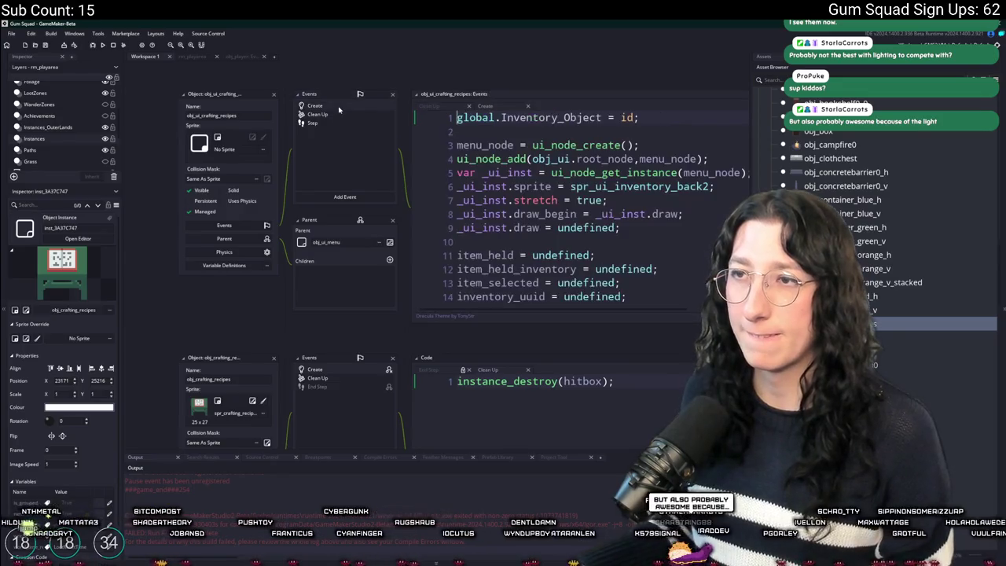
In the maximised Create event, replace draw's undefined with an empty function() {} and run the game
left_click(314, 123)
left_click(484, 105)
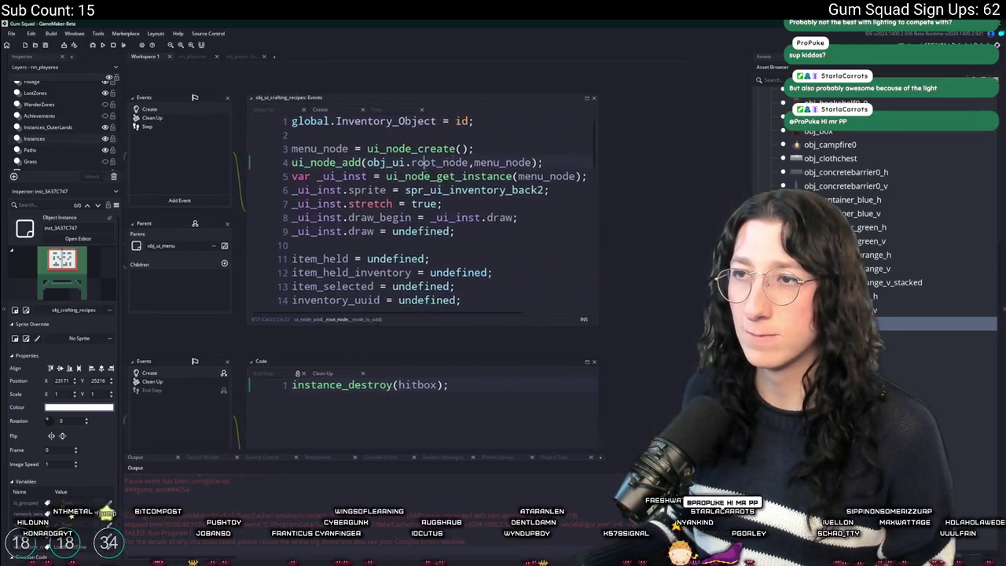
left_click(588, 99)
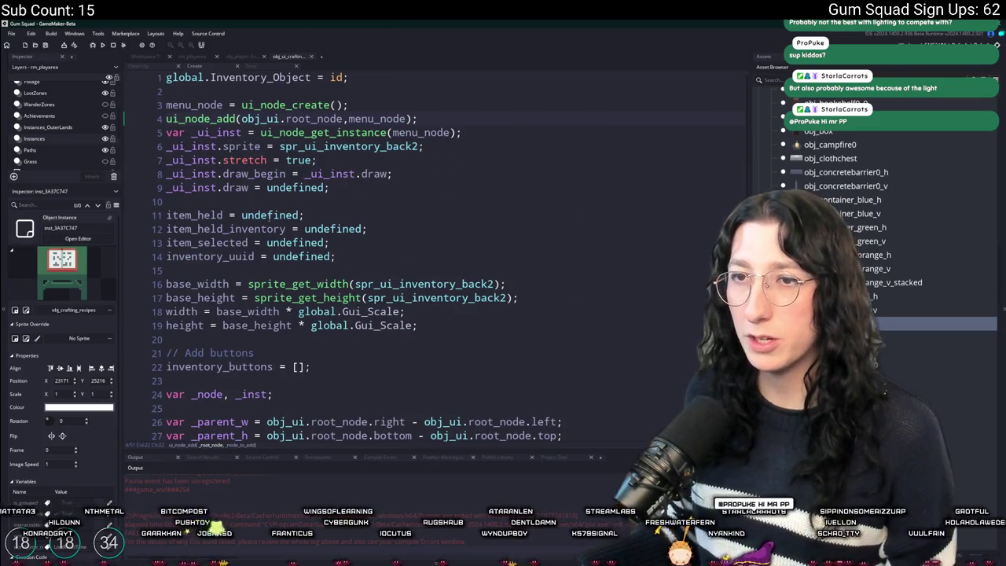
double_click(294, 187)
type("function() {")
key("Return")
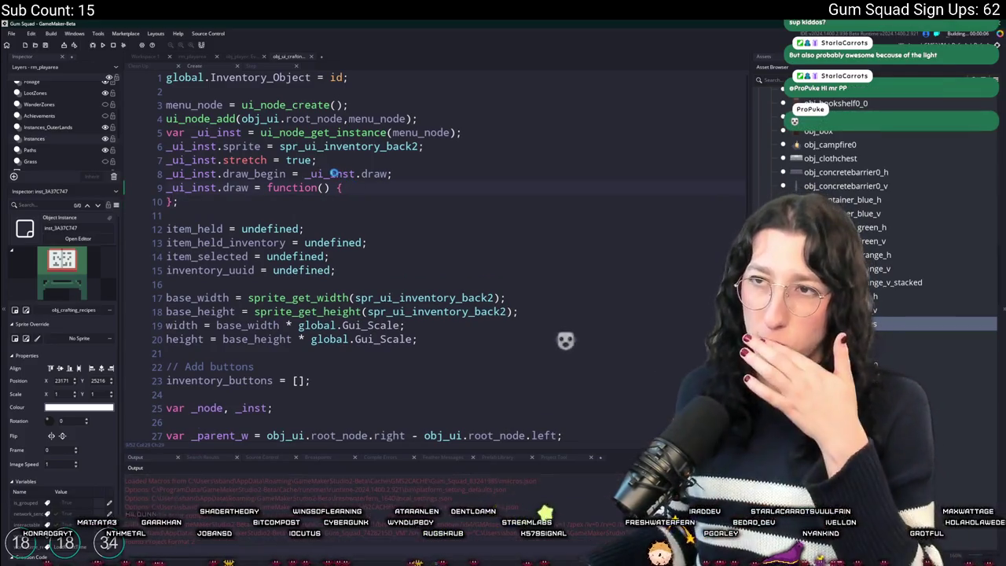
key("F5")
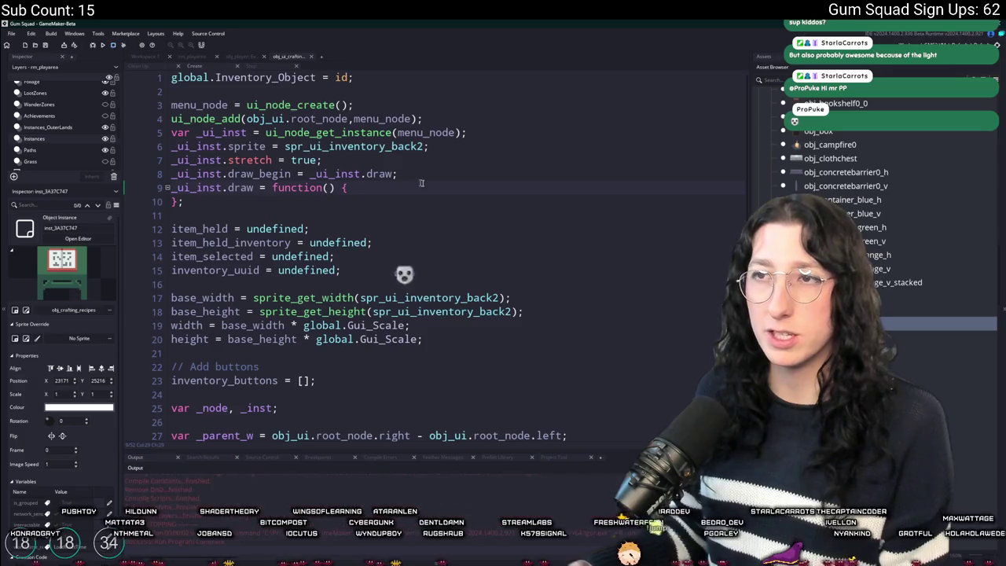
Change spr_ui_inventory_back2 to back4 on lines 6, 17 and 18, then run again
left_click(424, 146)
key("BackSpace")
type("4")
left_click(399, 186)
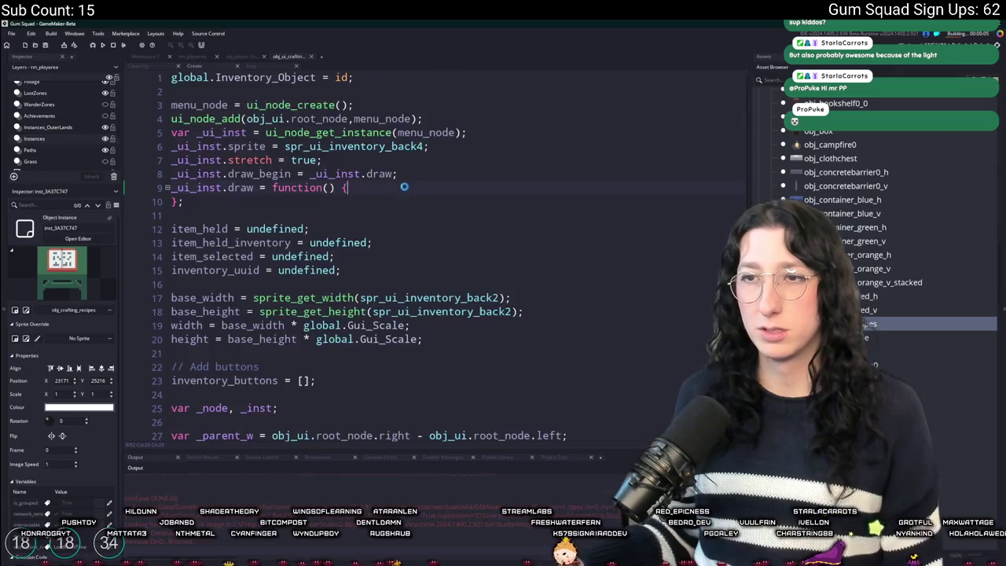
scroll(399, 186, "down", 2)
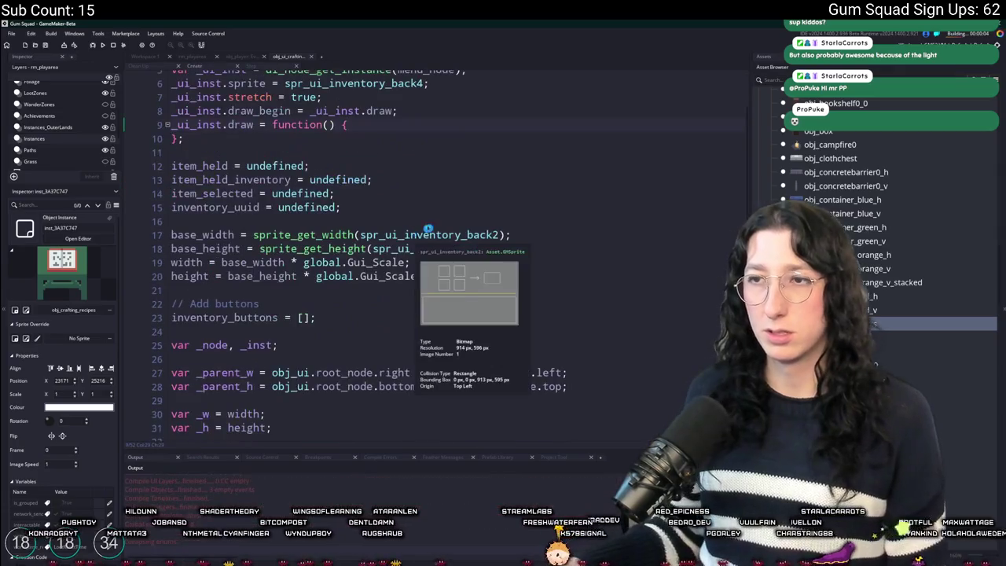
left_click(509, 235)
key("BackSpace")
type("4")
left_click(507, 248)
key("BackSpace")
type("4")
key("F5")
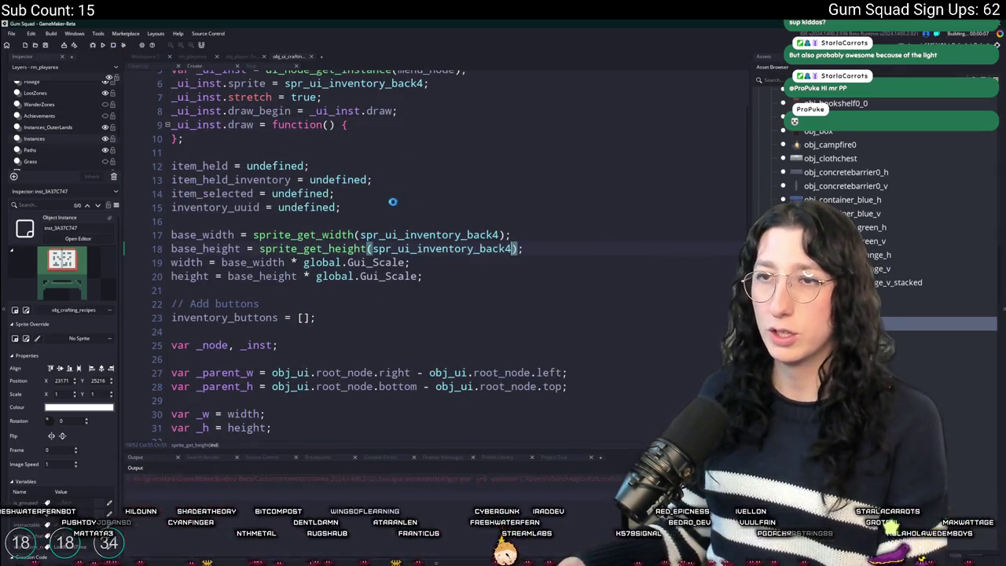
Glance at the Clean Up and Step events, then reopen the Create event code
left_click(143, 65)
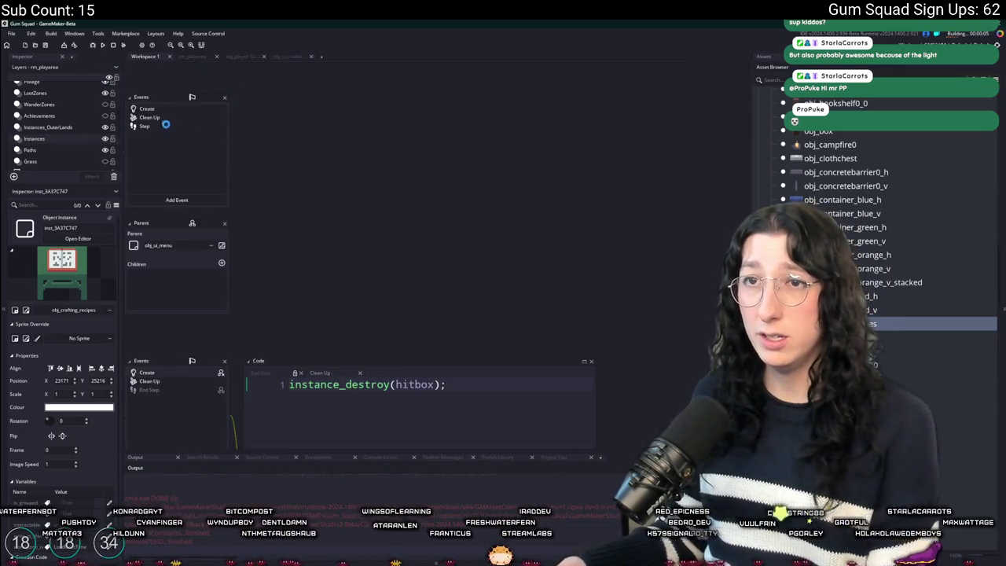
left_click(250, 65)
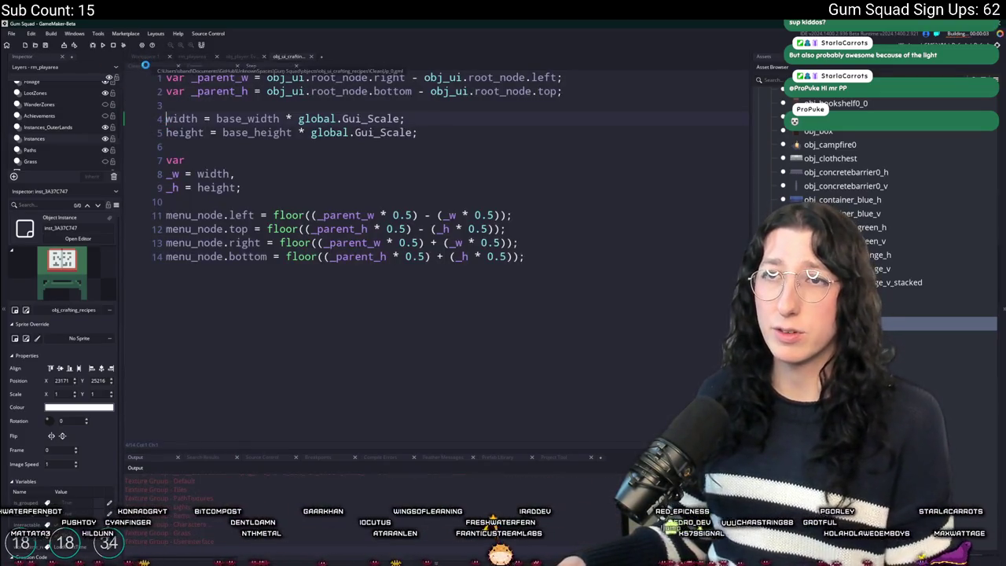
left_click(145, 57)
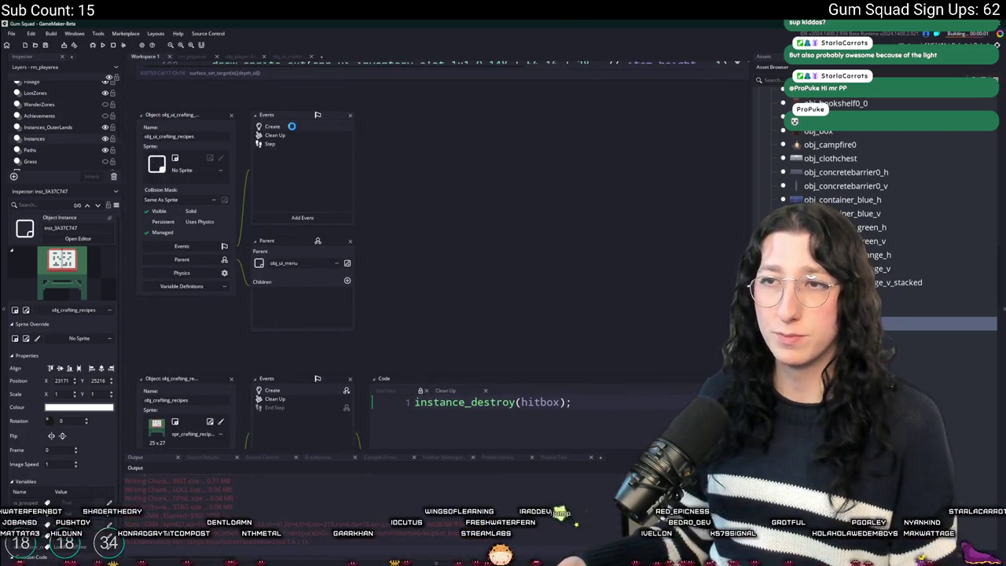
double_click(291, 126)
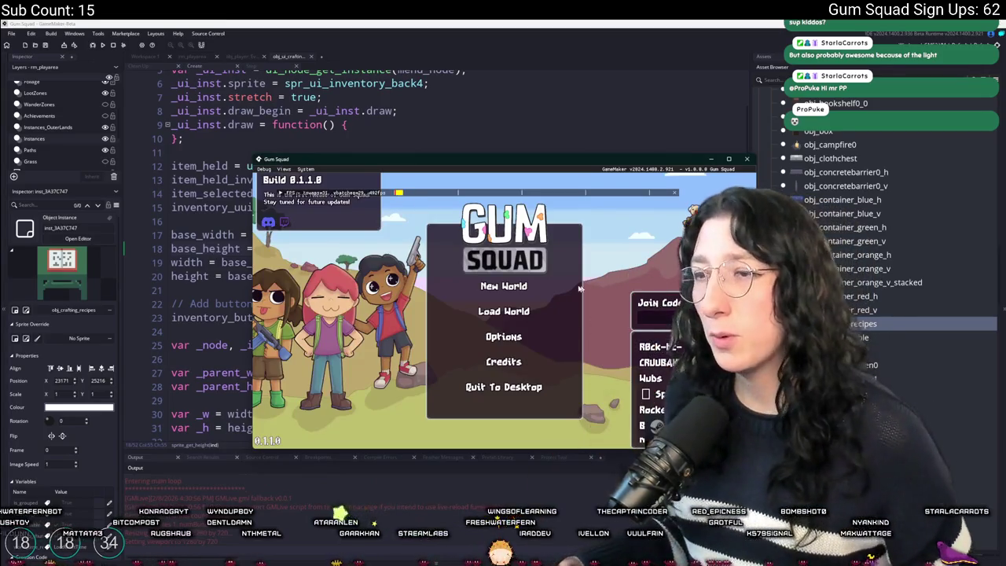
Maximise the game window and create a lobby for a New World
double_click(554, 158)
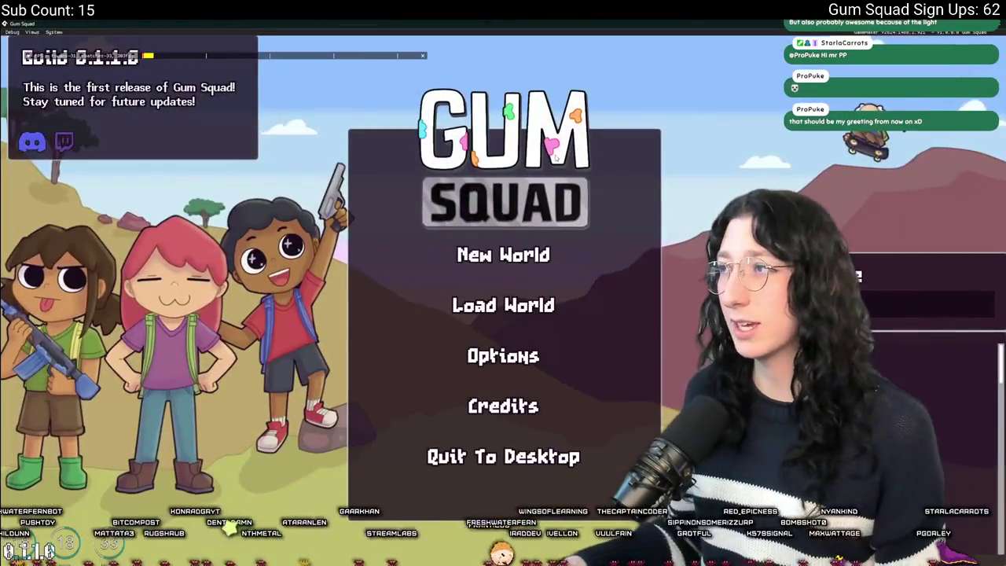
left_click(496, 253)
left_click(493, 416)
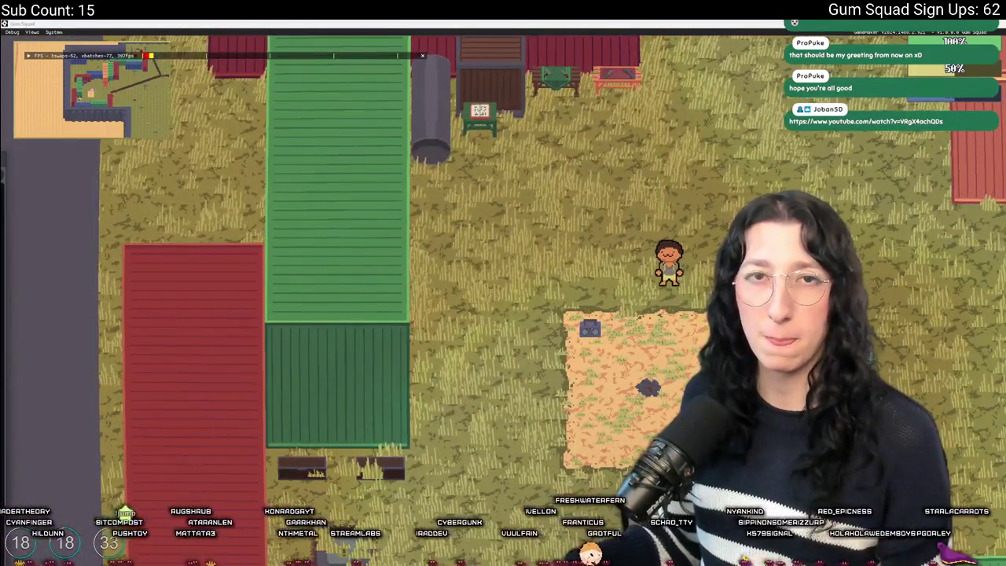
Skip the browser video ahead to 0:24, then return to the running game
key("alt+Tab")
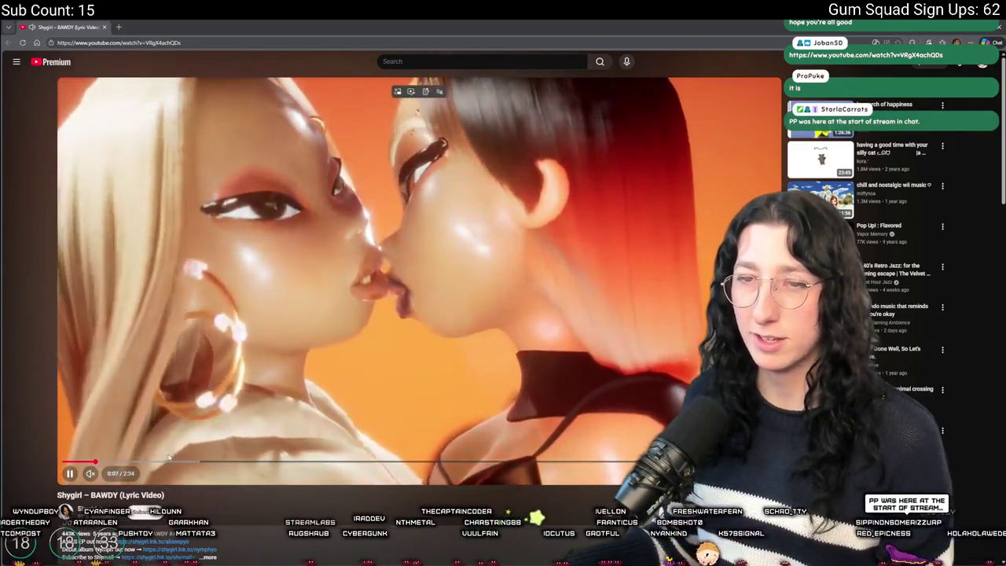
left_click(176, 461)
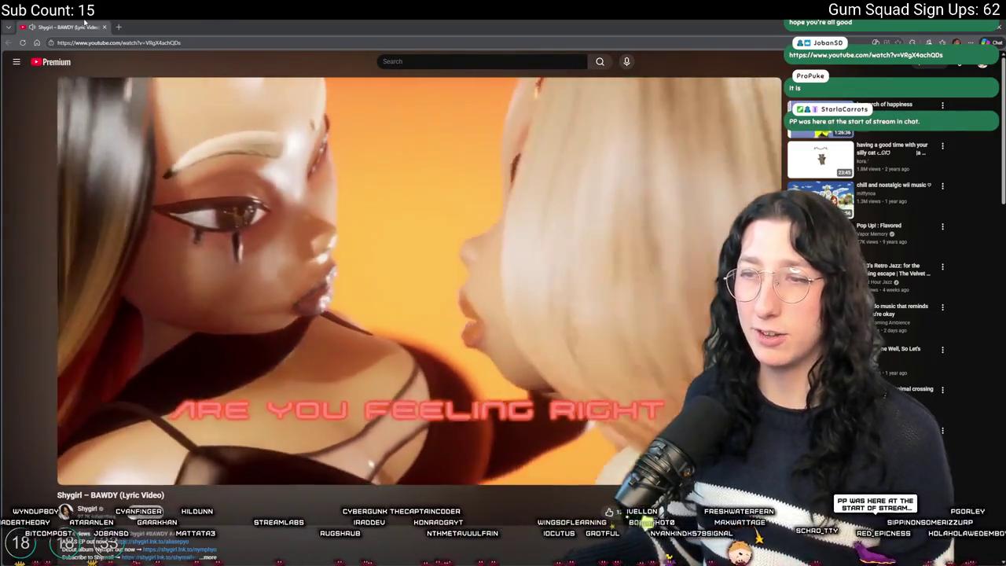
key("alt+Tab")
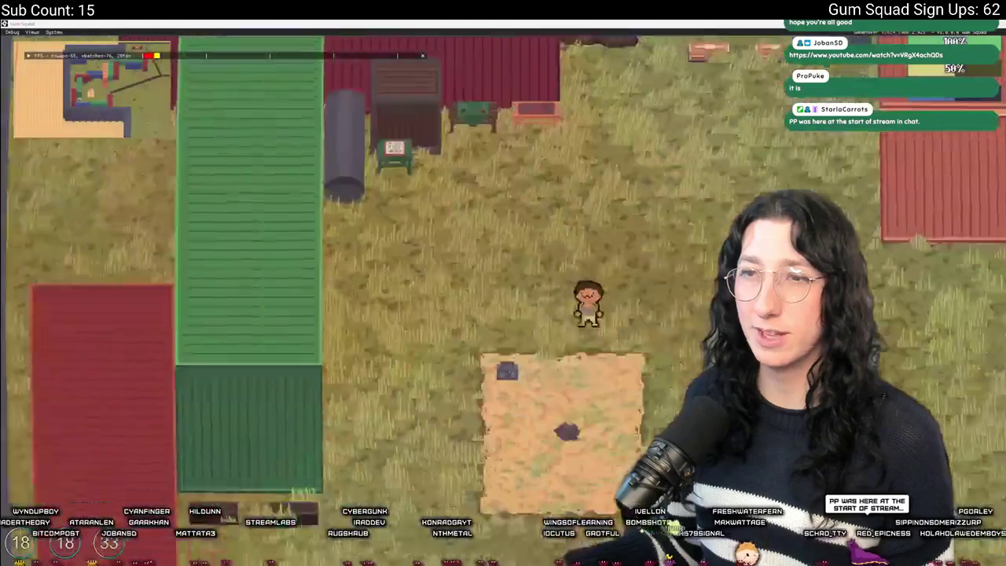
Walk the character to the green notice board and open its crafting panel
key("w")
key("a")
scroll(511, 190, "up", 2)
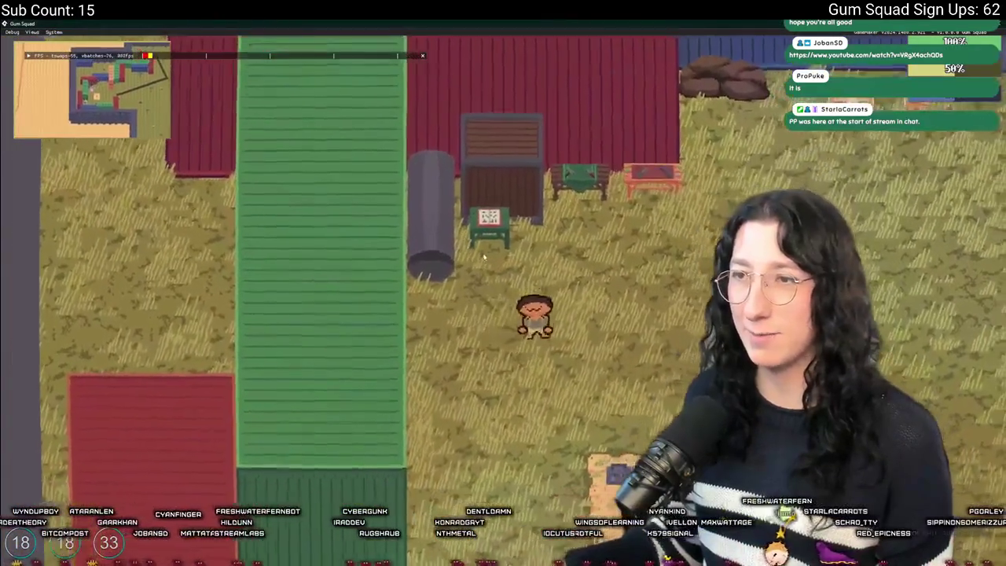
key("s")
key("d")
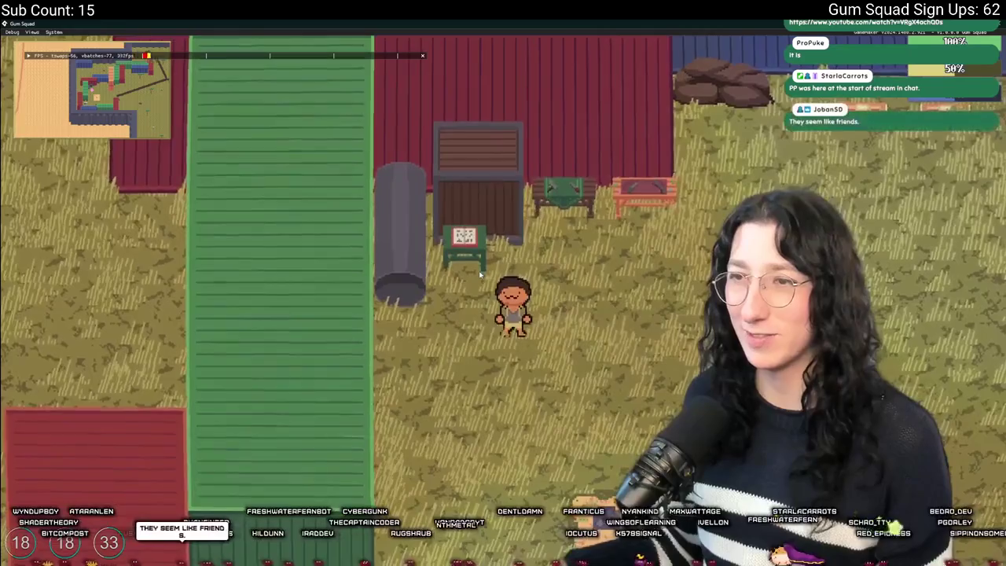
key("w")
left_click(478, 271)
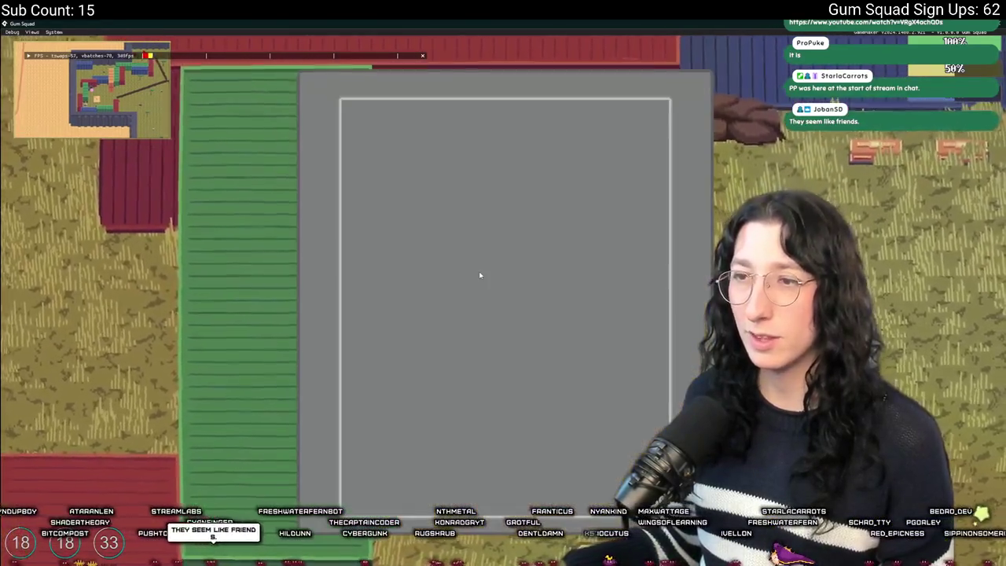
Close the empty grey panel and quit the game
key("Escape")
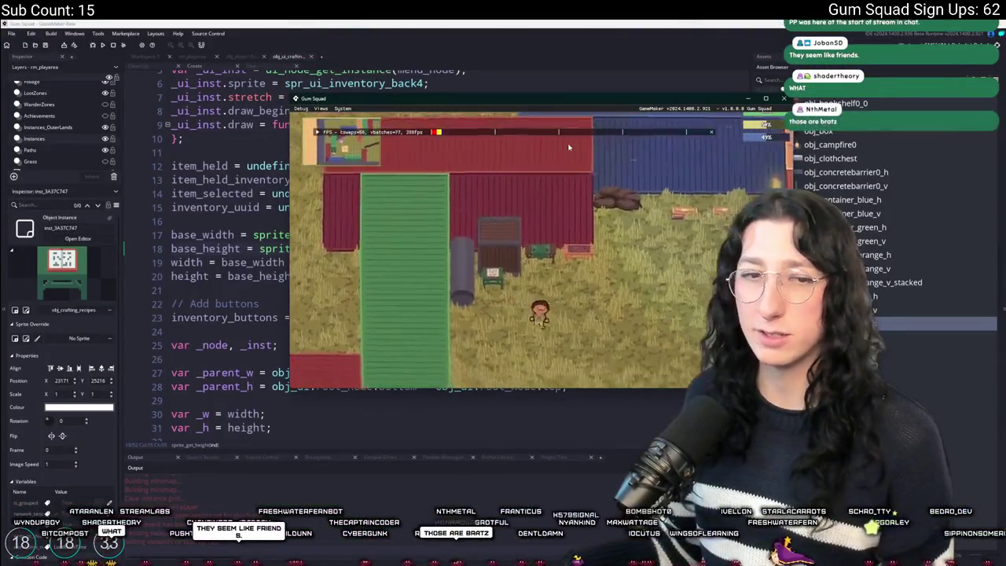
key("a")
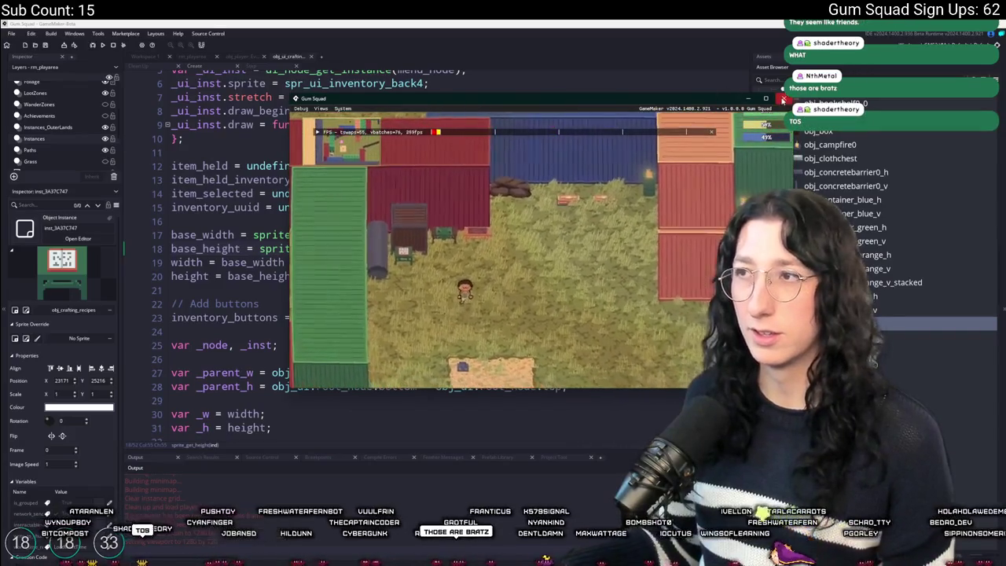
key("Escape")
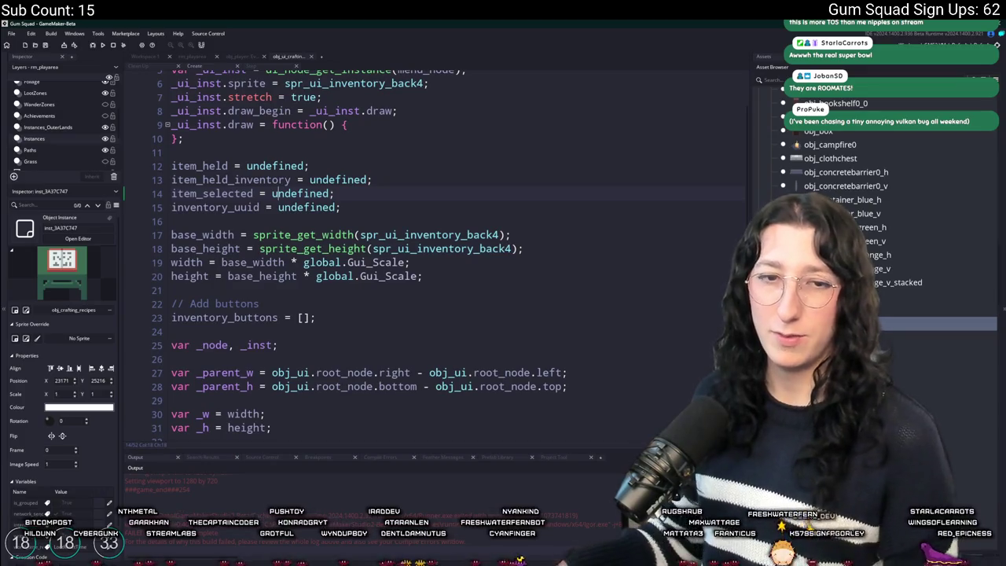
Scroll to the top of the Create event and search preferences for 'scroll'
scroll(303, 179, "up", 2)
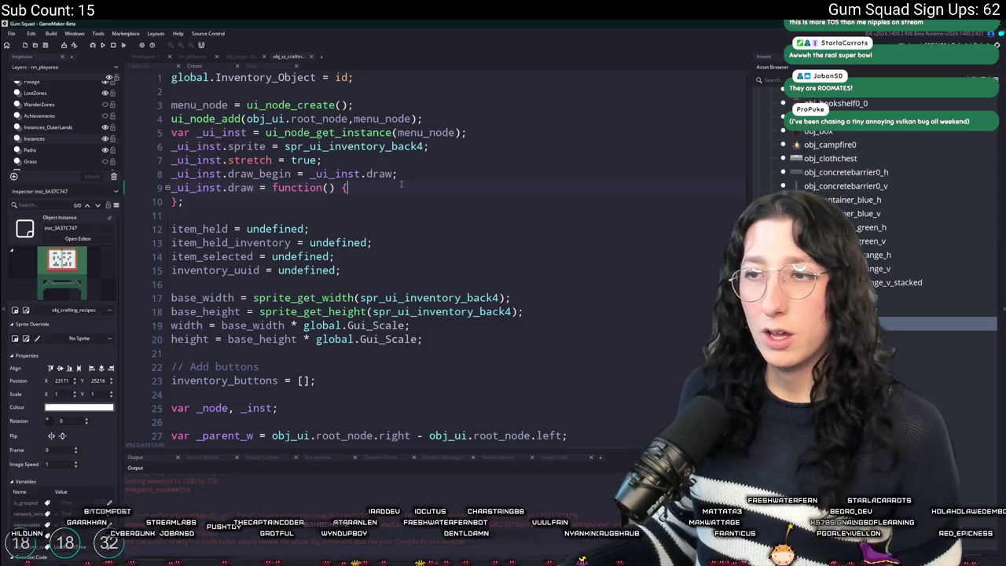
key("ctrl+t")
type("scroll")
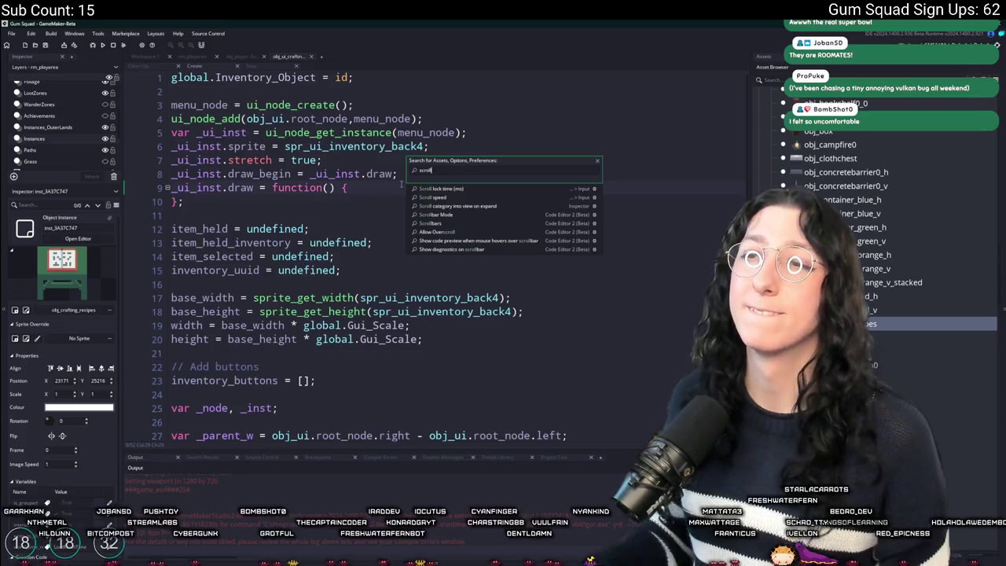
Open obj_ui_friendslist from the asset search and open its Create event
key("Escape")
key("ctrl+t")
type("friendsli")
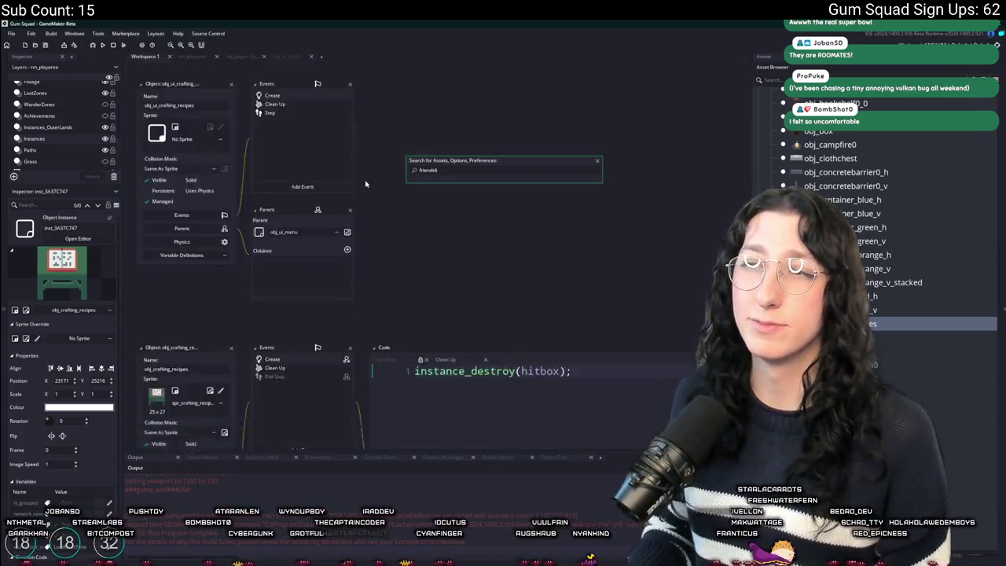
key("Return")
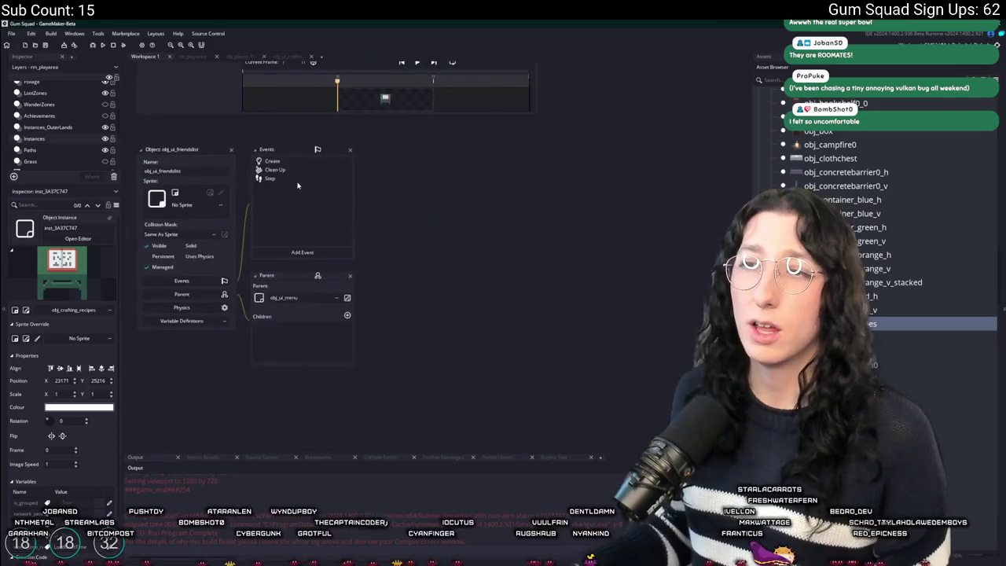
left_click(330, 159)
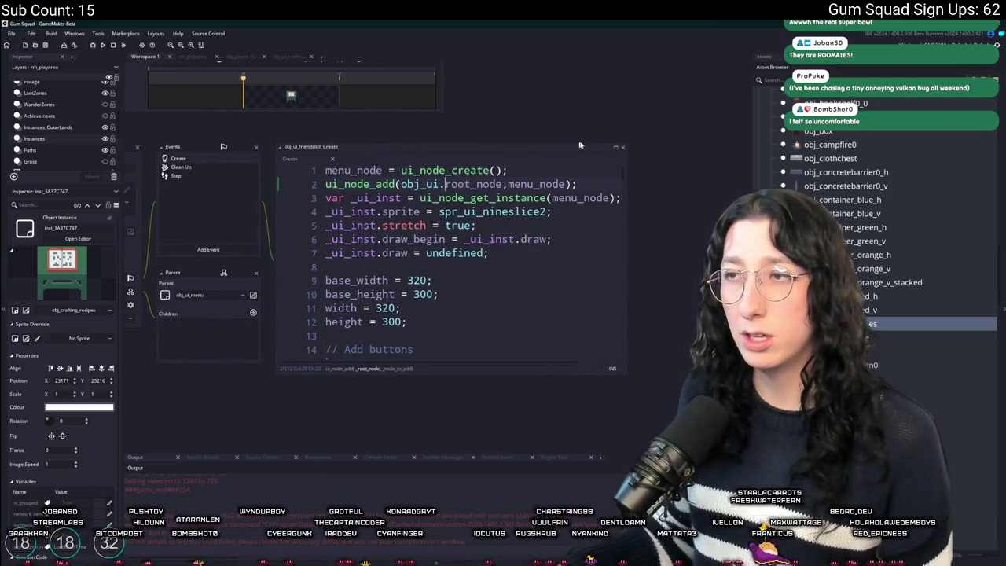
Maximise and scroll through the friends list Create code up to the // Add buttons section, then return to the workspace
left_click(616, 148)
scroll(471, 236, "down", 20)
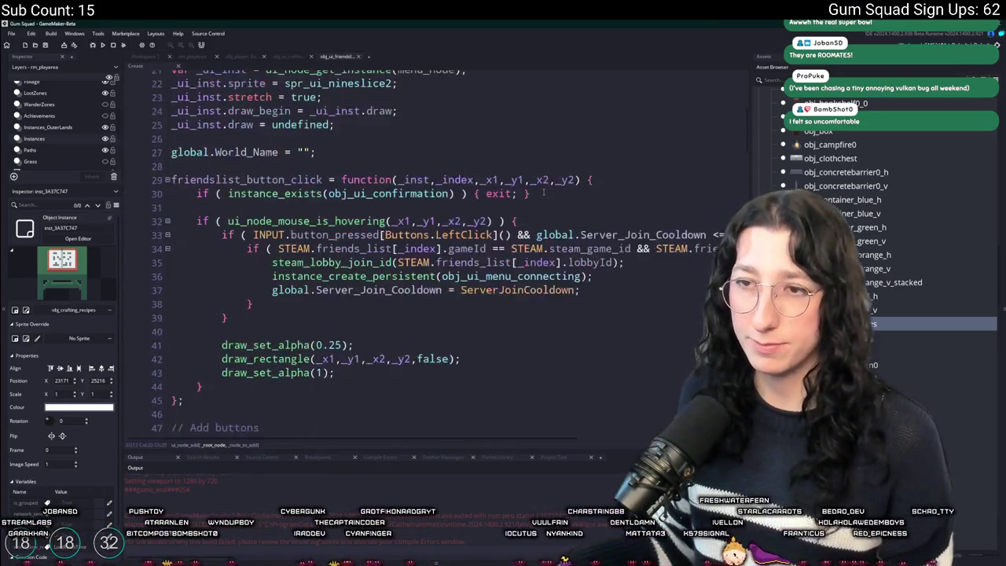
scroll(251, 363, "up", 5)
scroll(252, 363, "down", 5)
scroll(251, 363, "down", 12)
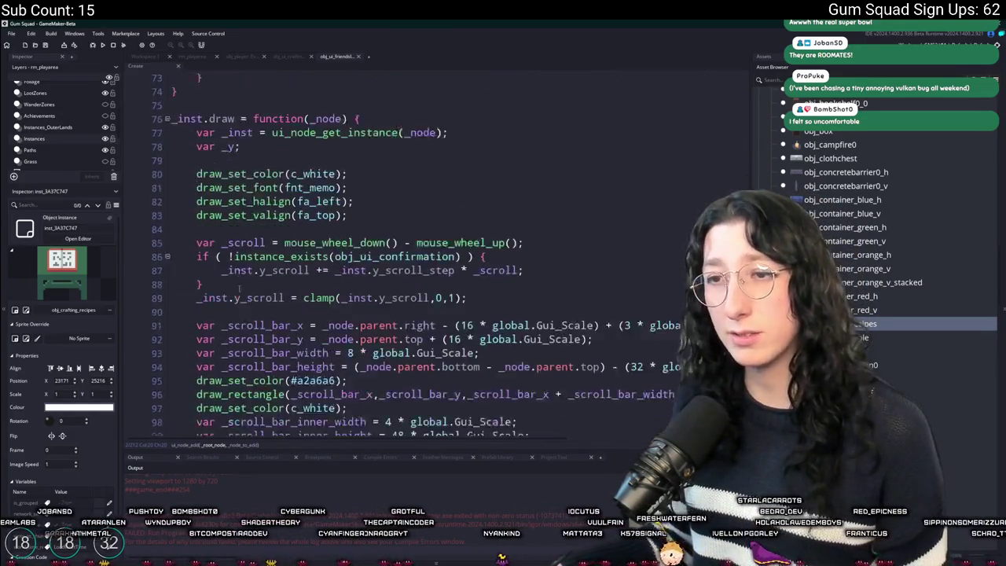
scroll(236, 317, "down", 20)
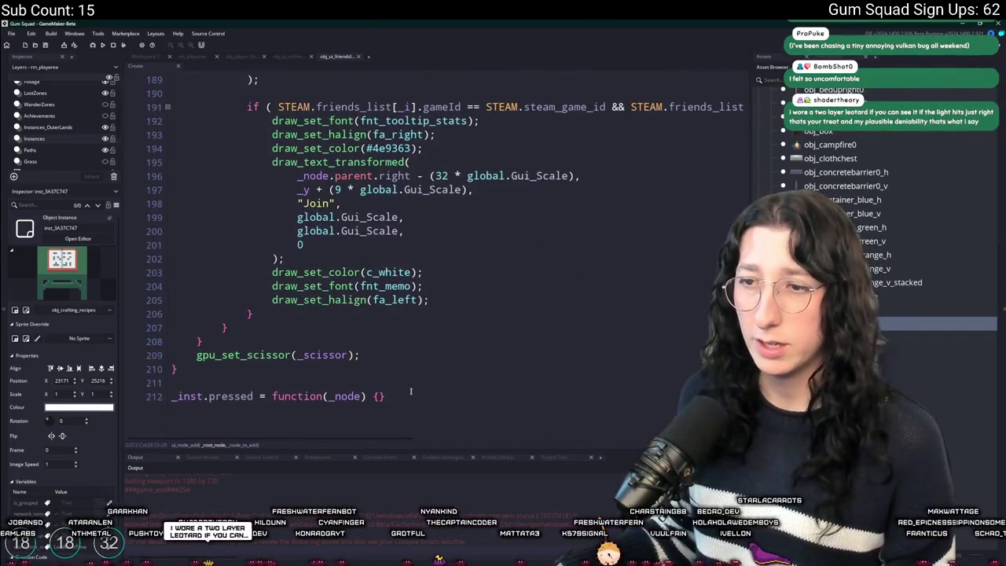
scroll(408, 390, "up", 20)
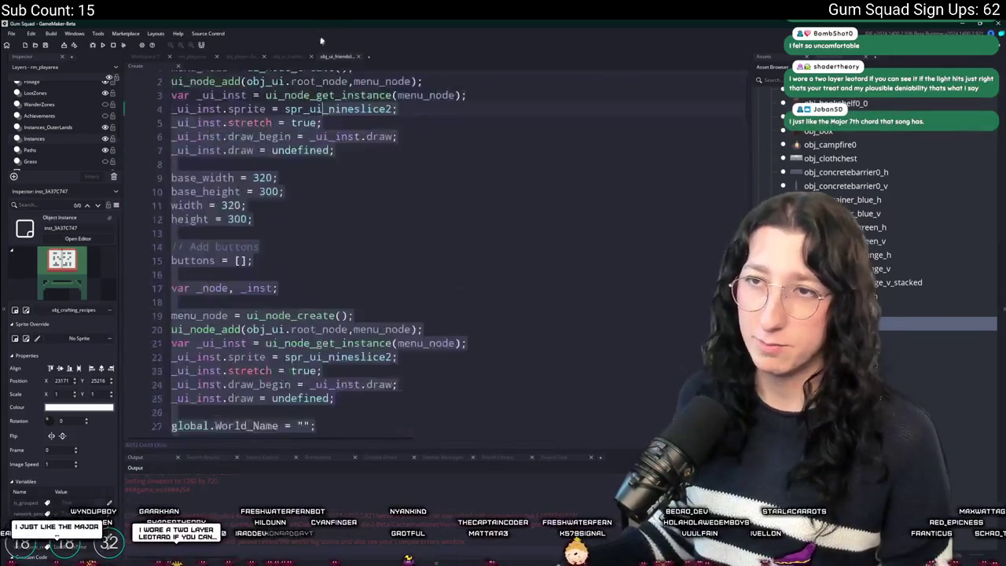
scroll(190, 264, "down", 2)
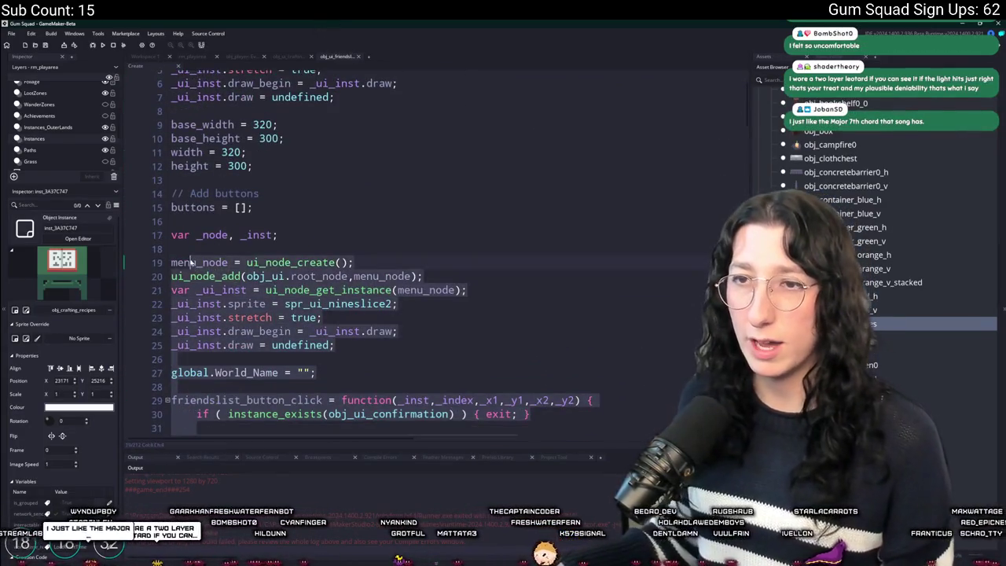
left_click(173, 193)
left_click(148, 58)
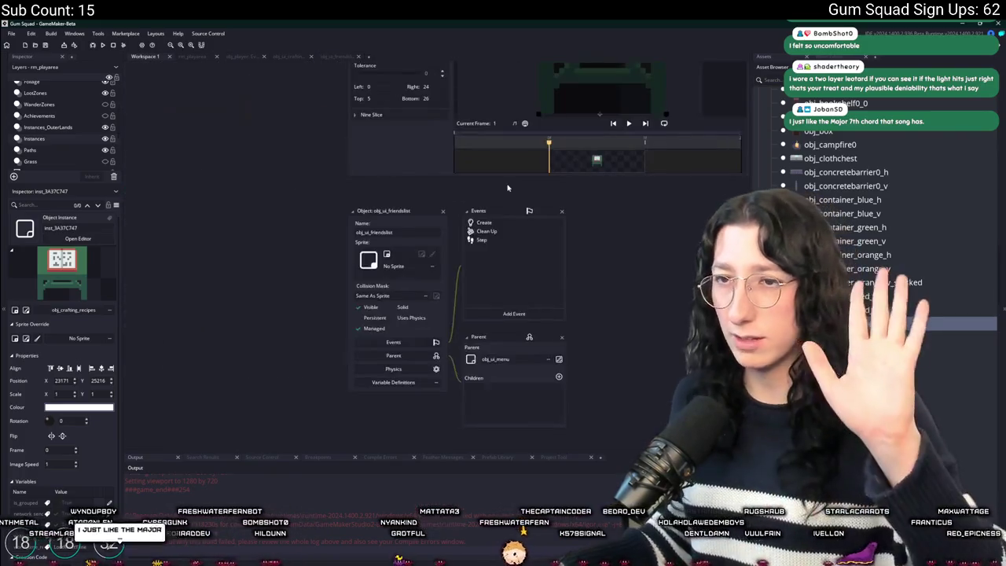
Open obj_ui_crafting's Draw event and delete the Join label if-block on lines 209–225
scroll(231, 235, "down", 5)
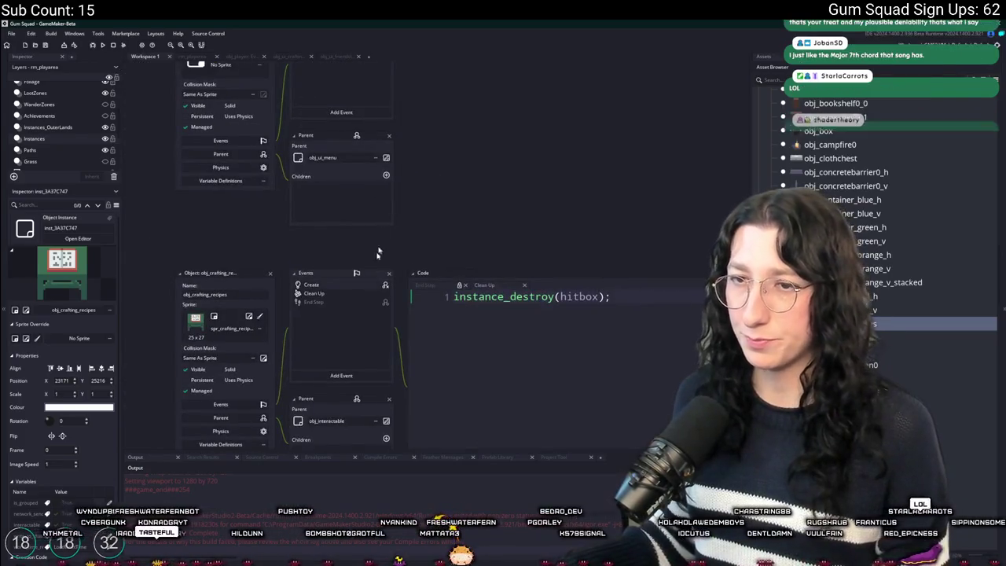
scroll(321, 226, "up", 5)
double_click(324, 223)
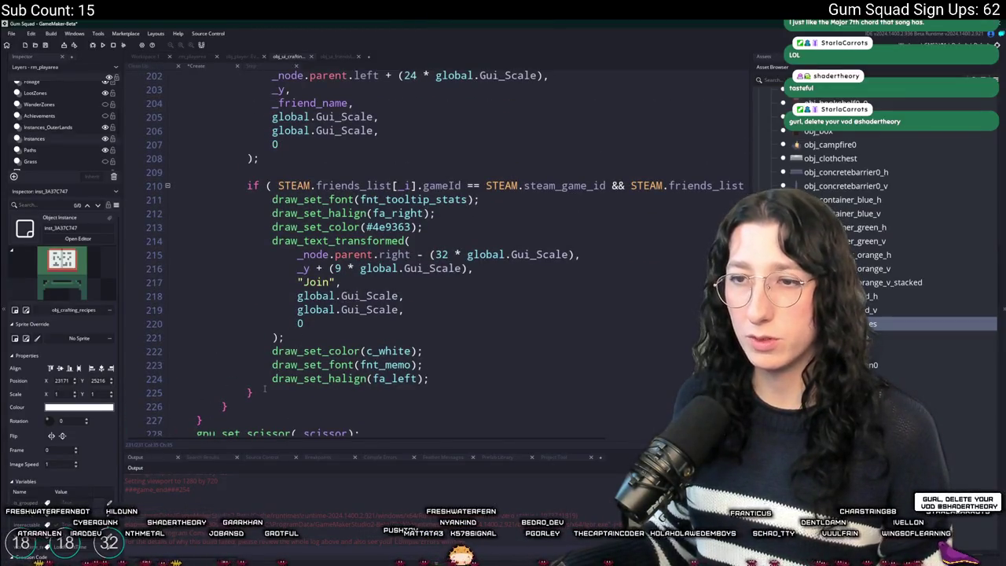
left_click(370, 281)
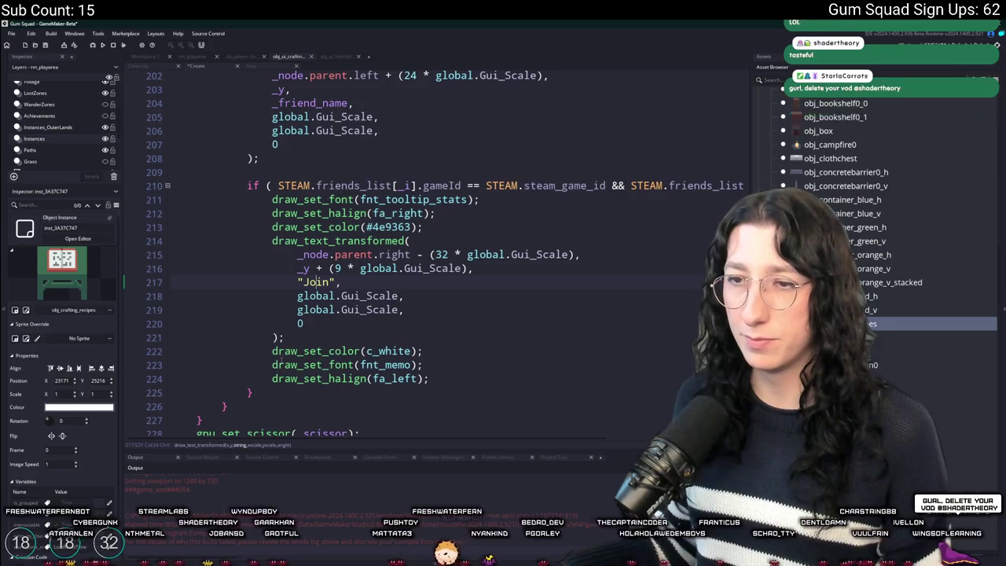
mouse_move(253, 392)
left_mouse_down()
mouse_move(180, 193)
mouse_move(145, 171)
left_mouse_up()
key("Delete")
scroll(282, 318, "up", 9)
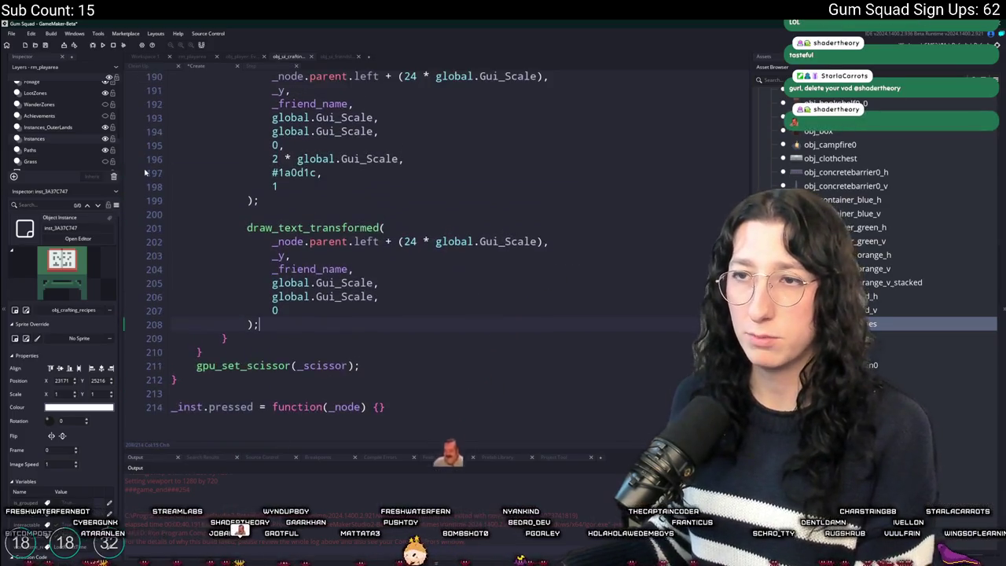
scroll(462, 322, "up", 8)
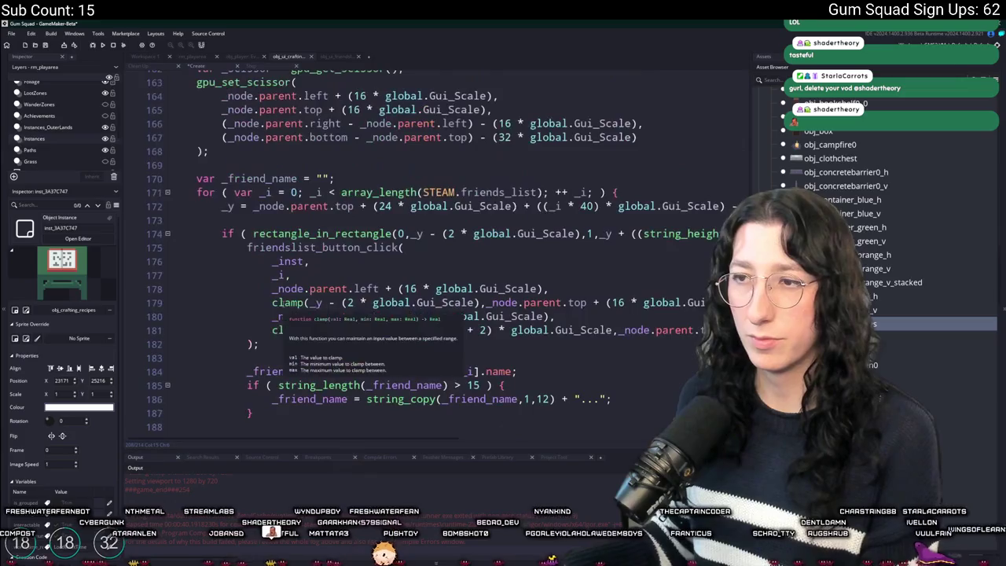
scroll(461, 322, "up", 16)
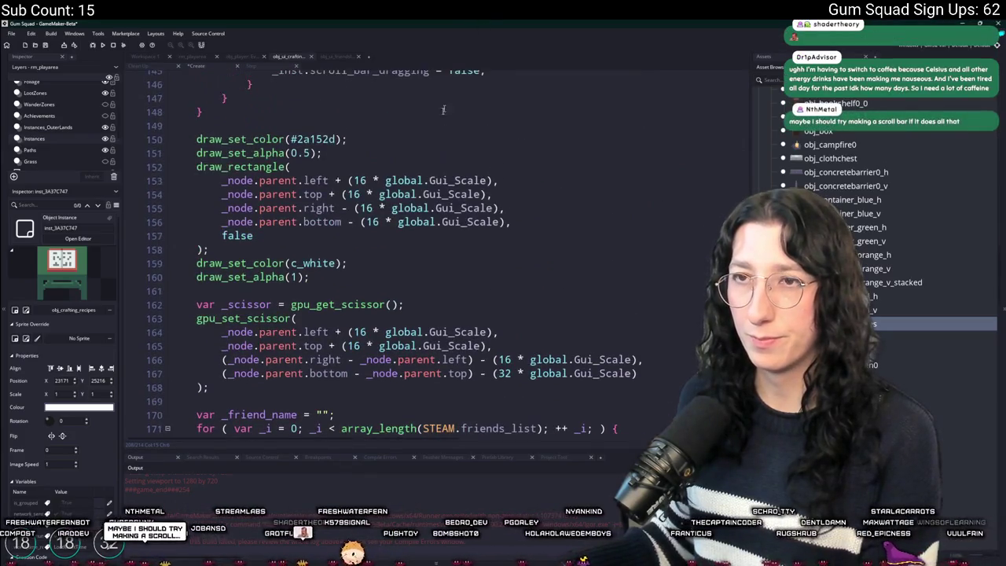
scroll(457, 297, "up", 8)
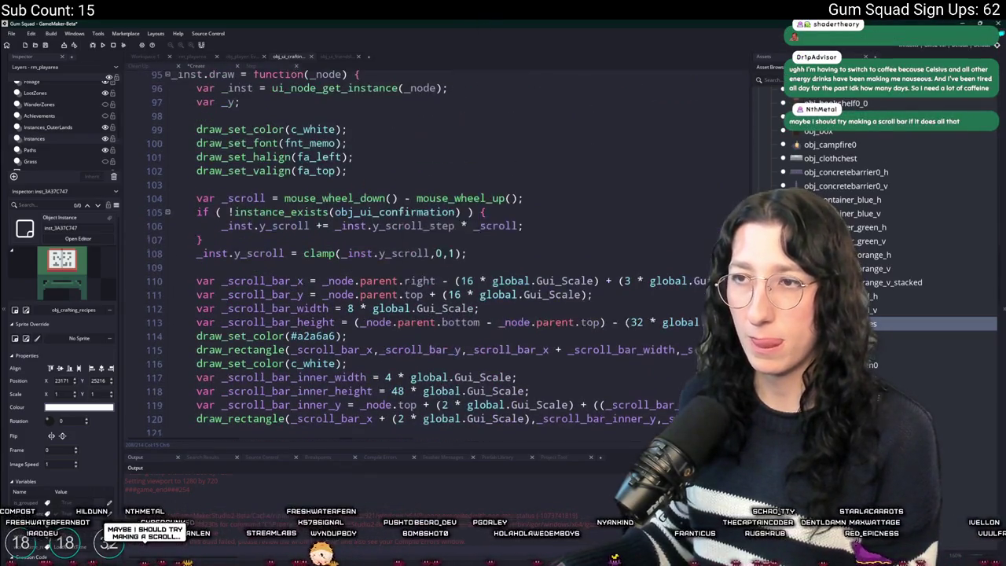
scroll(456, 293, "down", 3)
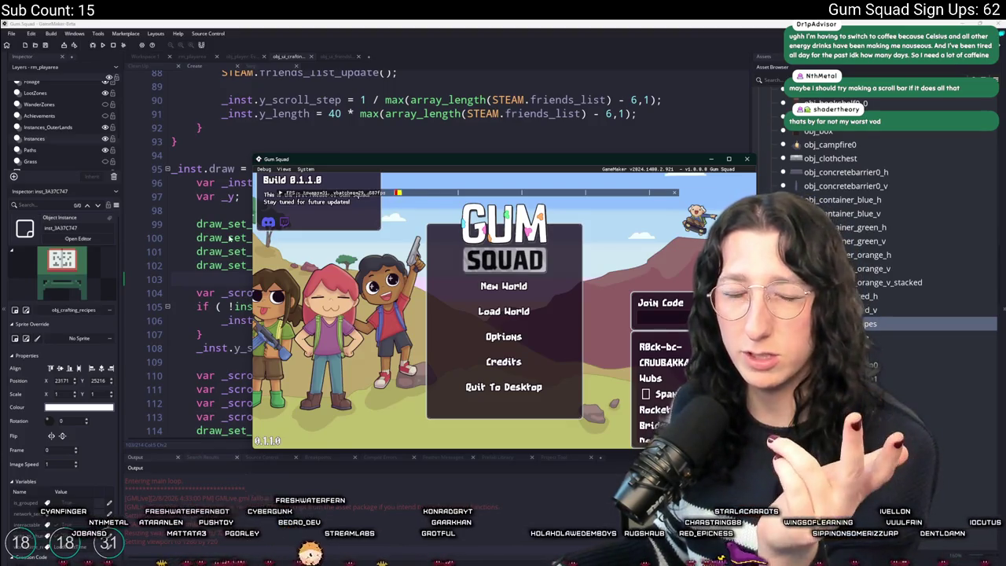
Start a New World, scroll through the friends list, close it, and quit with Alt+F4
left_click(502, 286)
left_click(503, 364)
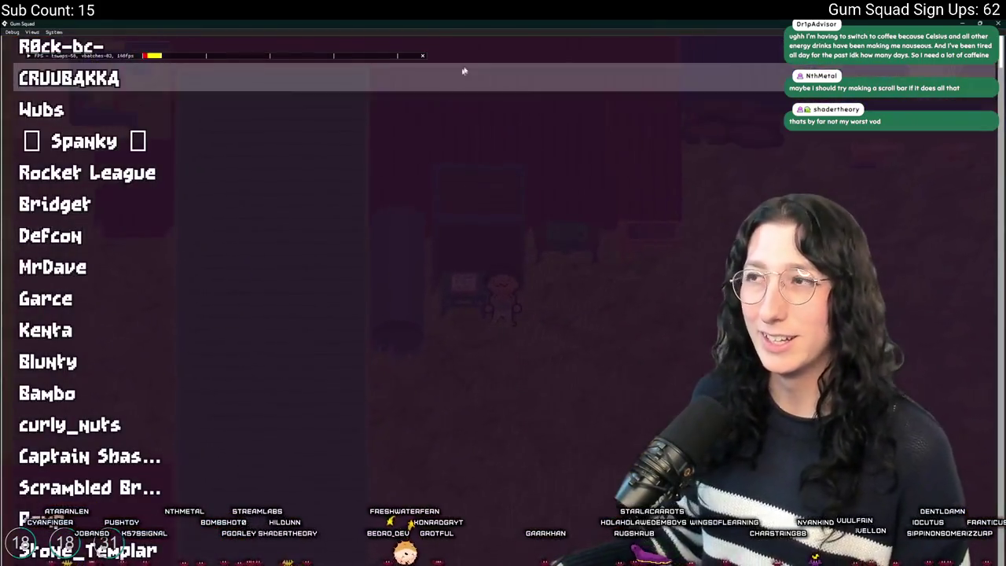
scroll(687, 232, "down", 5)
scroll(687, 232, "down", 10)
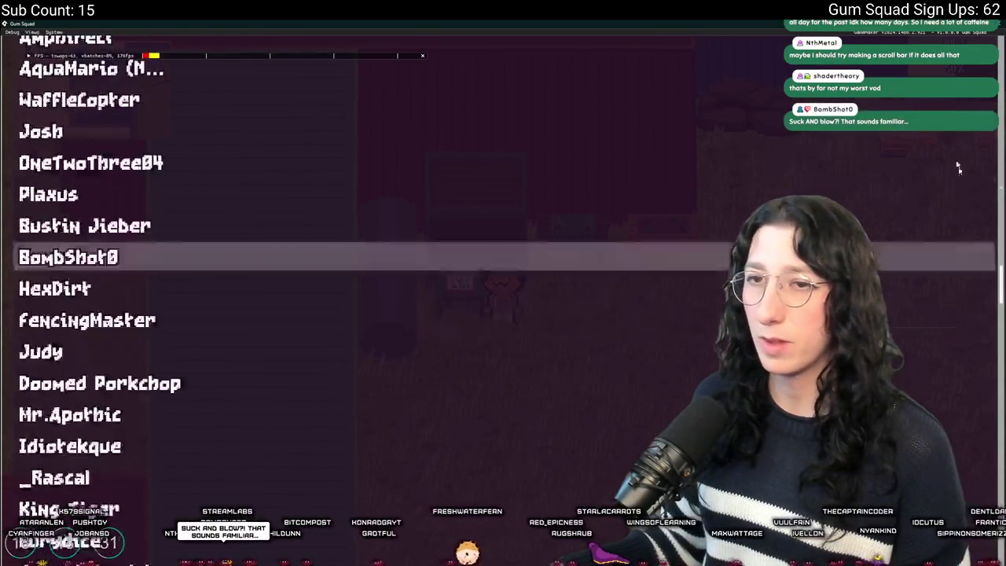
key("Escape")
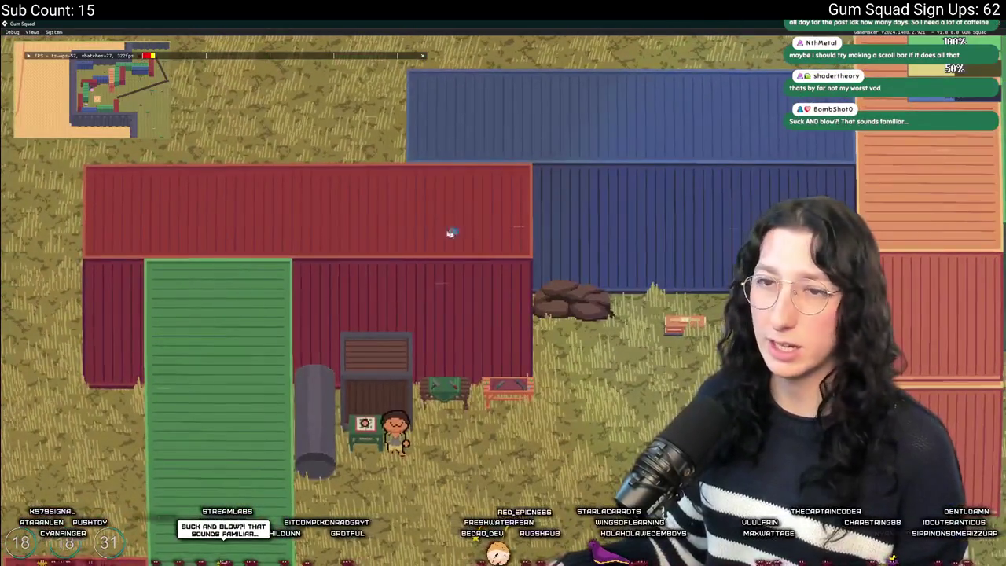
key("alt+F4")
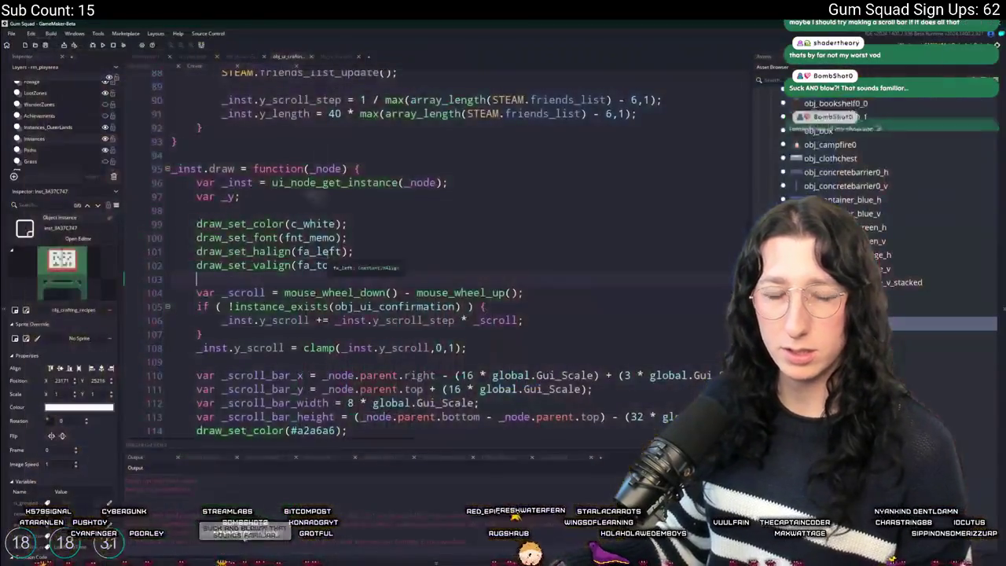
Delete the buttons and lobby_type lines and add 'node_main = _node;' after the button node line
scroll(317, 199, "up", 7)
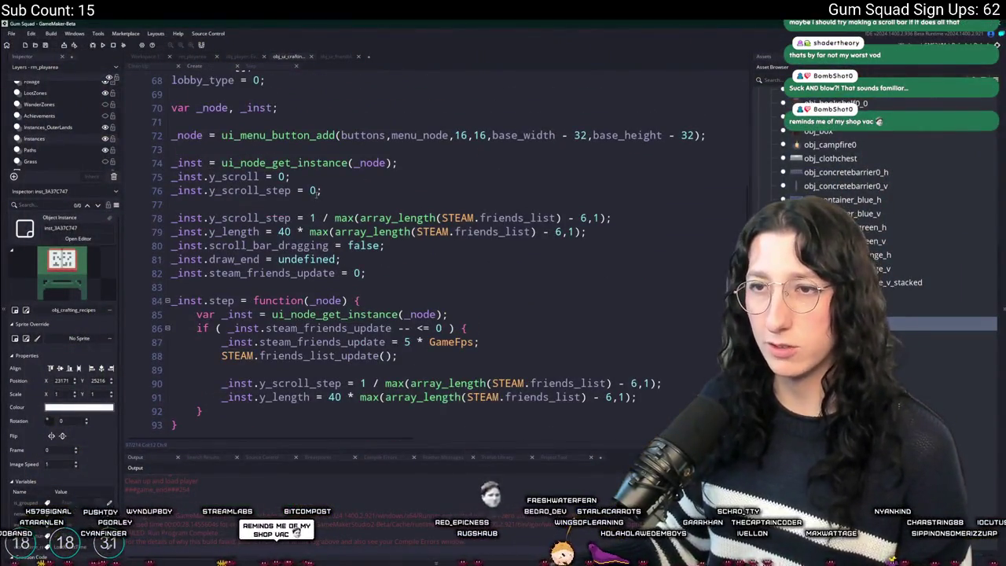
scroll(306, 205, "up", 2)
double_click(195, 182)
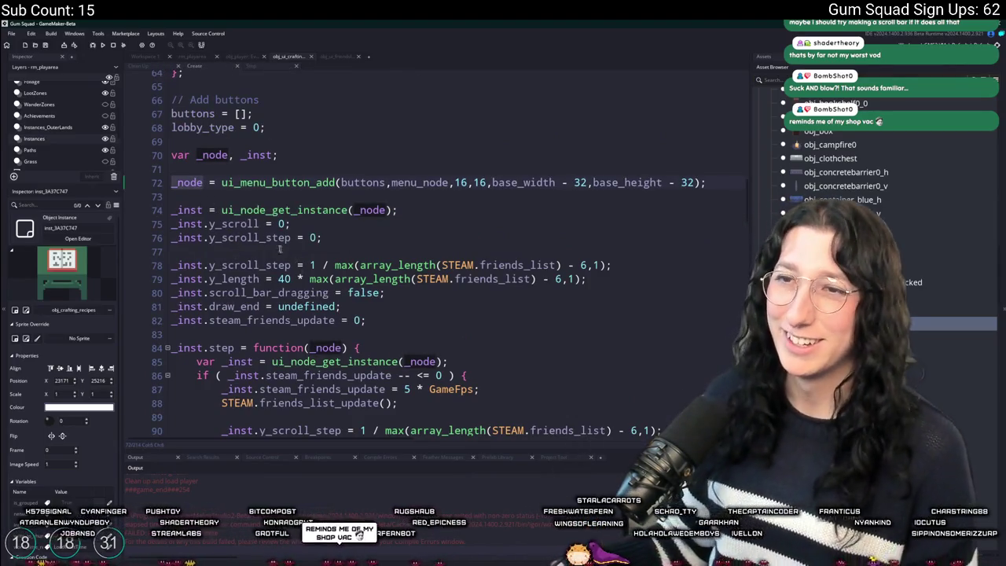
left_click(206, 182)
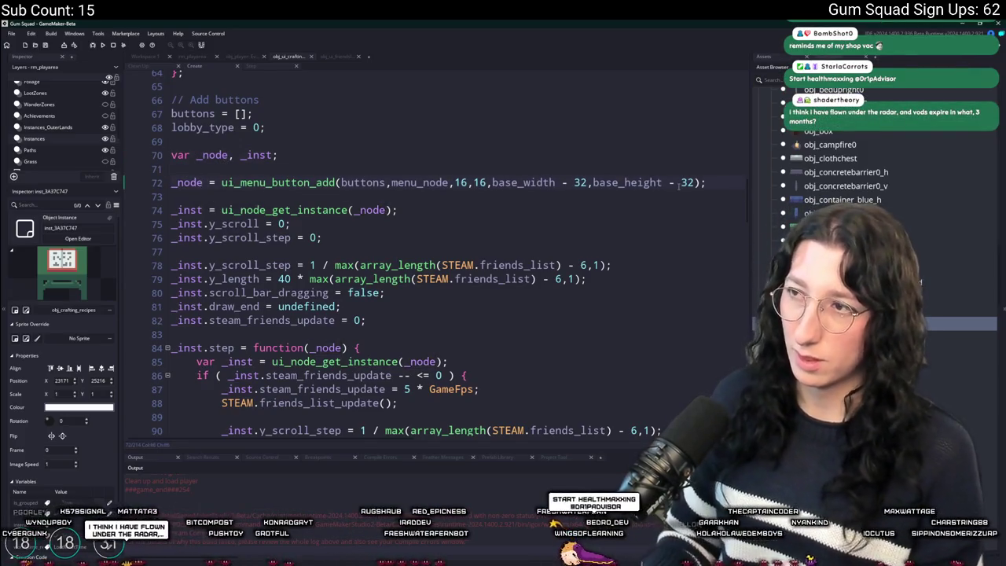
key("shift+Down")
key("Delete")
key("shift+Down")
key("Delete")
key("BackSpace")
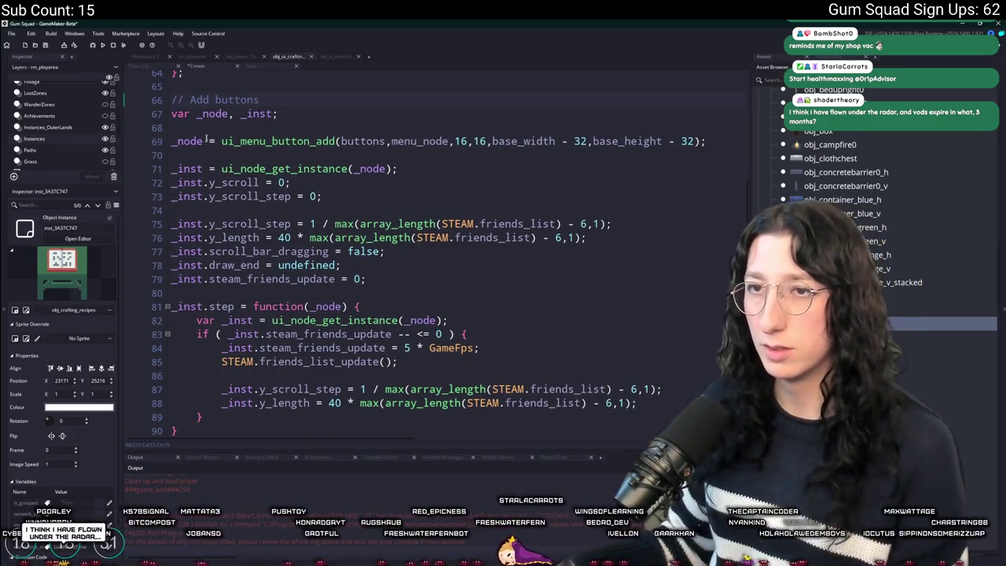
key("Return")
type("node_main = _")
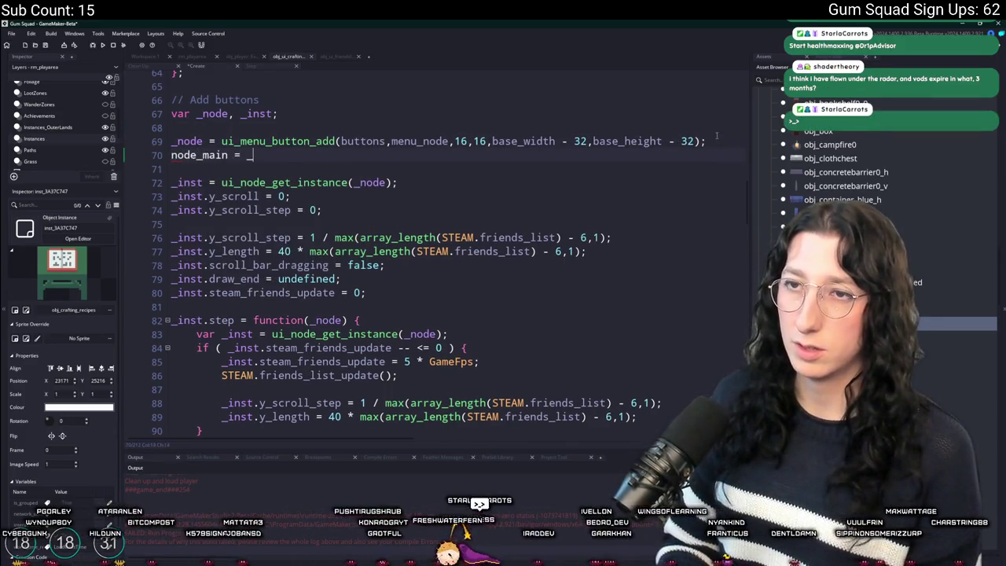
type("node;")
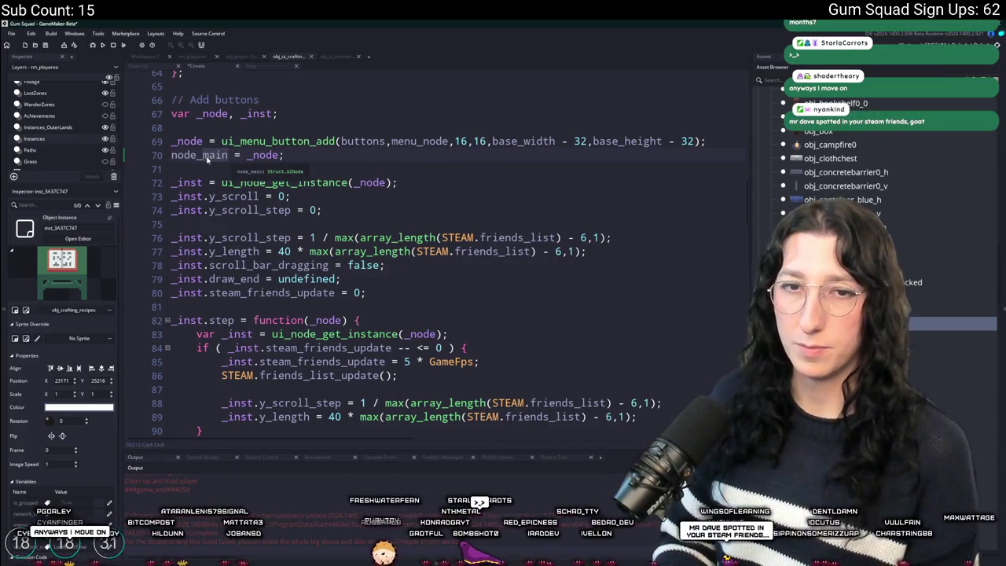
In the Step event, add a line setting node_main to menu_node.left
left_click(256, 67)
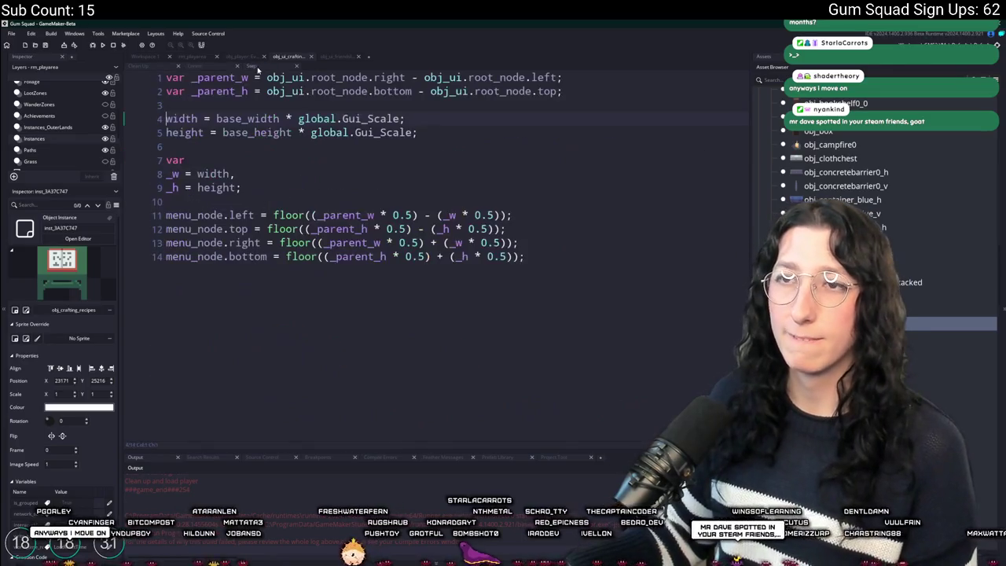
key("Return")
type("node_main =")
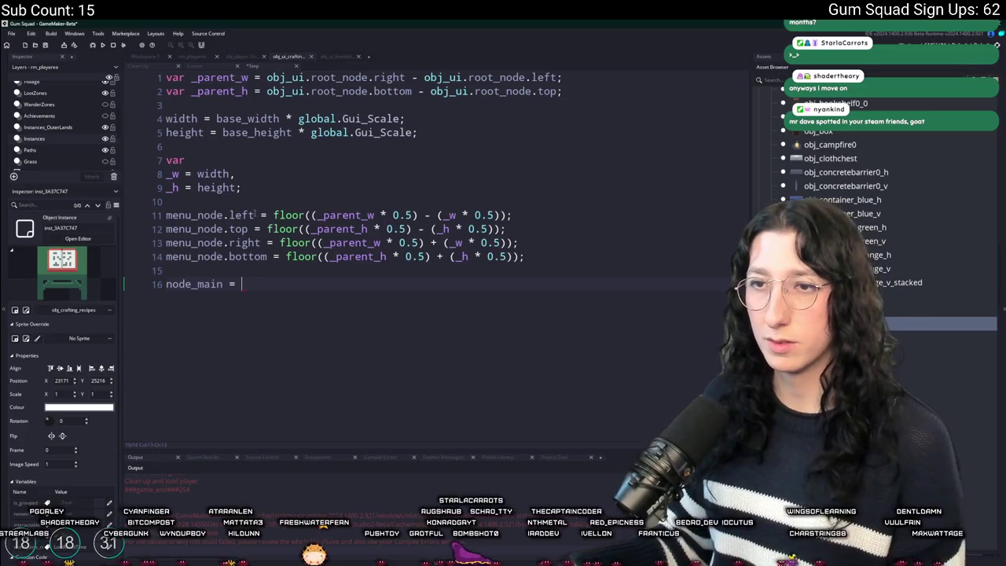
left_click_drag(254, 216, 154, 217)
key("ctrl+c")
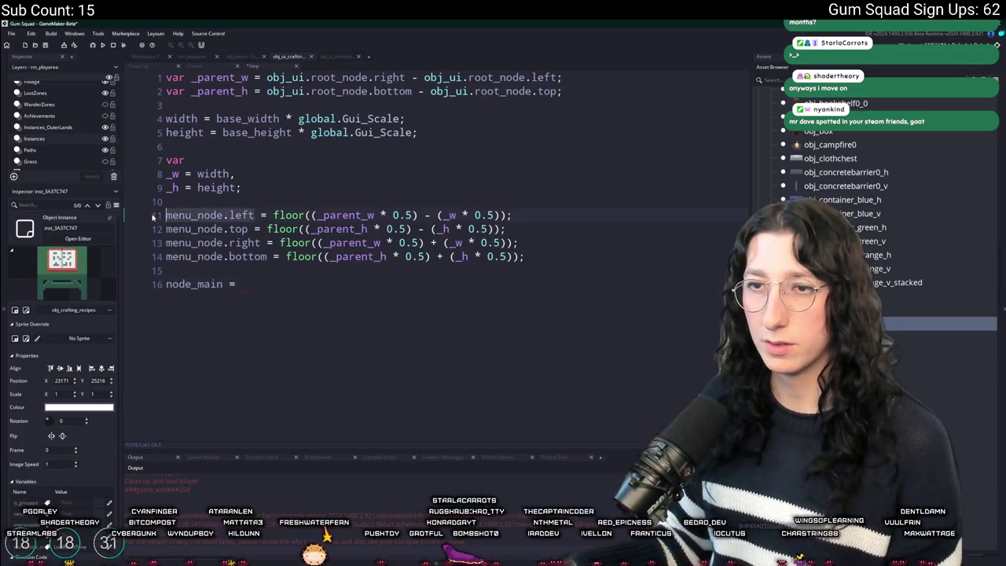
left_click(299, 284)
key("ctrl+v")
Switch to Aseprite and bring up the UIConcept.aseprite file
key("alt+Tab")
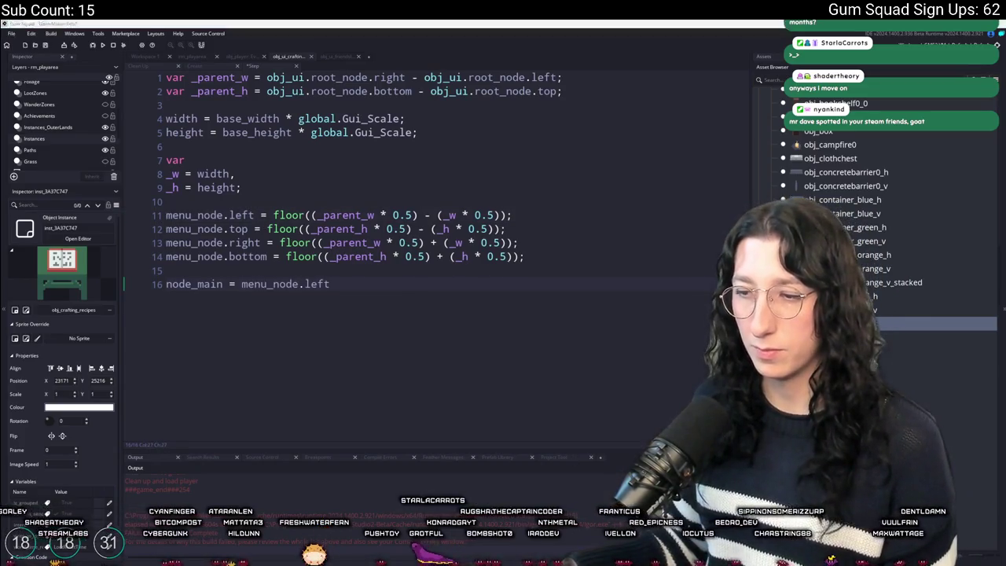
left_click(220, 42)
scroll(236, 99, "up", 4)
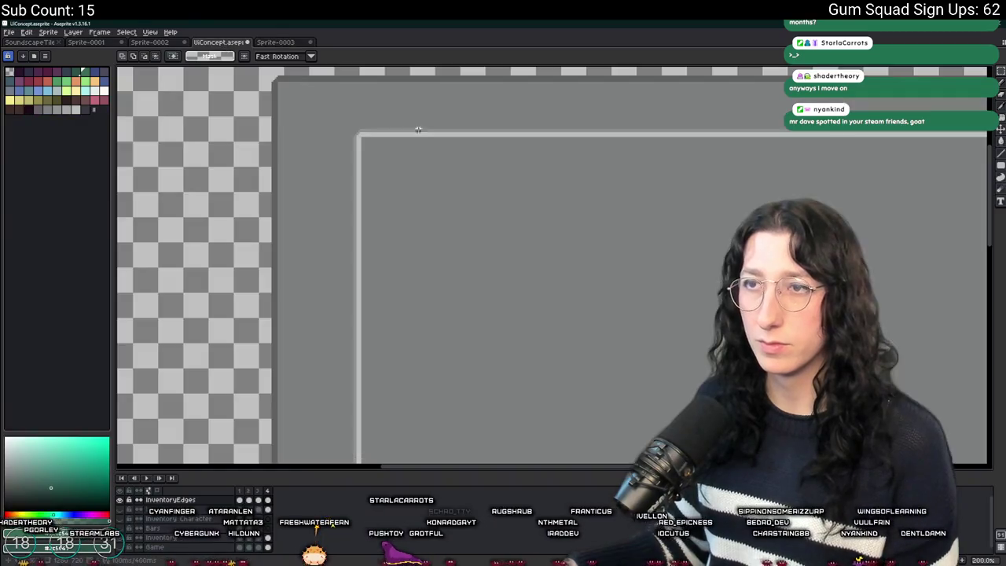
Marquee the area from the canvas corner to the inner panel to gauge the offset
mouse_move(218, 91)
left_mouse_down()
mouse_move(508, 291)
mouse_move(210, 83)
left_mouse_up()
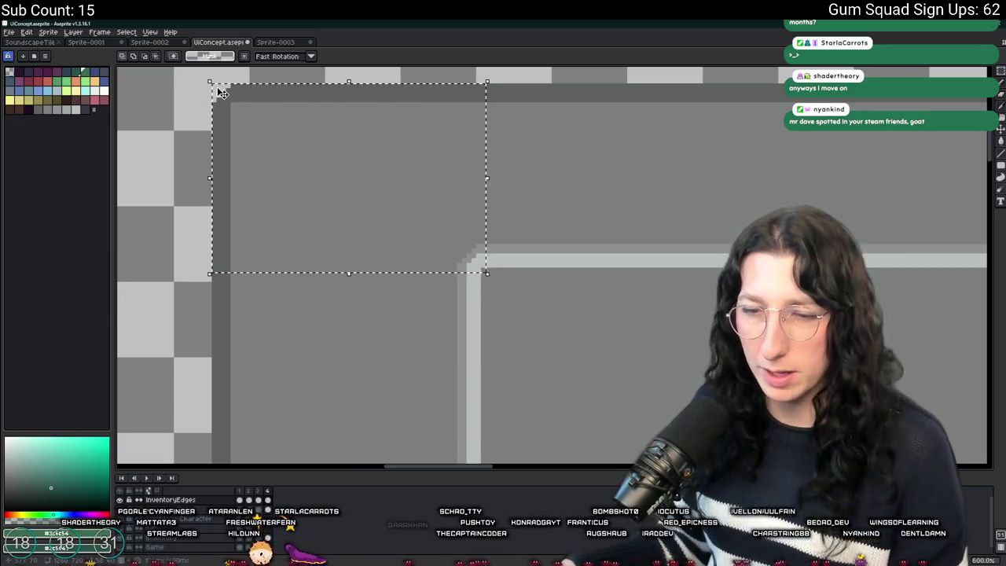
key("alt+Tab")
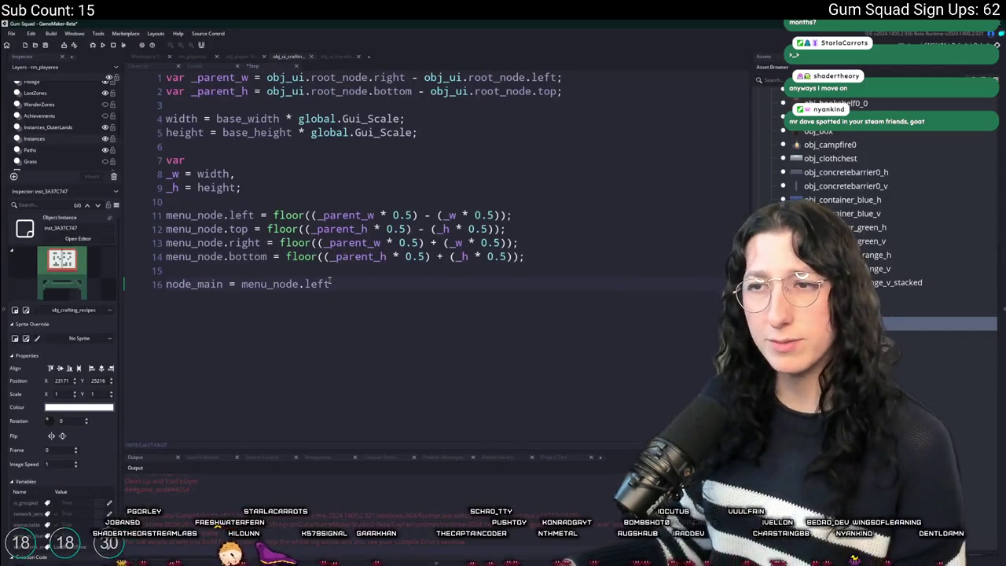
Set node_main's left and top lines to offsets of 58 and 40 times global.Gui_Scale
type(" + 58;")
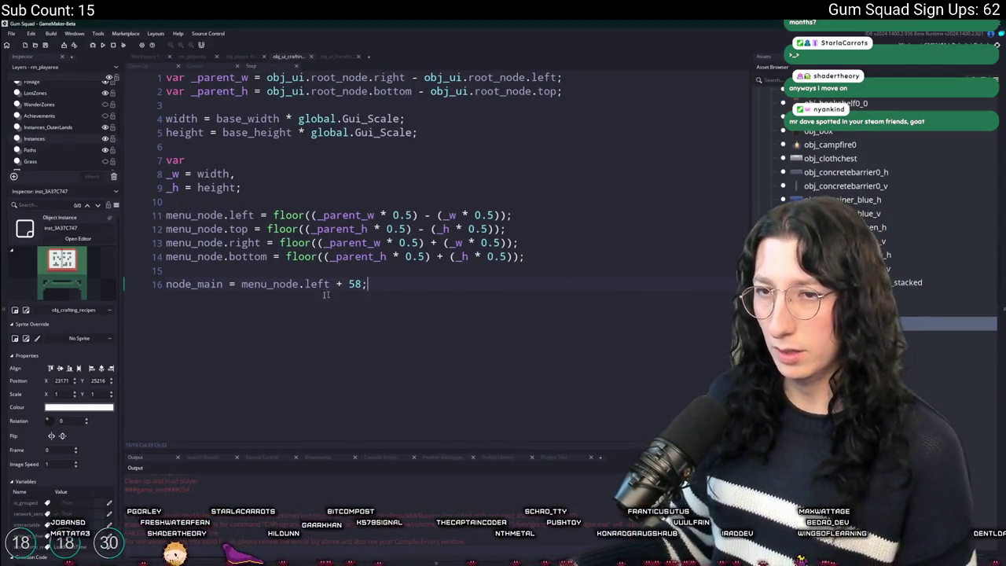
key("ctrl+d")
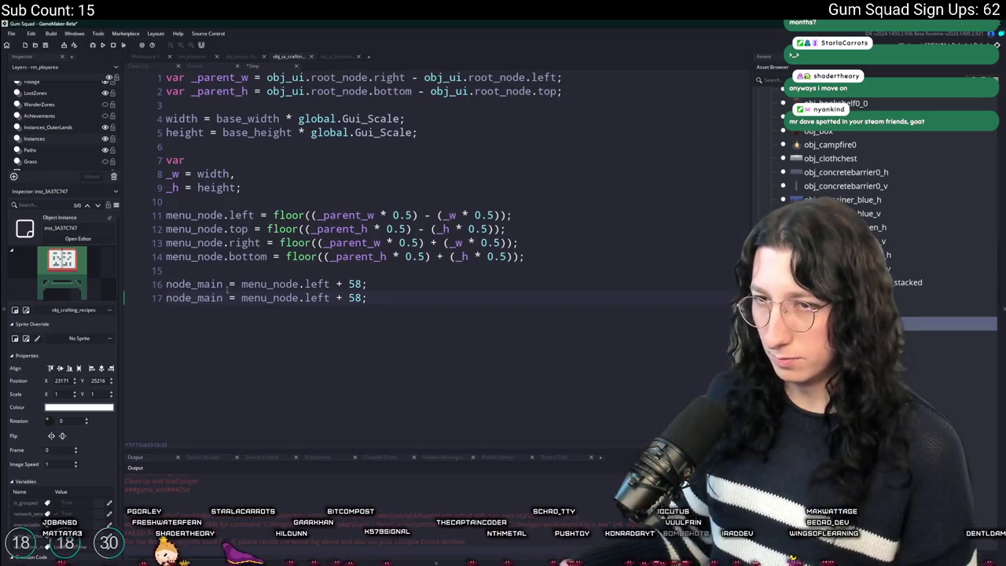
type(".left")
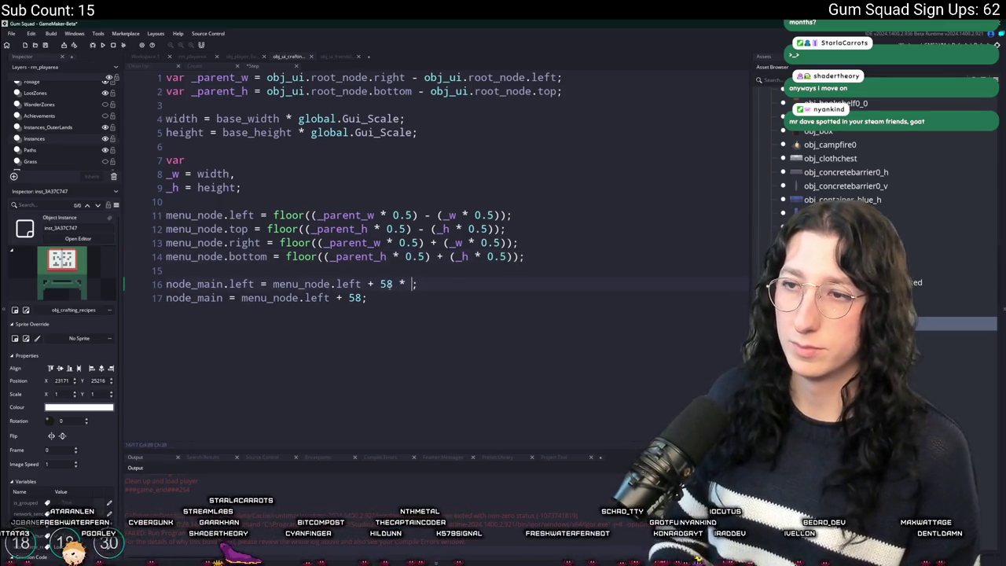
key("BackSpace")
type("l.Gui_Scale")
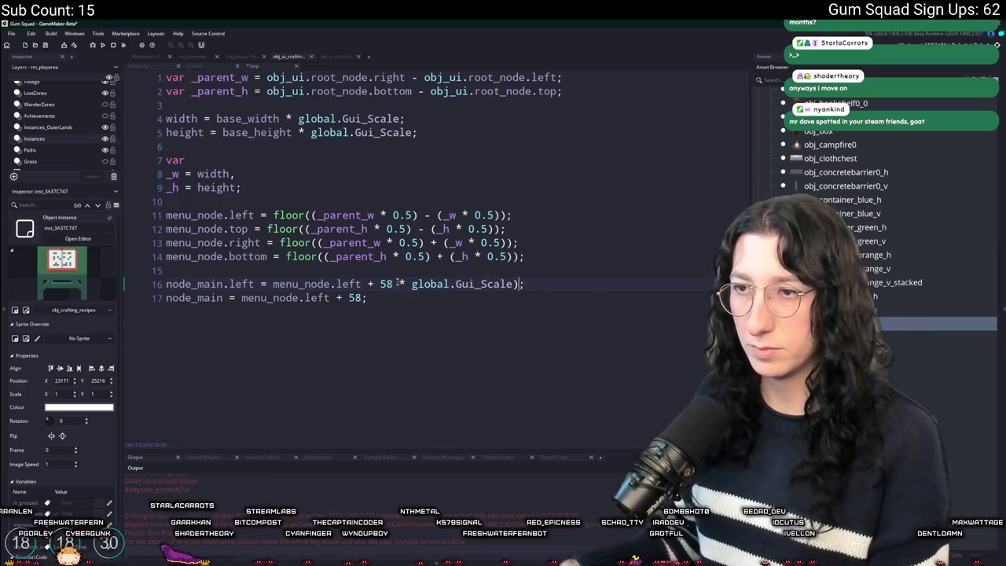
type("(")
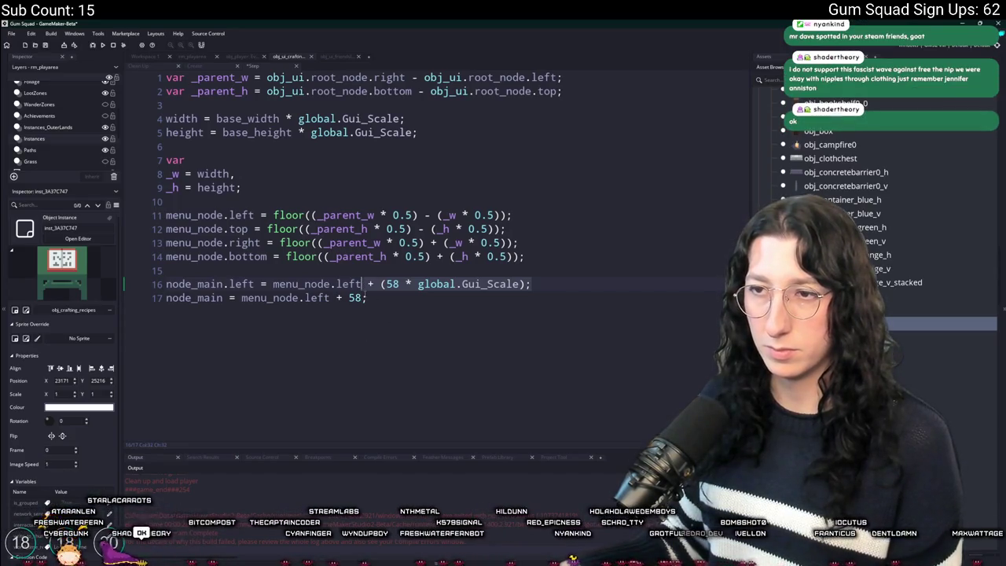
double_click(355, 298)
type("(58 * global.Gui_Scale);")
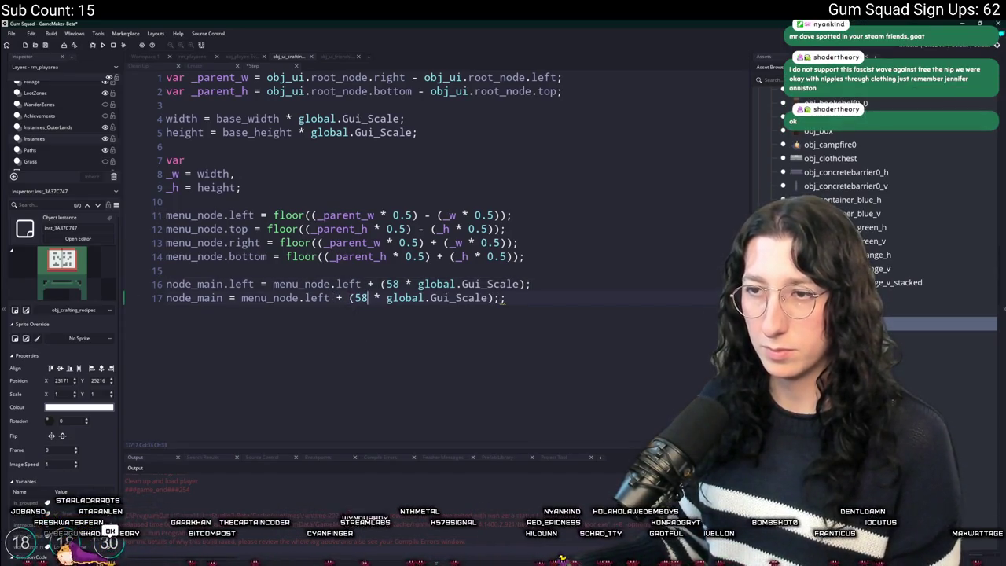
key("Delete")
key("BackSpace")
key("BackSpace")
type("40")
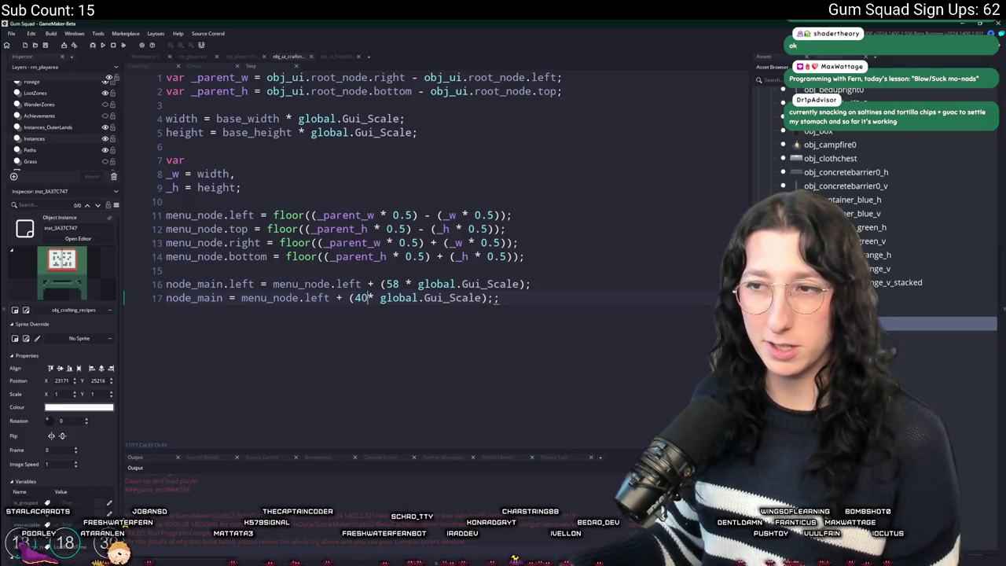
double_click(318, 298)
type("top")
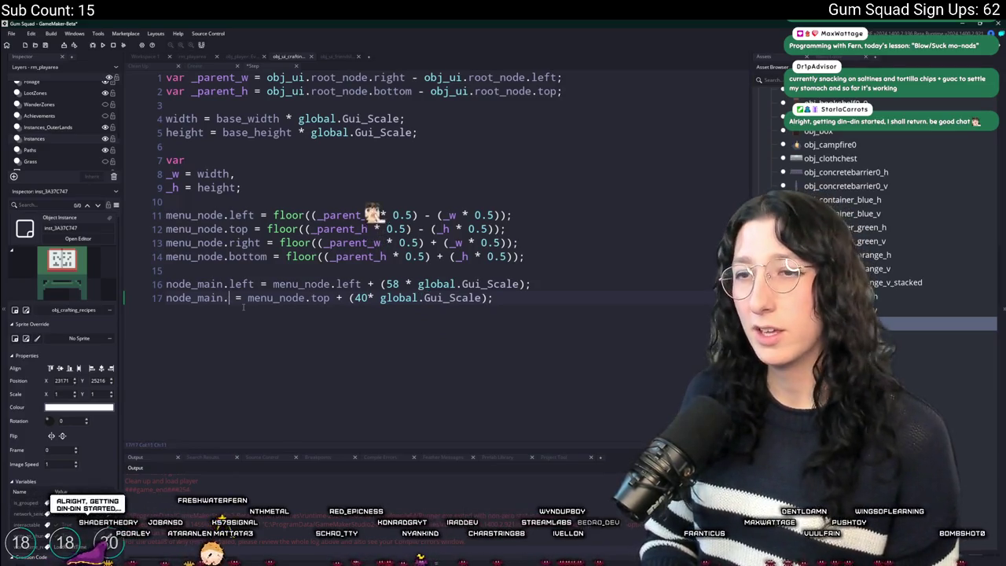
type(".top")
key("Escape")
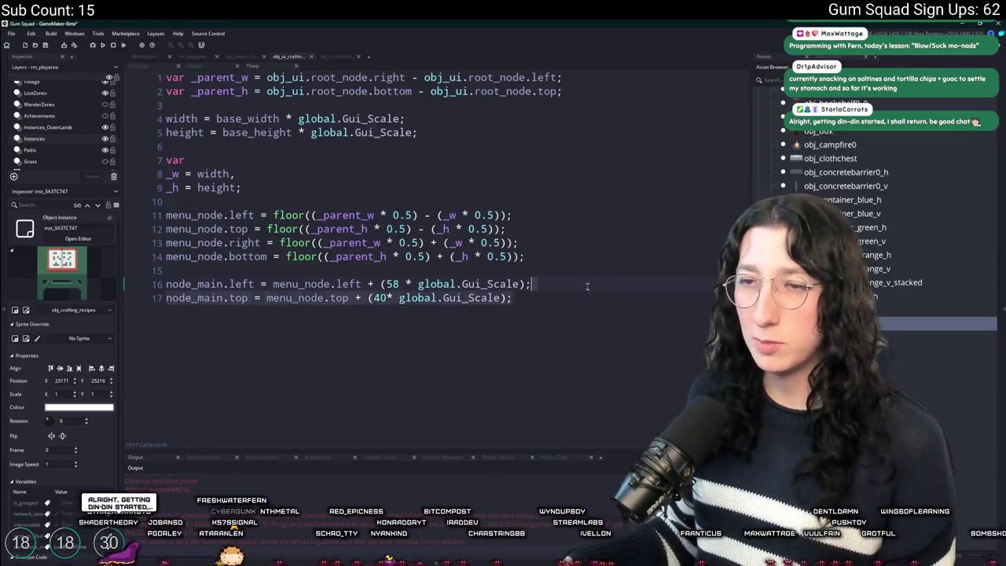
Duplicate both offset lines and rename the first copy's edge from left to right
key("shift+Up")
key("ctrl+d")
double_click(246, 312)
type("right")
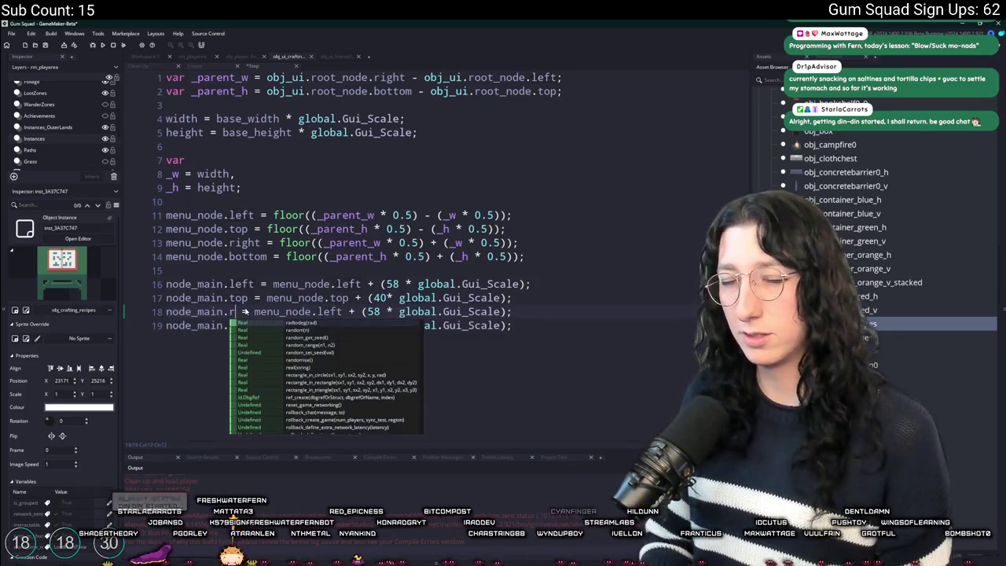
key("alt+Tab")
scroll(348, 259, "down", 3)
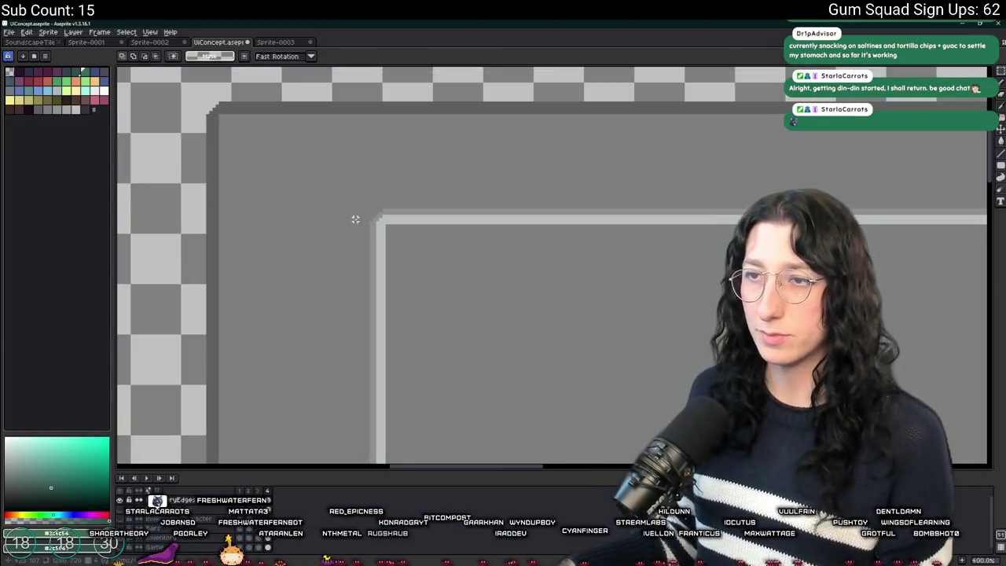
Zoom in on the mockup and drag a marquee from the inner panel's top-left to bottom-right corner
scroll(277, 163, "up", 3)
scroll(278, 164, "up", 1)
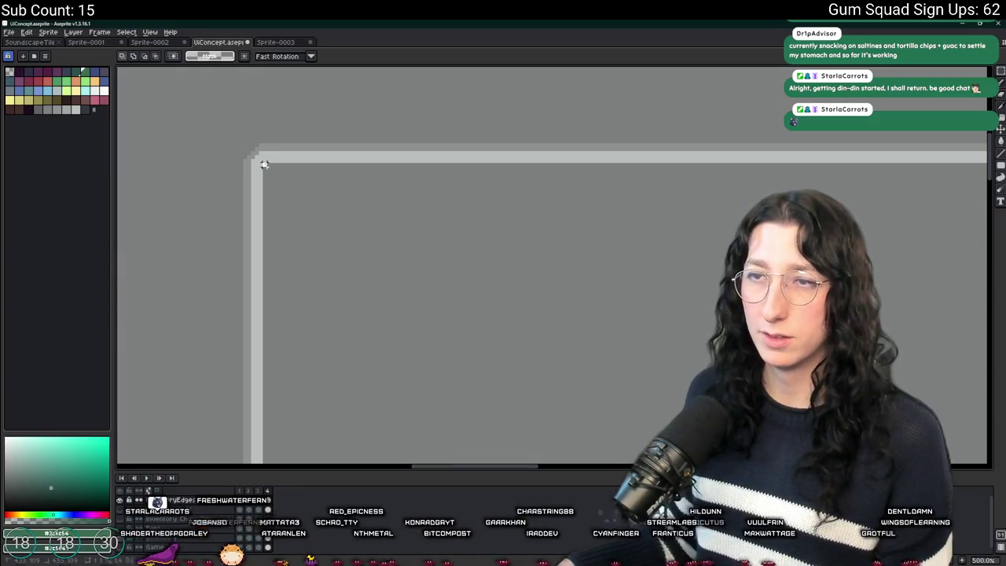
scroll(264, 163, "down", 3)
scroll(914, 153, "up", 3)
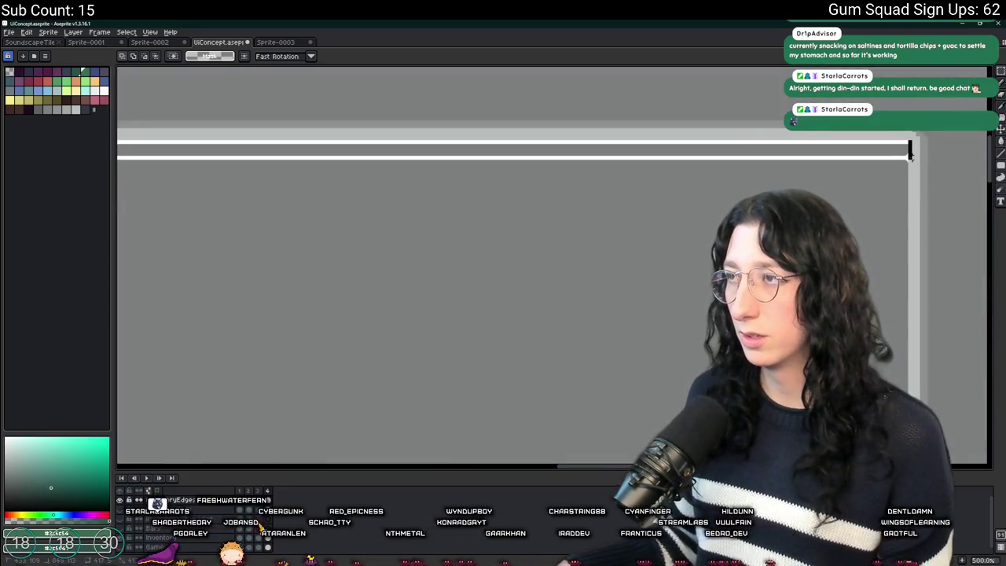
left_click_drag(910, 153, 905, 161)
scroll(905, 160, "down", 4)
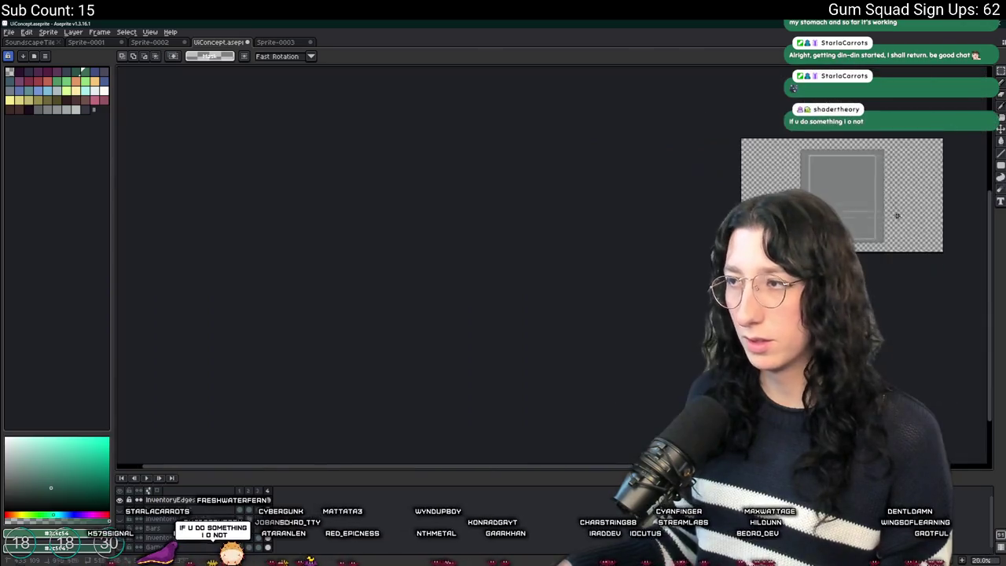
scroll(597, 301, "up", 2)
scroll(597, 301, "up", 2)
scroll(617, 440, "down", 1)
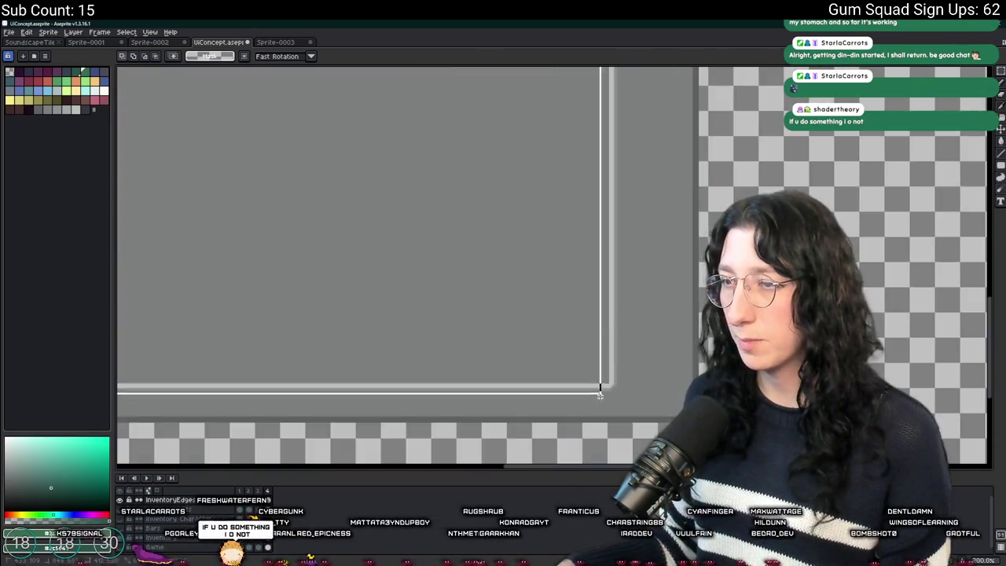
scroll(602, 386, "up", 2)
left_click_drag(619, 352, 622, 356)
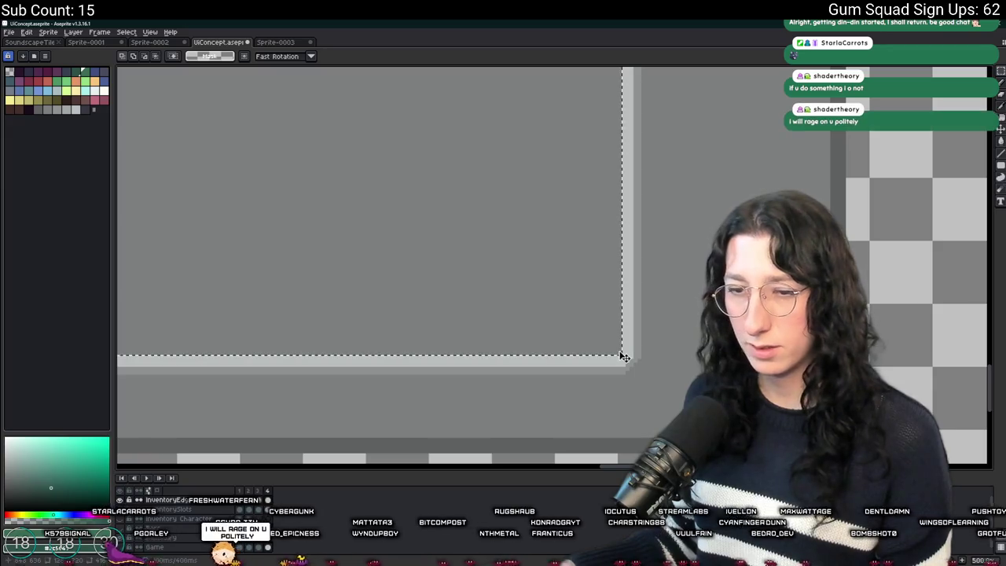
Make line 18 node_main.left + 416 scaled and rename line 19 to bottom with 528
key("alt+Tab")
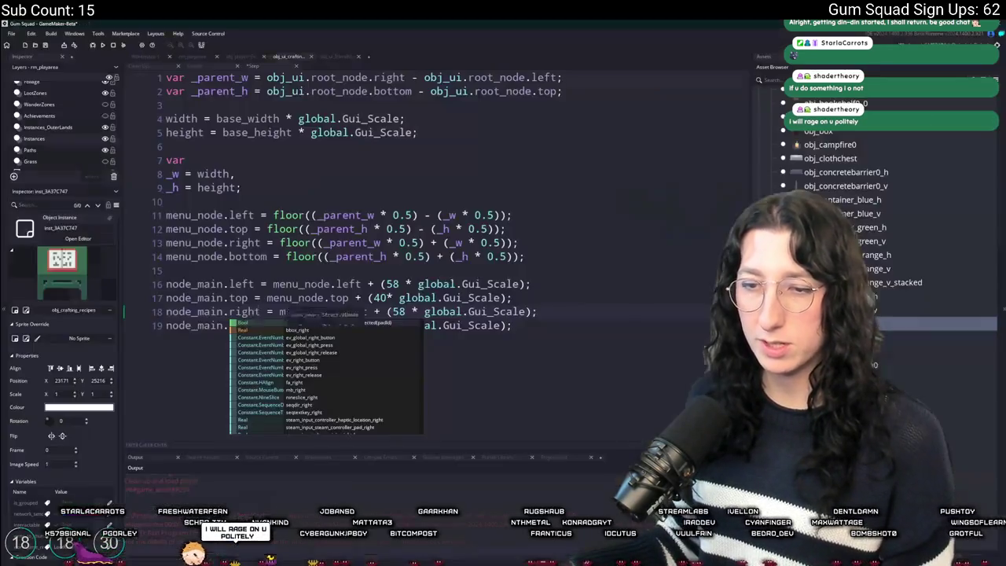
left_click_drag(252, 285, 157, 286)
key("ctrl+c")
left_click_drag(278, 311, 368, 311)
key("ctrl+v")
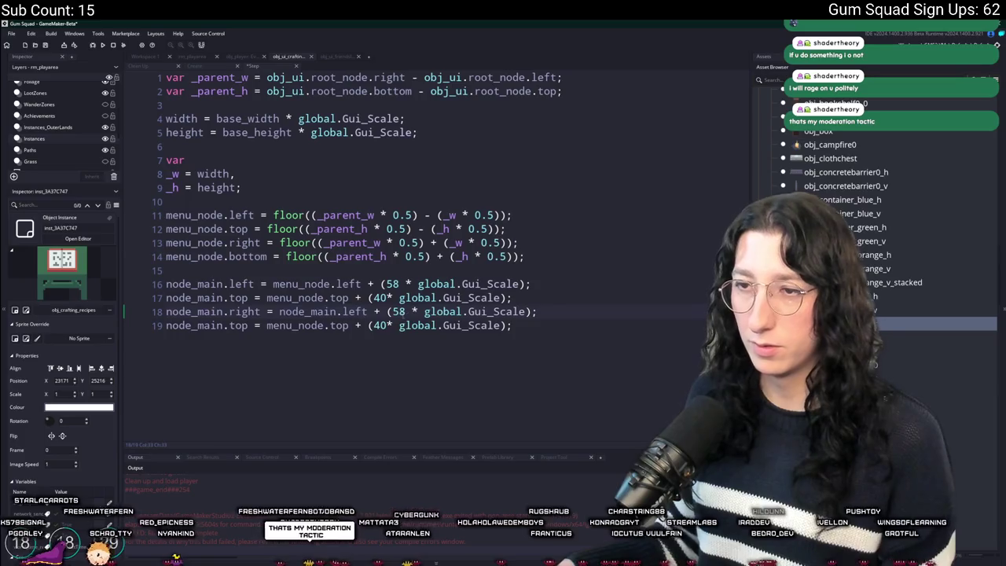
double_click(399, 311)
type("416")
double_click(378, 325)
type("528 *")
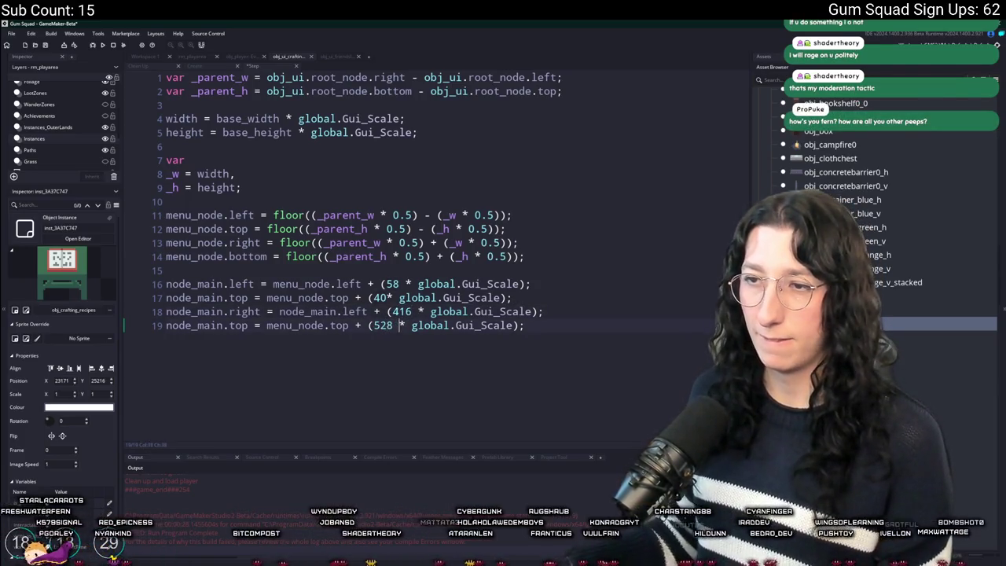
left_click(249, 325)
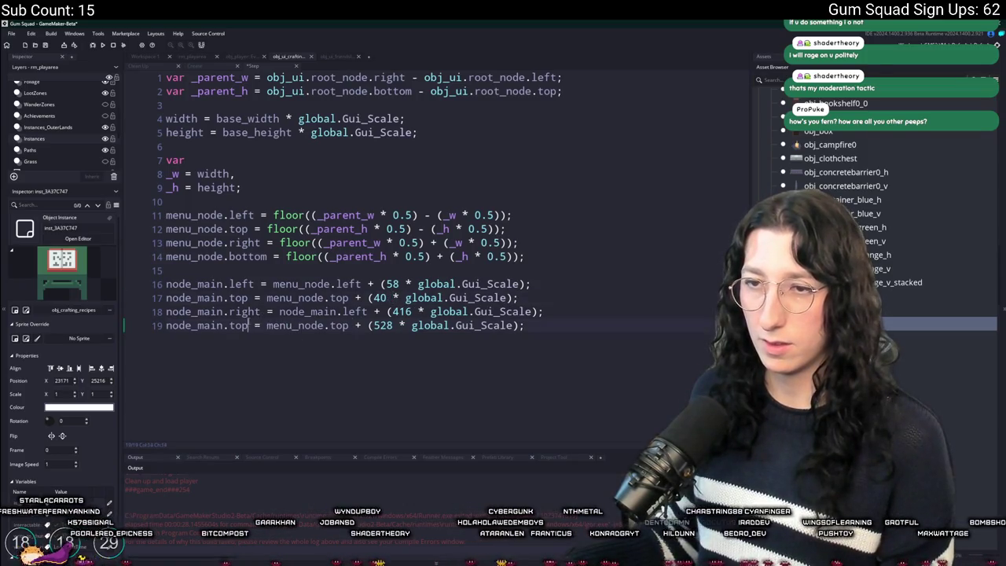
type("bottom")
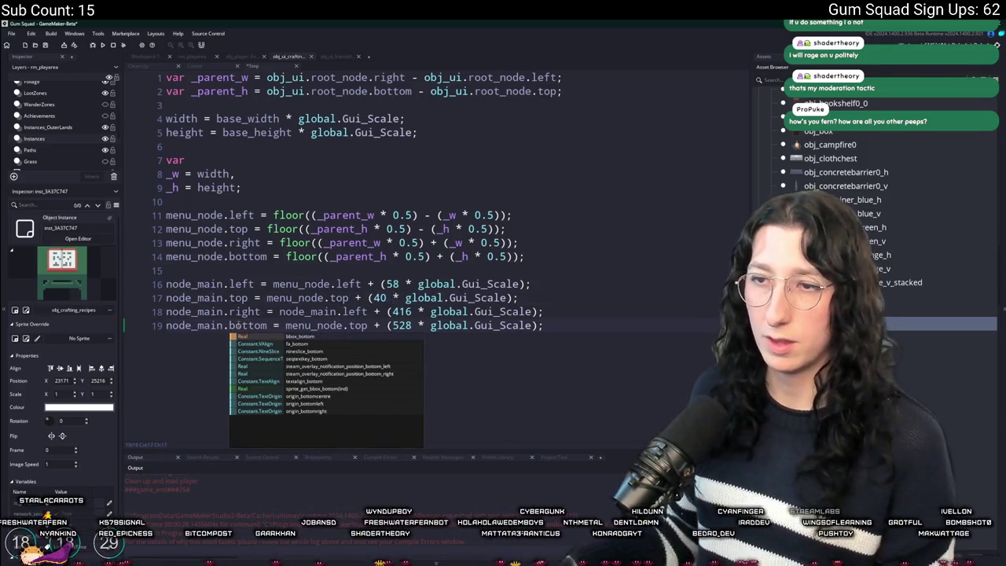
Base the bottom line on node_main instead of menu_node and run the game with F5
double_click(307, 311)
key("ctrl+c")
double_click(314, 325)
key("ctrl+v")
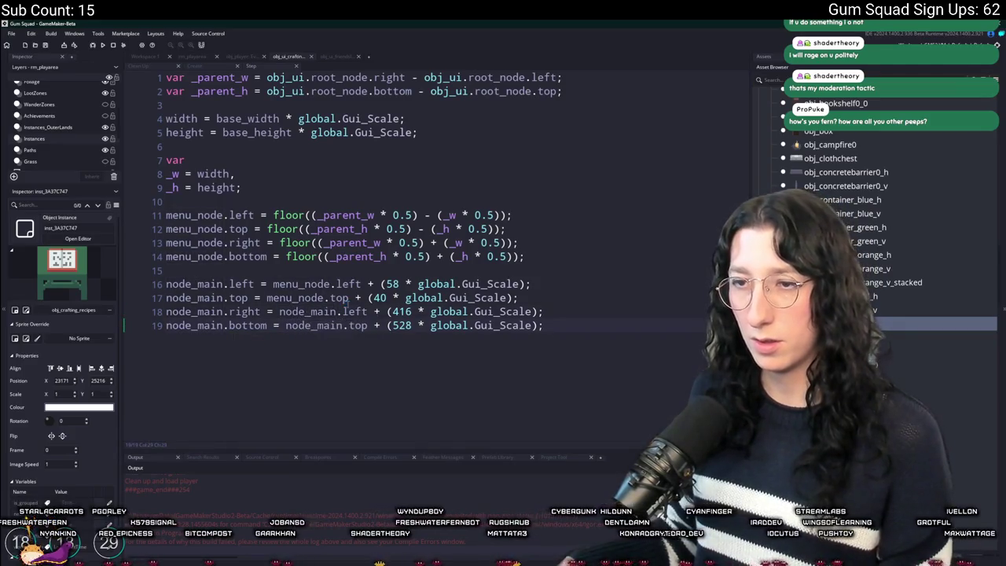
key("F5")
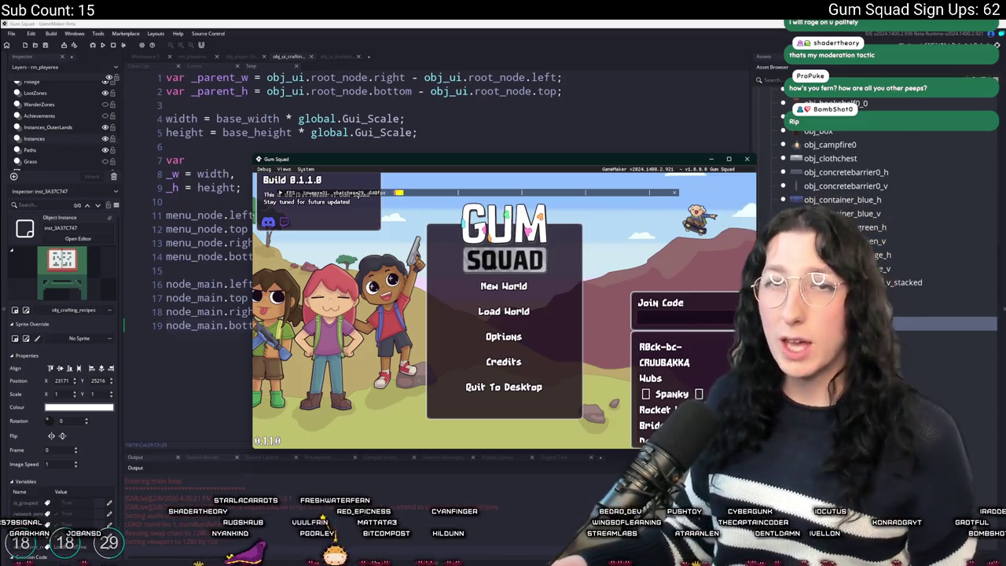
Create a new world lobby from the Gum Squad main menu
left_click(507, 310)
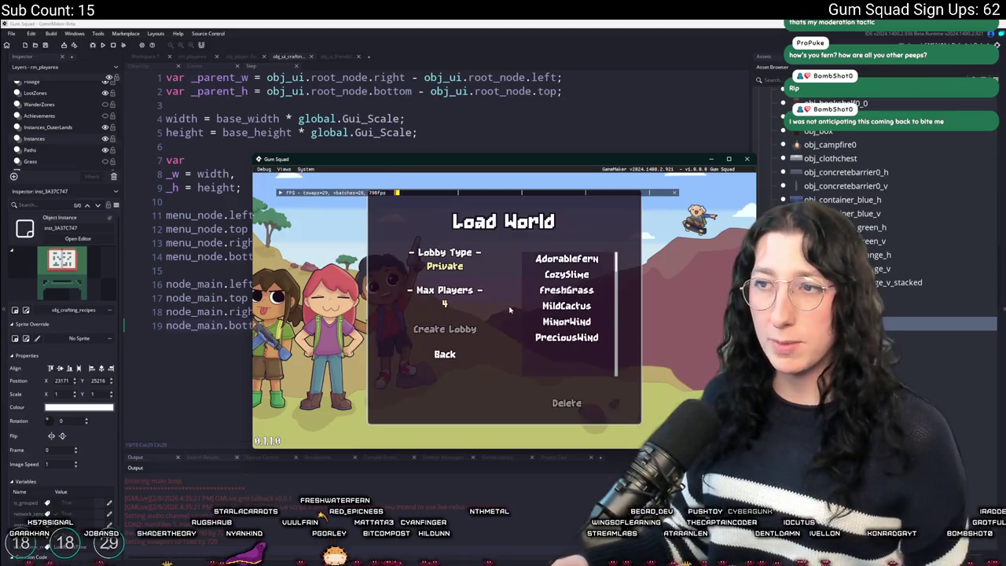
left_click(443, 356)
left_click(503, 286)
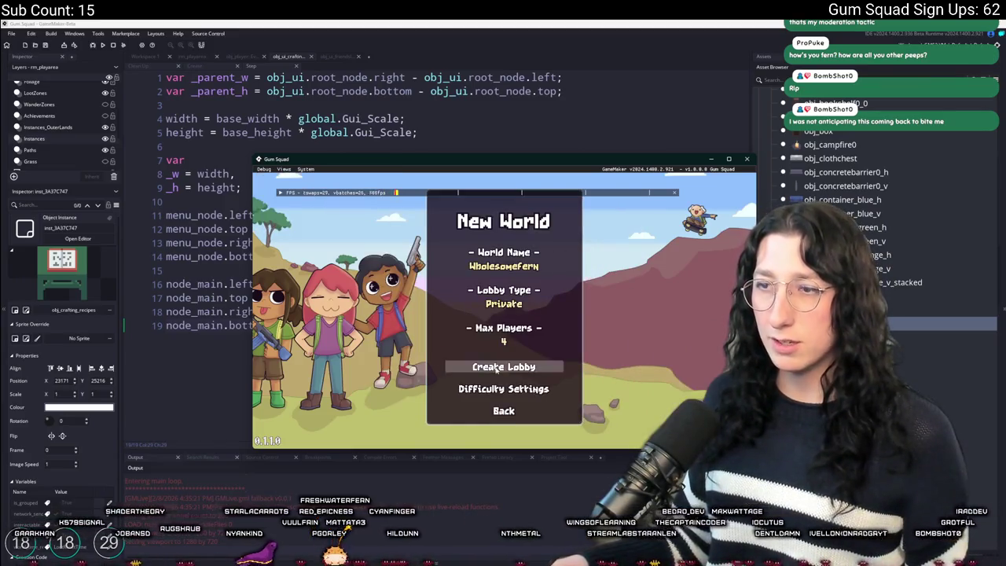
left_click(502, 367)
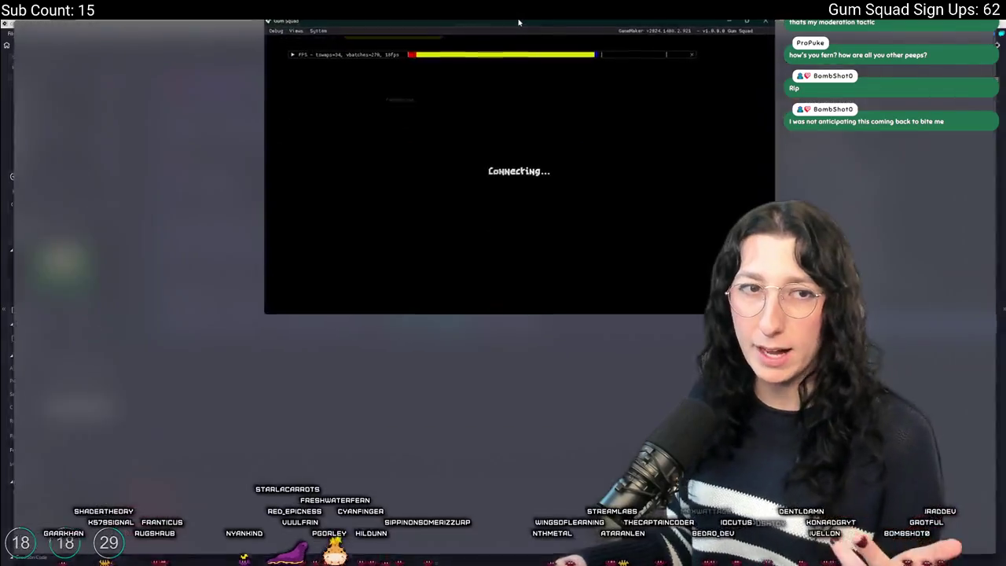
Toggle the inventory, walk forward, show the player list, then leave the game
key("e")
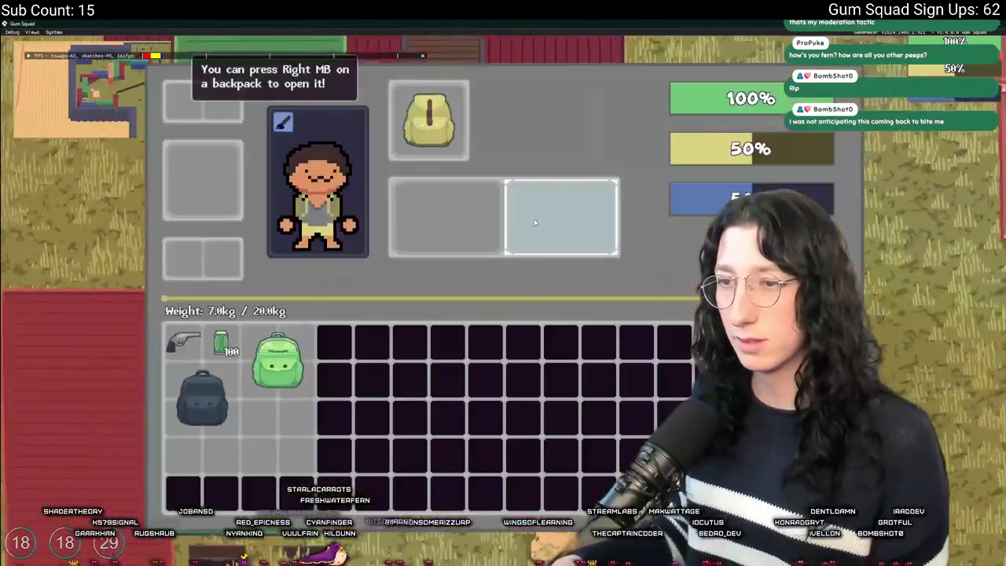
key("e")
key("w")
key("Tab")
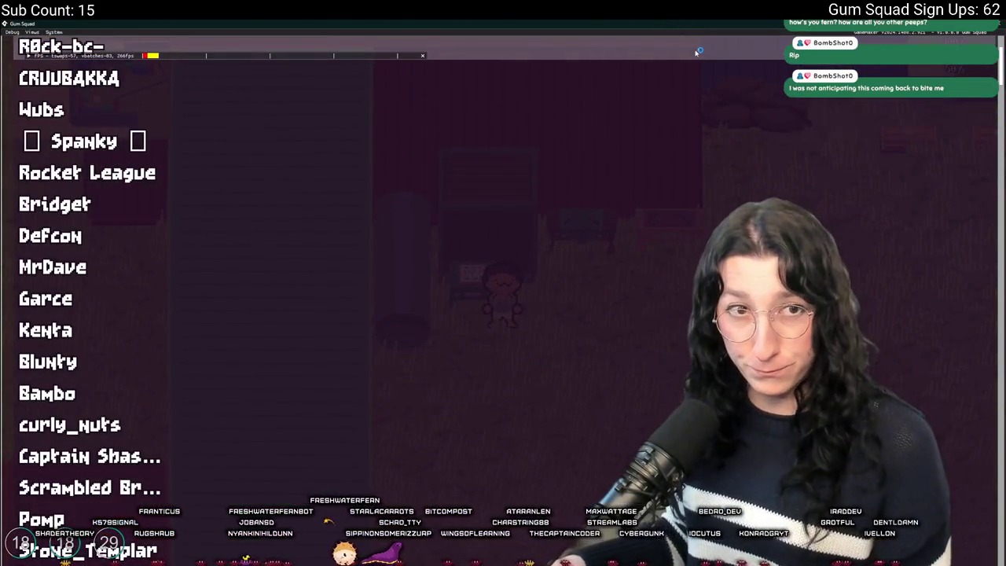
key("alt+Tab")
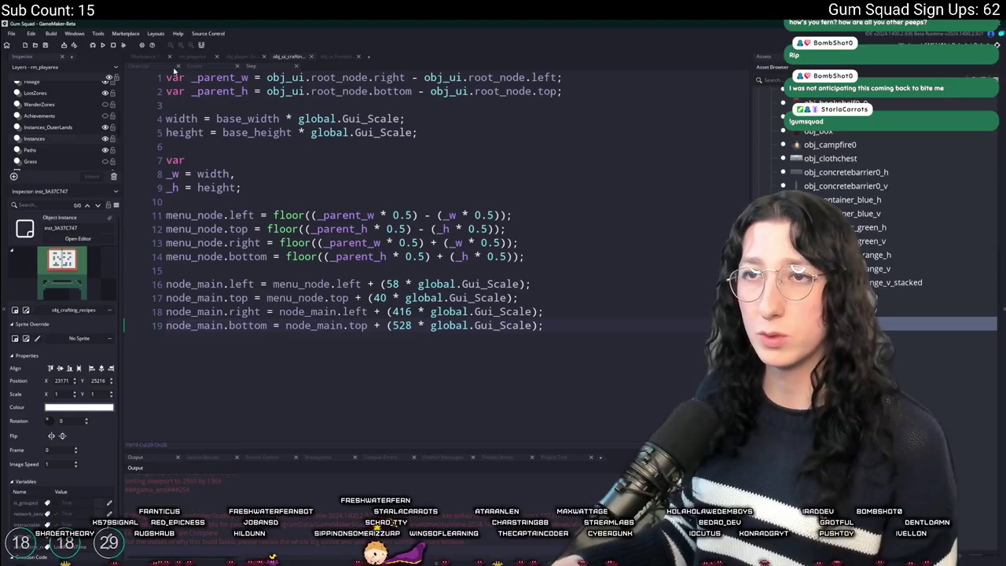
Open obj_ui_crafting's Create event and review its button width code around line 69
left_click(144, 57)
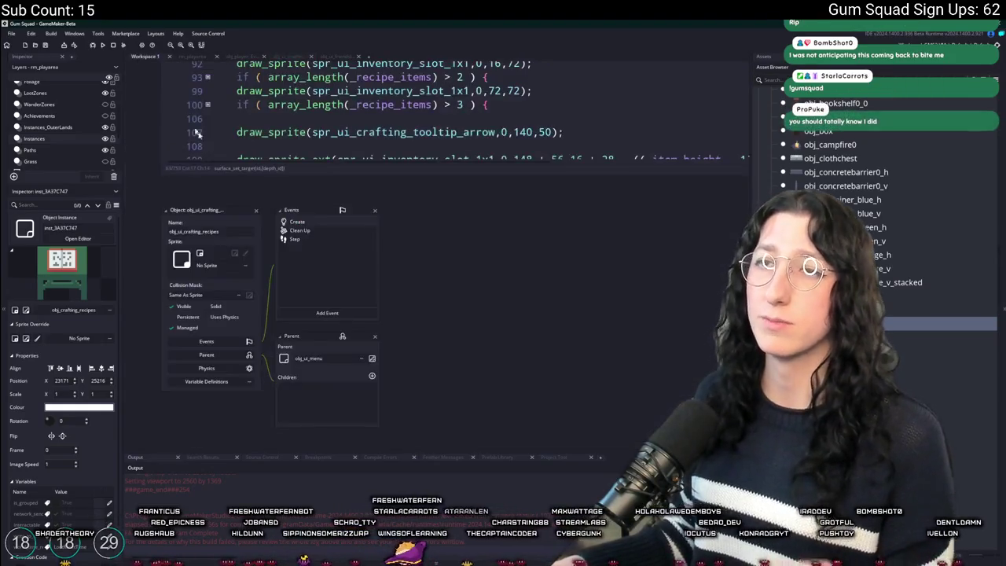
double_click(284, 222)
scroll(449, 199, "down", 1)
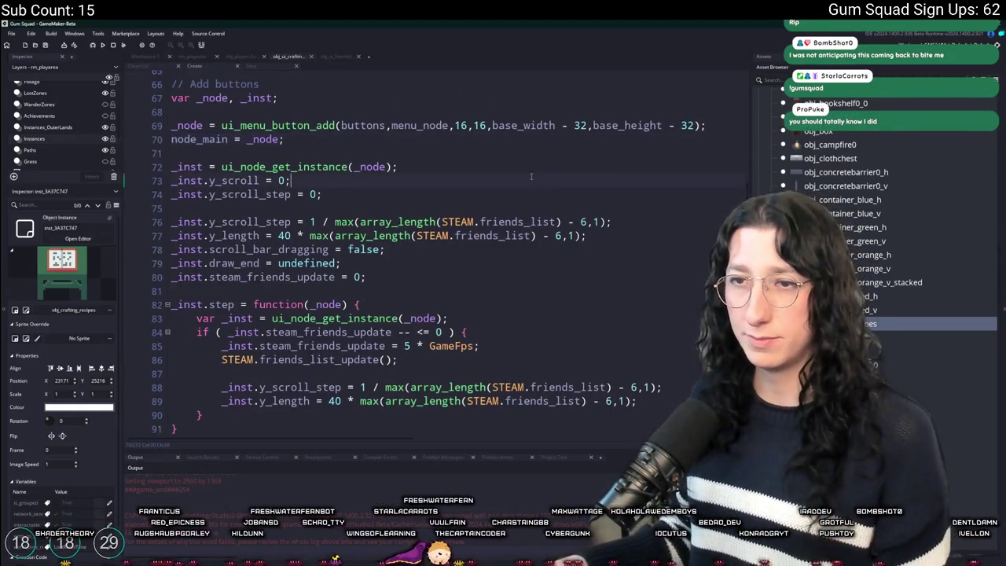
scroll(449, 199, "up", 4)
scroll(449, 198, "up", 1)
left_click(554, 202)
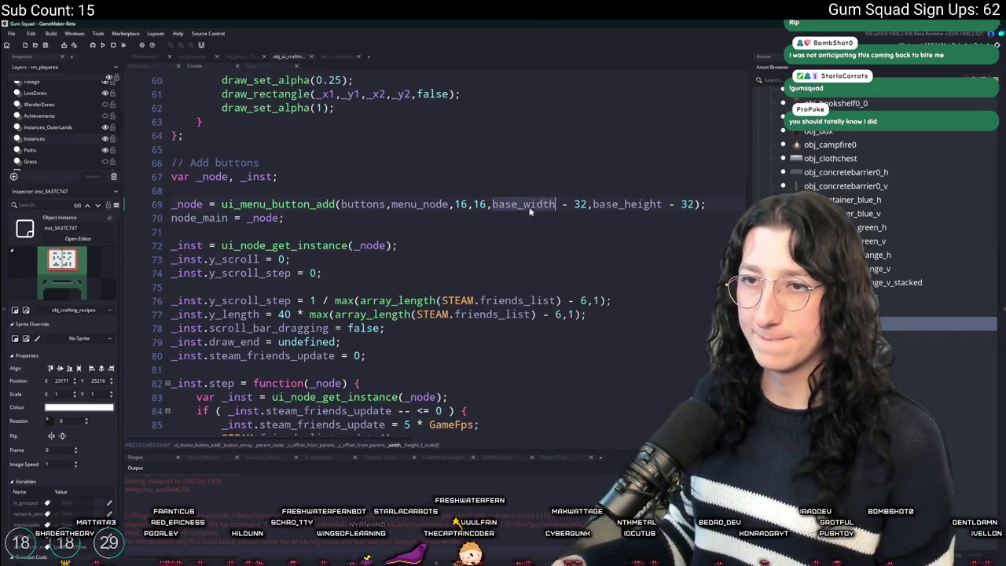
scroll(549, 202, "up", 3)
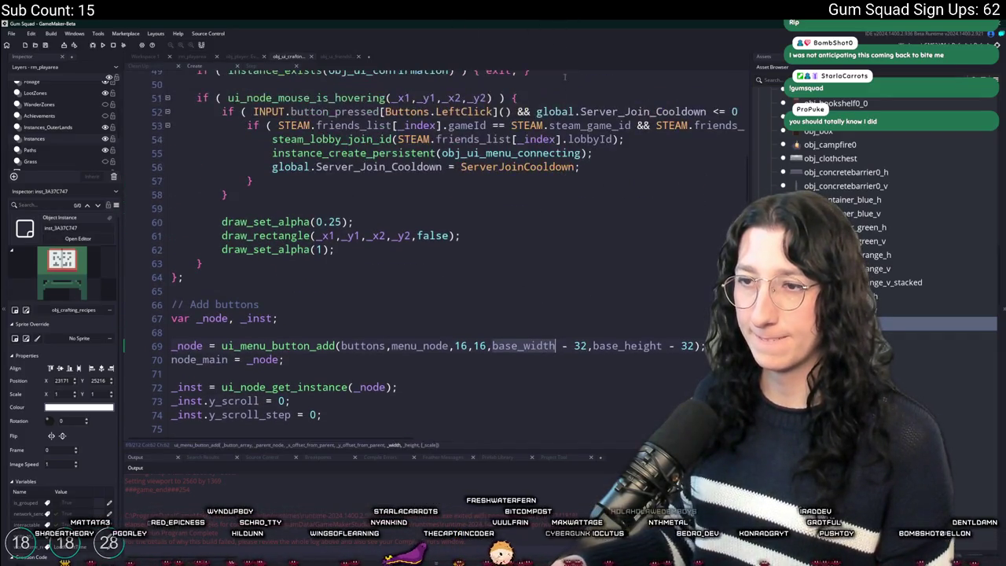
left_click(505, 271)
scroll(393, 236, "down", 2)
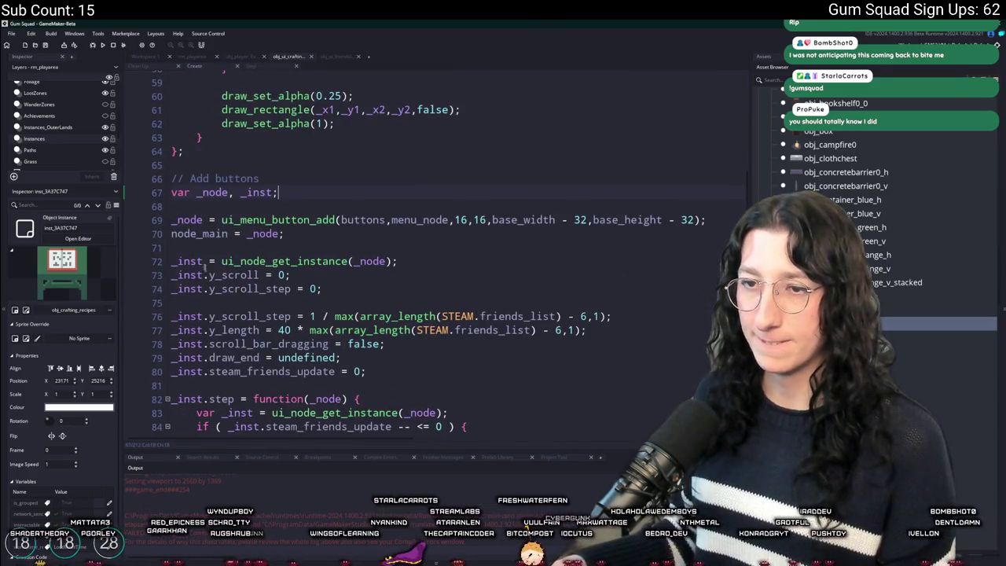
scroll(198, 262, "down", 11)
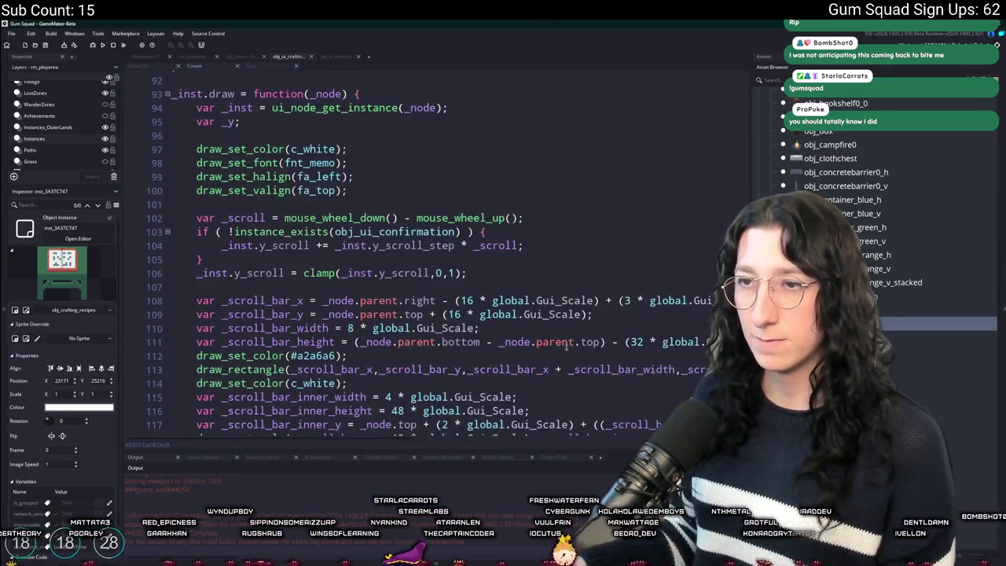
scroll(570, 349, "down", 2)
Remove parent from line 108 so _scroll_bar_x uses _node.right
left_click(399, 237)
scroll(377, 267, "up", 4)
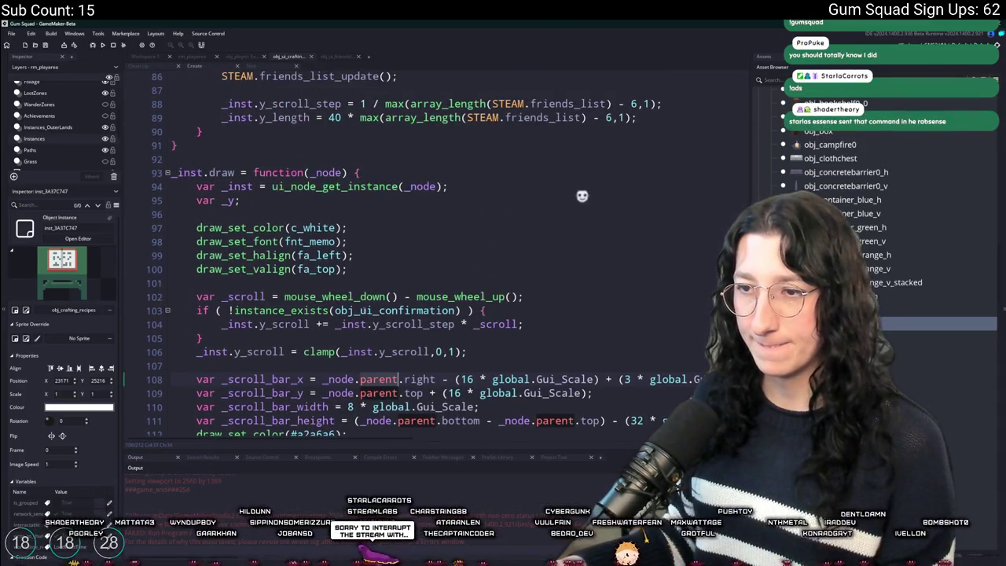
scroll(374, 310, "up", 2)
scroll(374, 310, "down", 3)
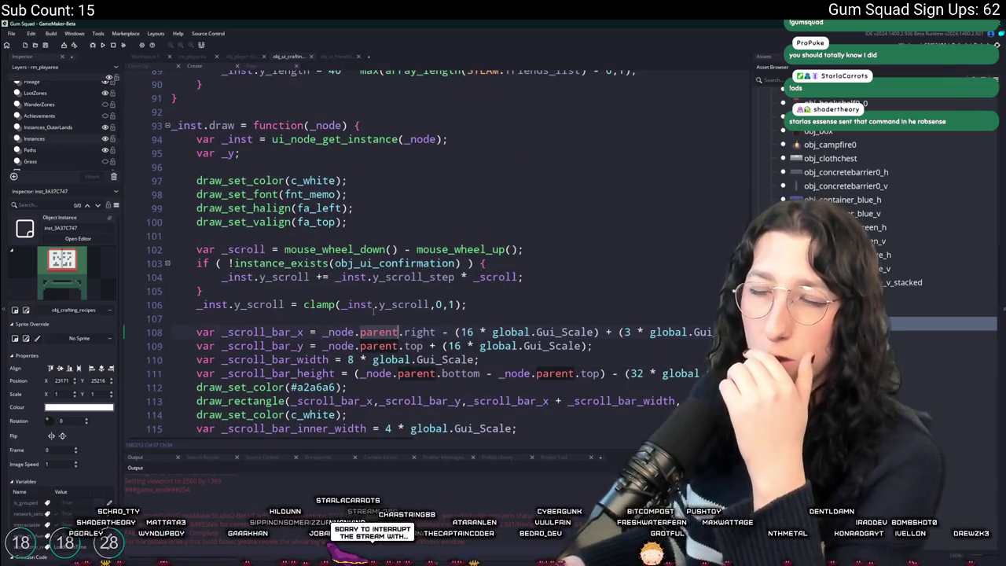
scroll(375, 310, "up", 1)
scroll(409, 299, "down", 3)
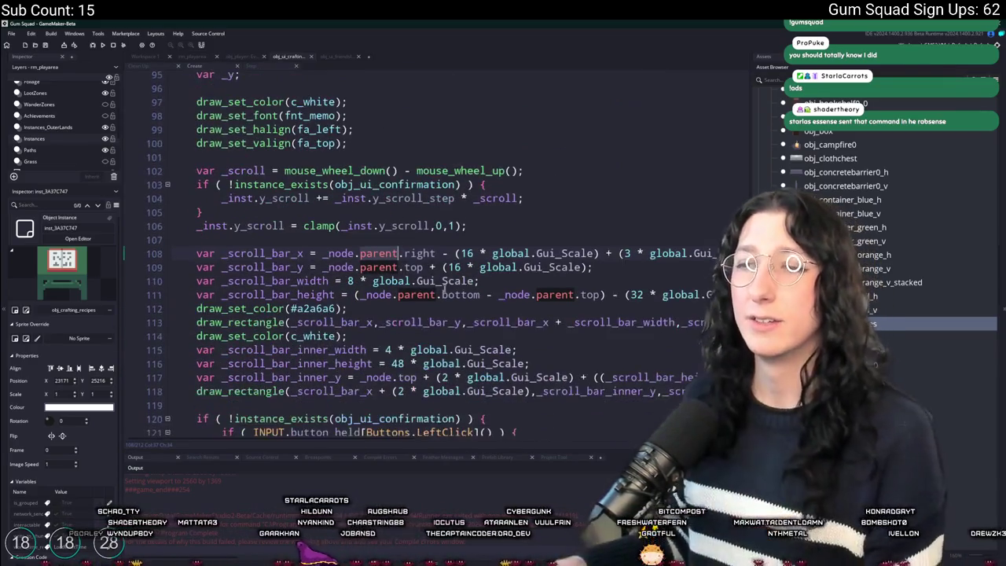
double_click(379, 253)
key("Delete")
key("Delete")
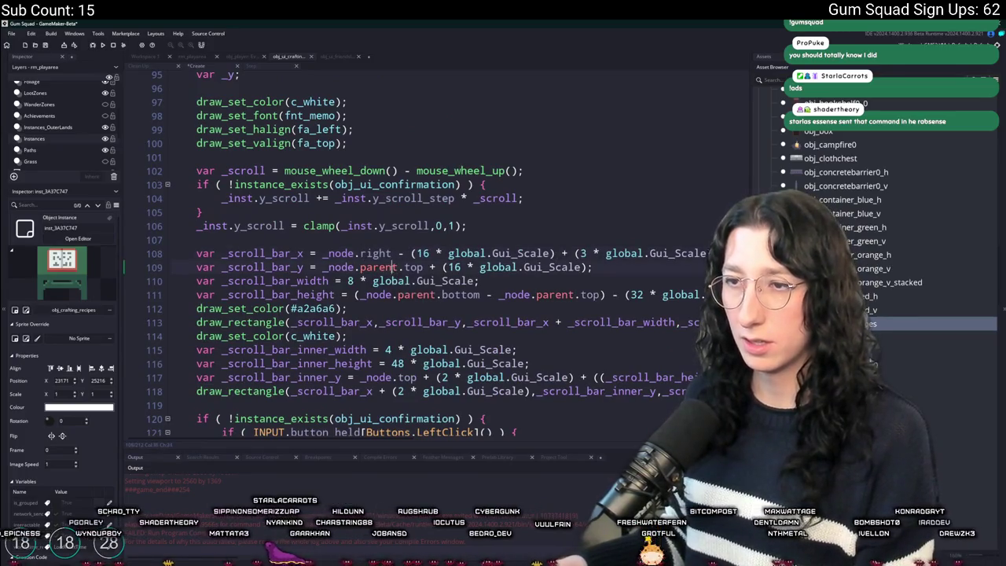
Hide the side panels with F12 and keep the parent. references on lines 108–109
double_click(396, 267)
key("Delete")
key("Delete")
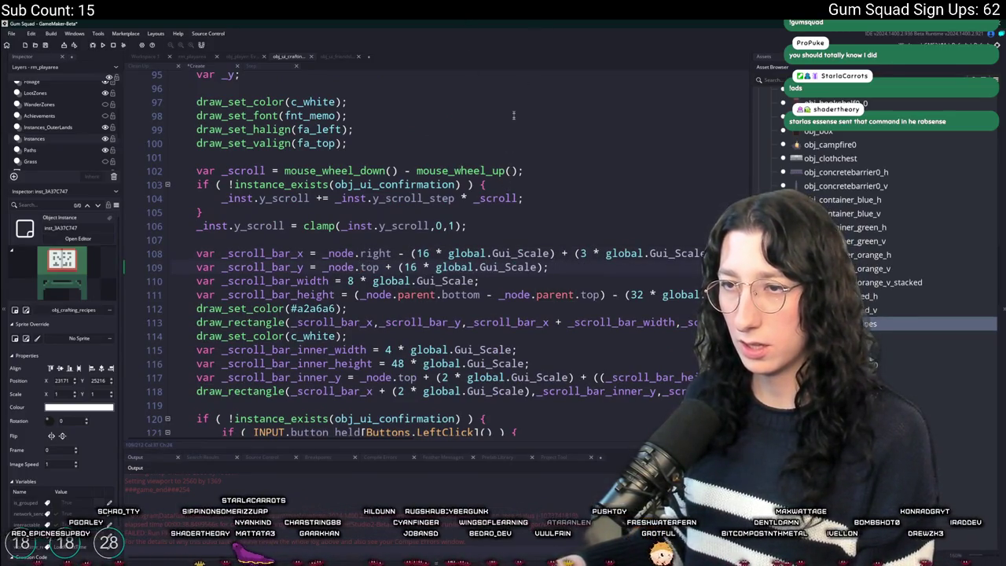
key("F12")
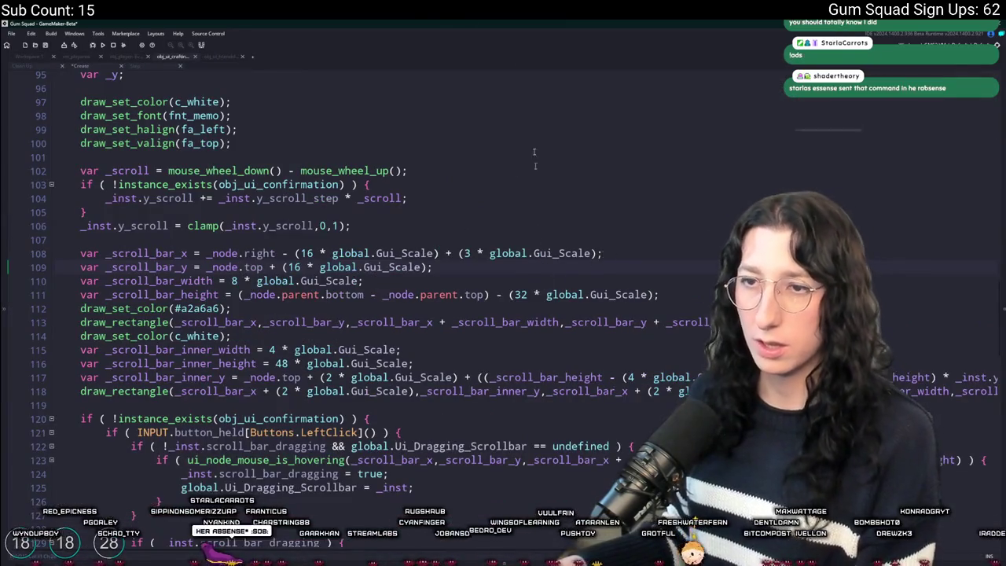
key("ctrl+z")
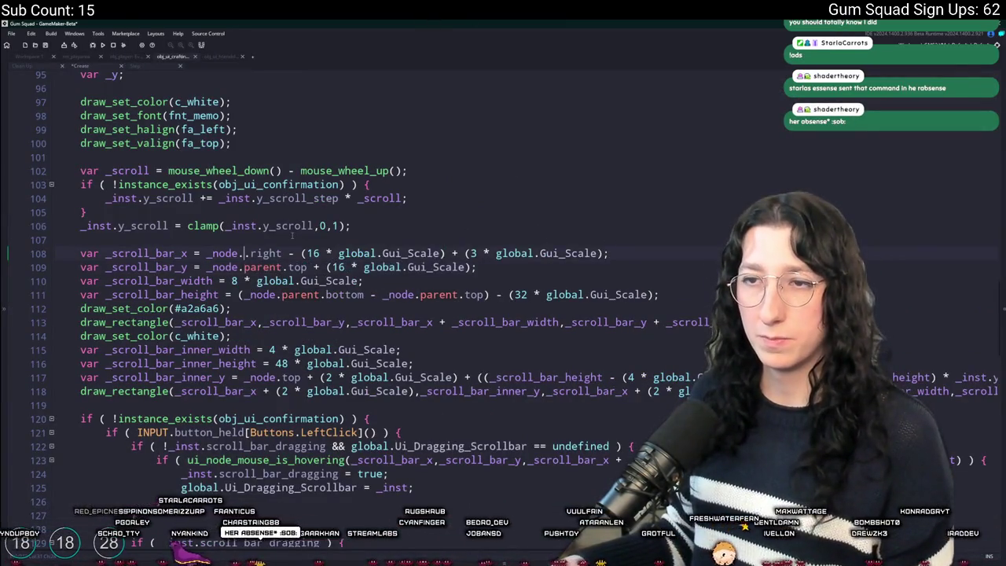
left_click(244, 253)
type("parent.")
scroll(243, 253, "down", 2)
scroll(287, 293, "down", 10)
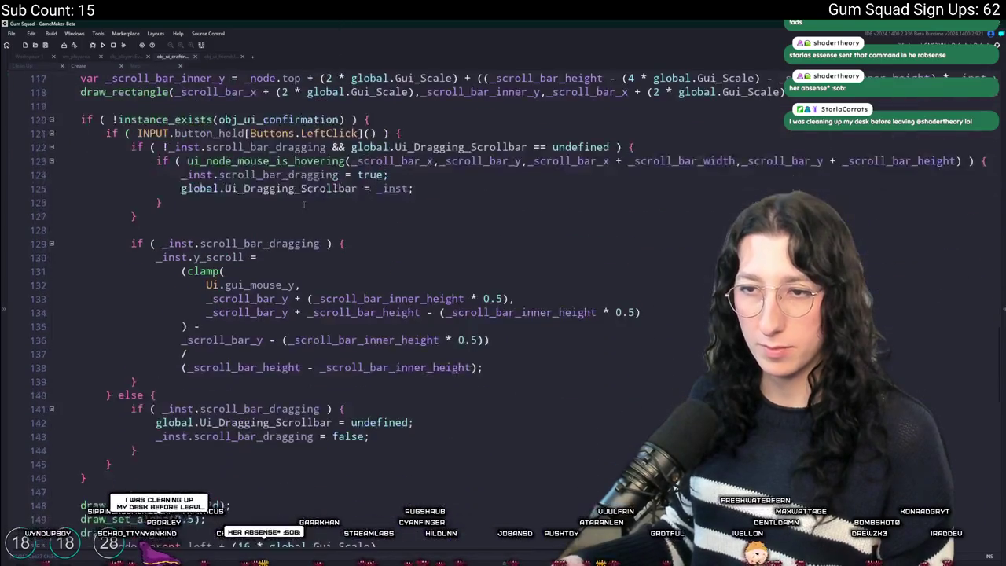
Drop parent. from the background rectangle and clipping lines 151–165, using _node edges
left_click_drag(186, 341, 143, 342)
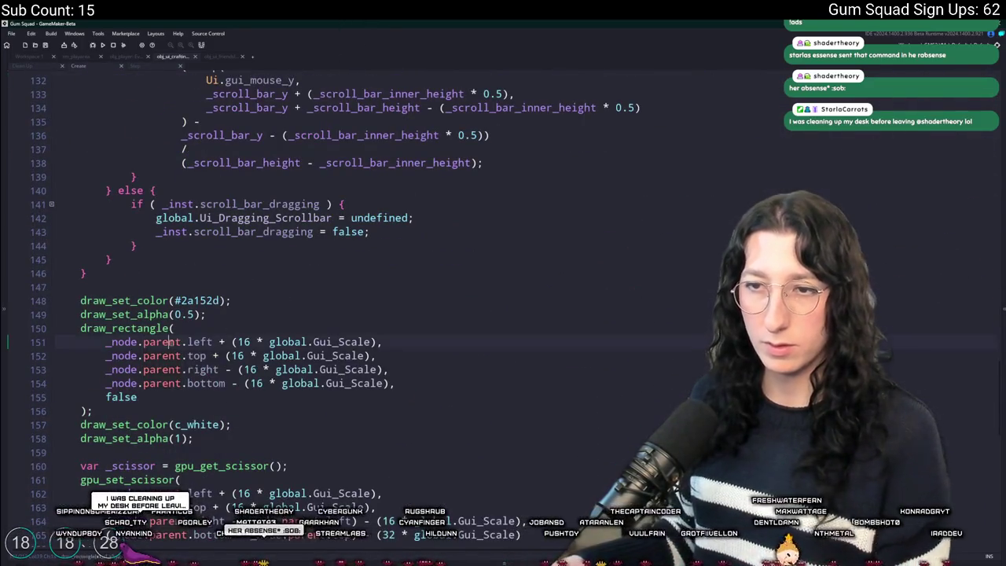
key("BackSpace")
key("BackSpace")
key("BackSpace")
mouse_move(187, 370)
left_mouse_down()
mouse_move(143, 369)
mouse_move(149, 441)
left_mouse_up()
key("BackSpace")
scroll(168, 433, "down", 2)
key("BackSpace")
key("BackSpace")
key("BackSpace")
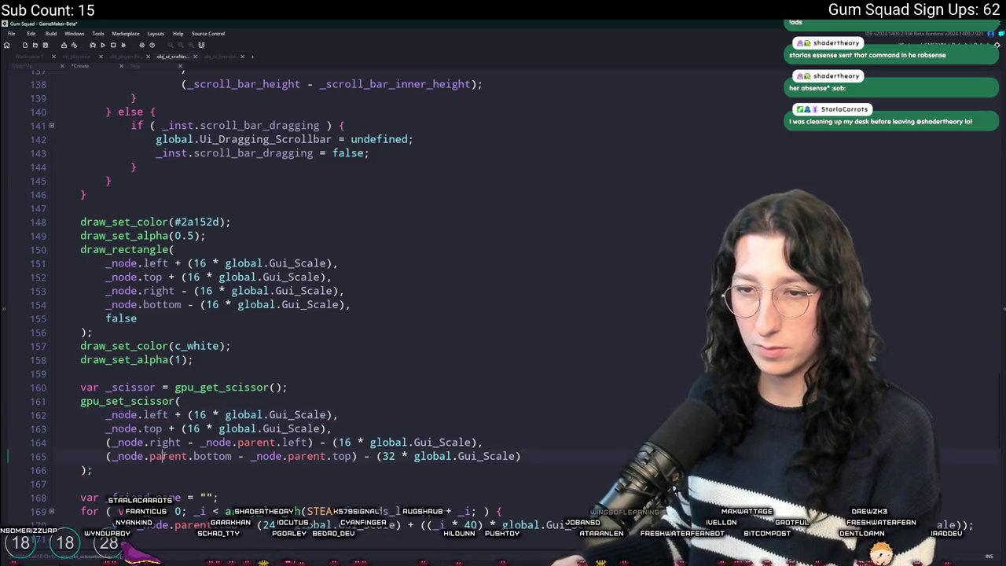
double_click(161, 456)
key("BackSpace")
key("BackSpace")
mouse_move(281, 441)
left_mouse_down()
mouse_move(237, 441)
mouse_move(249, 456)
left_mouse_up()
key("BackSpace")
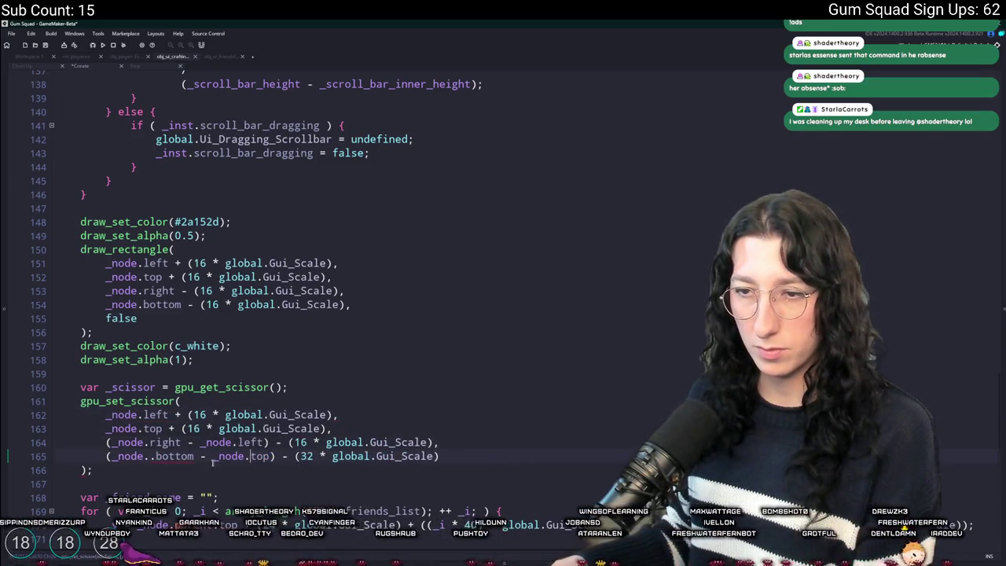
key("BackSpace")
scroll(167, 454, "down", 4)
left_click_drag(218, 351, 174, 351)
key("BackSpace")
Make the friend button bounds on lines 176–179 use _node left, top, right and bottom
left_click(346, 378)
scroll(292, 335, "down", 3)
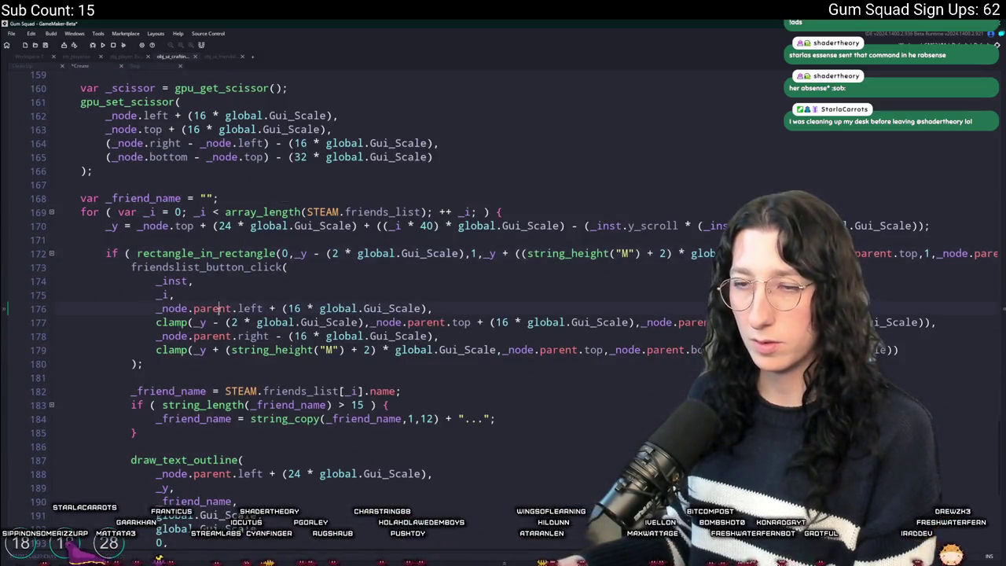
left_click_drag(237, 308, 193, 308)
key("BackSpace")
left_click_drag(237, 335, 193, 335)
key("BackSpace")
left_click_drag(451, 322, 407, 322)
key("BackSpace")
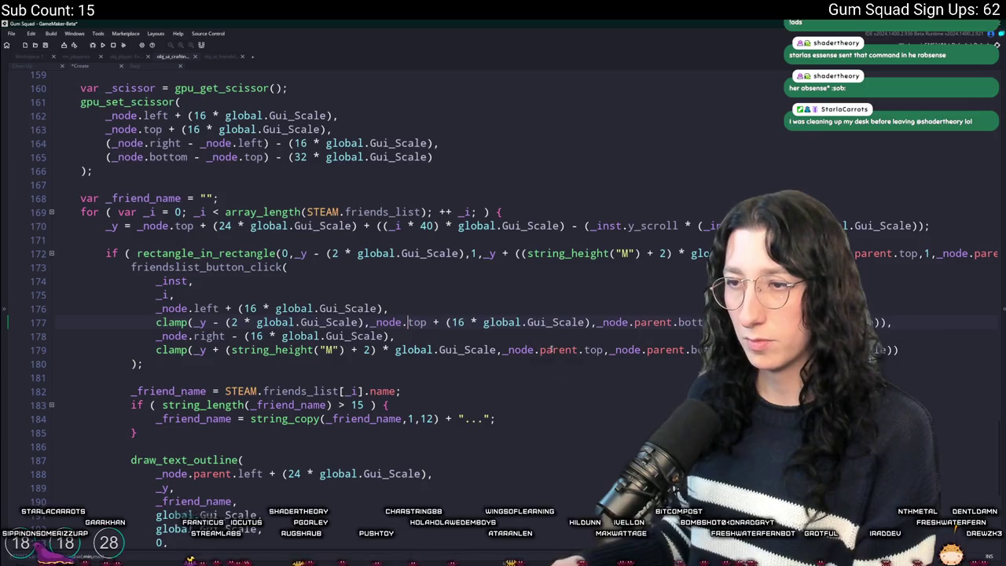
key("BackSpace")
key("BackSpace")
key("End")
scroll(446, 210, "down", 2)
key("Down")
key("Down")
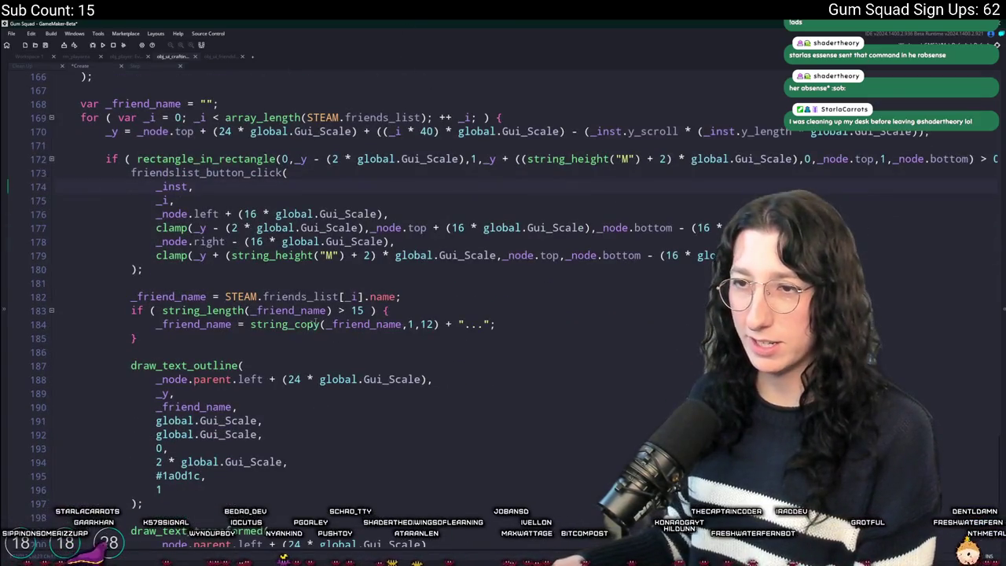
Make the friend name outline and text on lines 188 and 200 use _node.left, then build
double_click(210, 379)
key("BackSpace")
key("BackSpace")
scroll(211, 409, "down", 3)
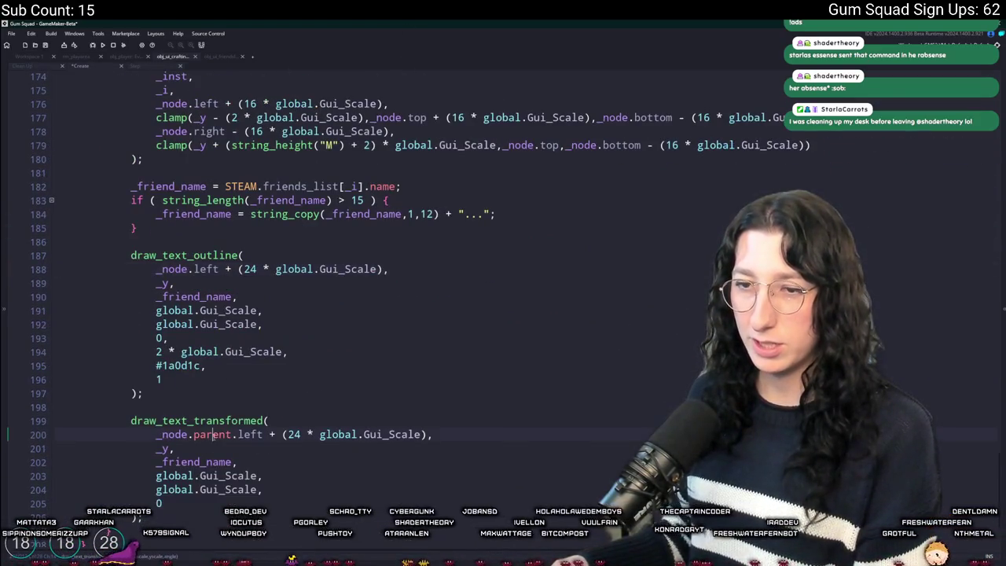
double_click(212, 434)
key("BackSpace")
key("BackSpace")
scroll(212, 409, "down", 2)
scroll(220, 393, "up", 8)
key("F5")
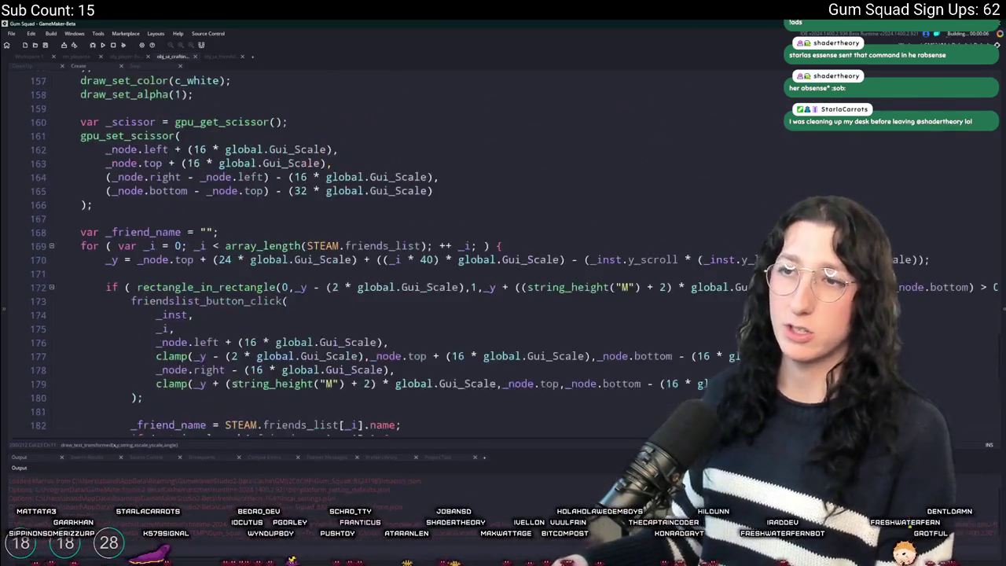
Remove parent. from scroll bar lines 108, 109 and 111 so they use _node's own edges
scroll(233, 382, "down", 1)
scroll(259, 228, "up", 9)
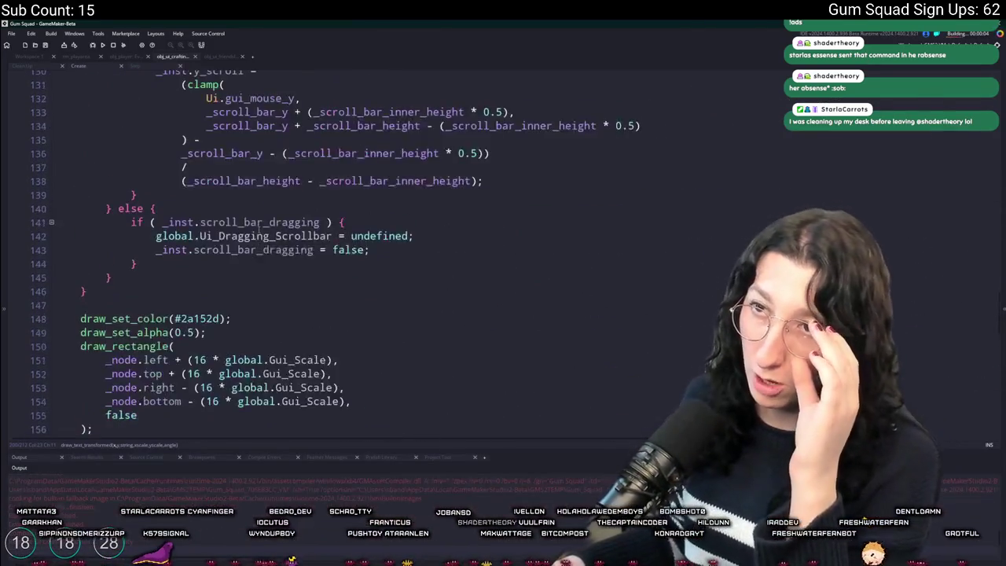
scroll(259, 228, "up", 9)
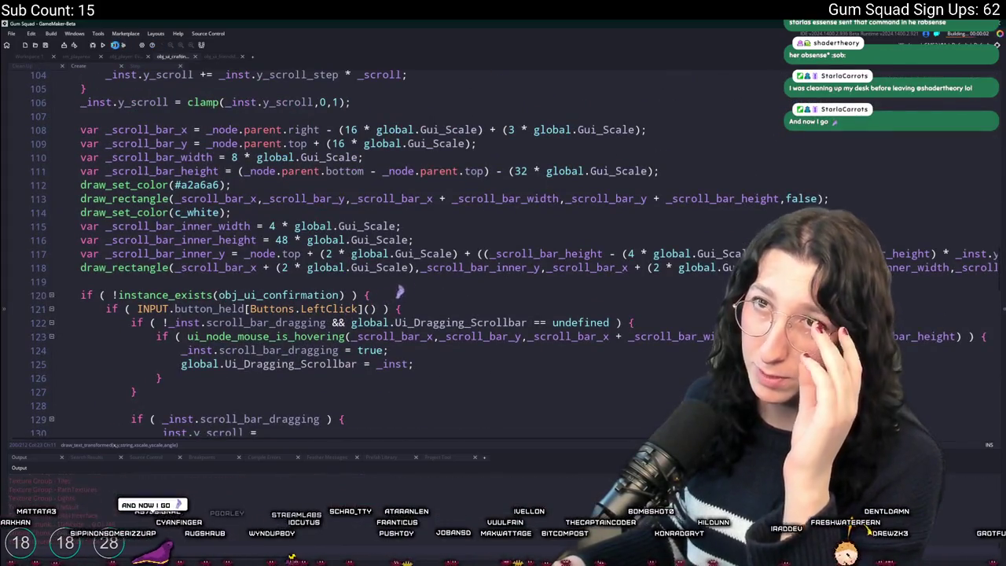
double_click(262, 129)
key("BackSpace")
key("BackSpace")
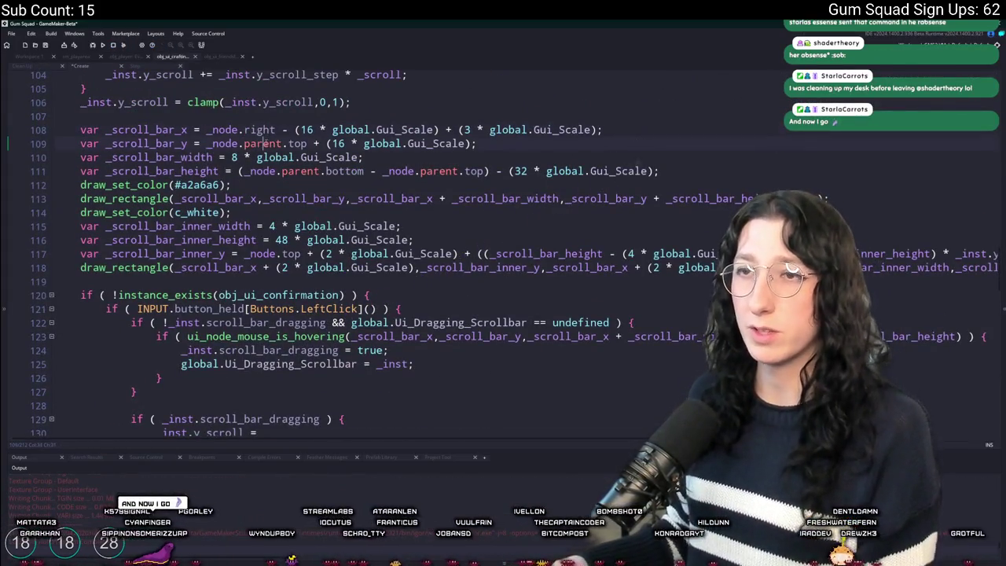
double_click(261, 143)
key("BackSpace")
key("BackSpace")
double_click(300, 170)
key("BackSpace")
key("BackSpace")
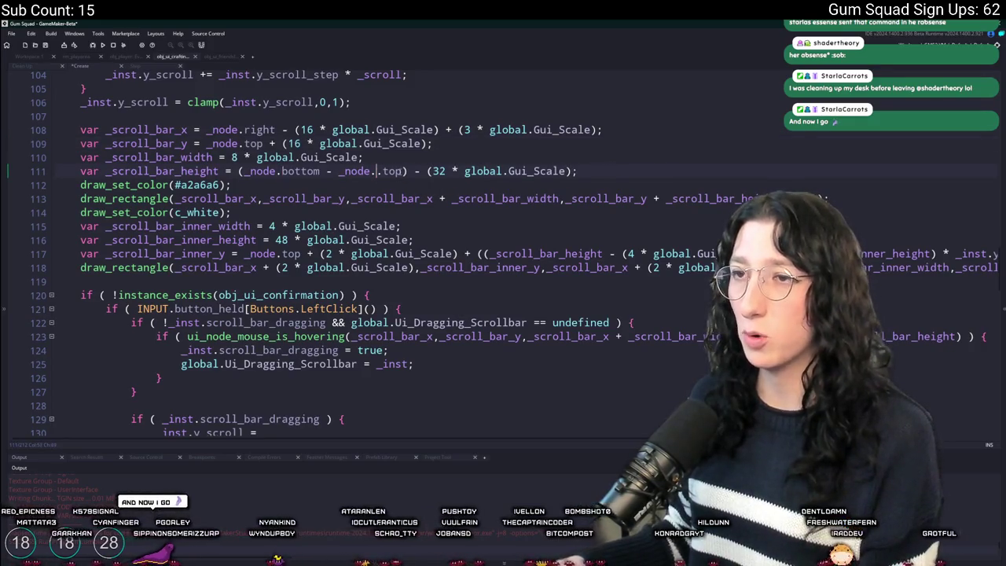
key("BackSpace")
key("BackSpace")
Select the scroll bar code on lines 109–118
scroll(314, 235, "down", 1)
scroll(314, 235, "up", 1)
left_click_drag(55, 297, 55, 159)
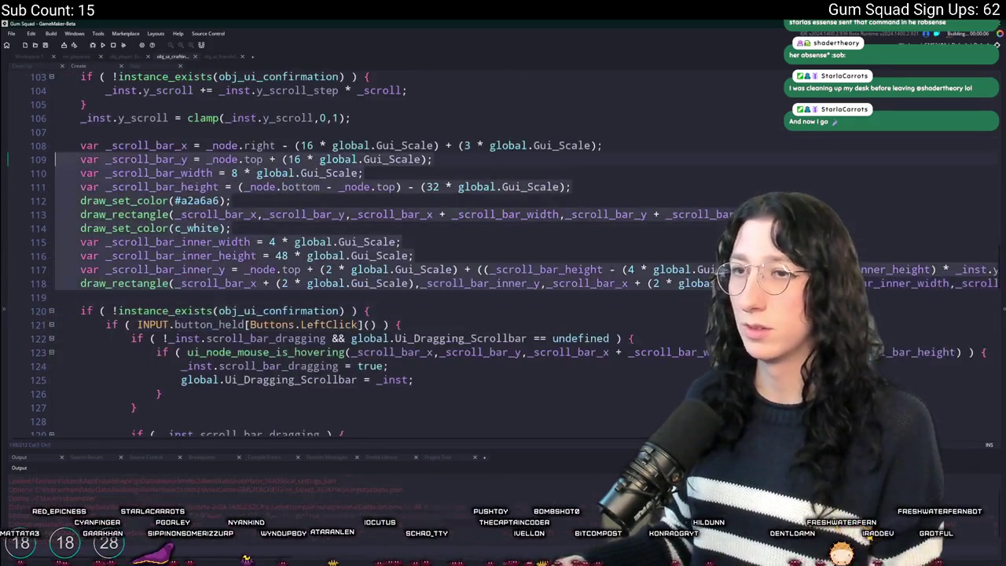
scroll(306, 236, "up", 5)
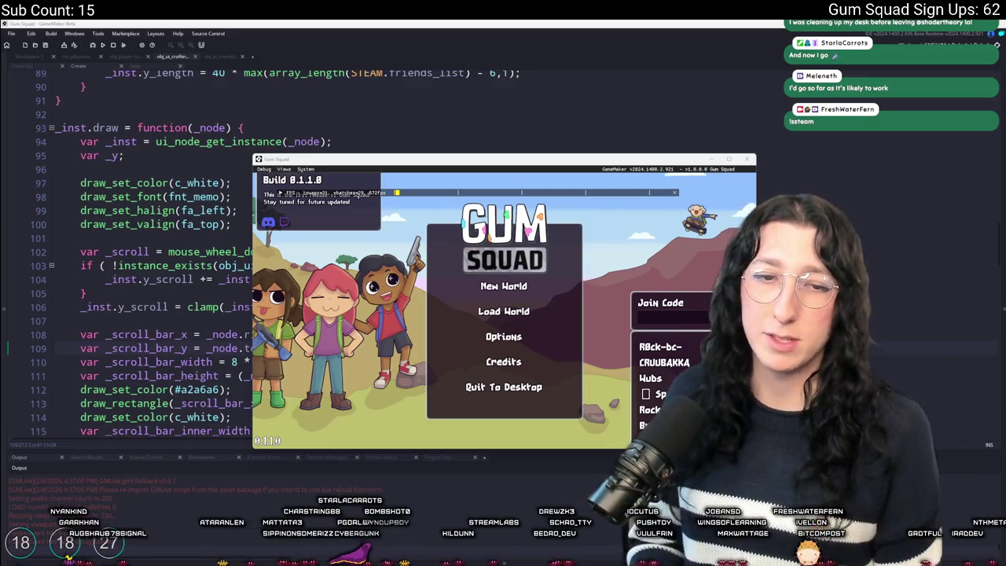
Create a new world lobby, maximize the window, walk left and up, and open the friends list
left_click(506, 288)
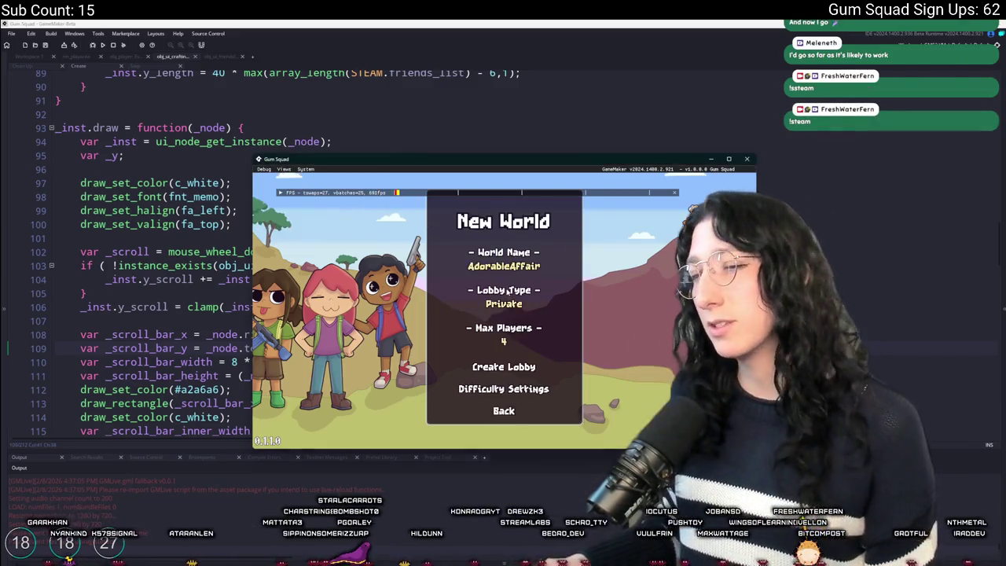
left_click(506, 366)
double_click(509, 162)
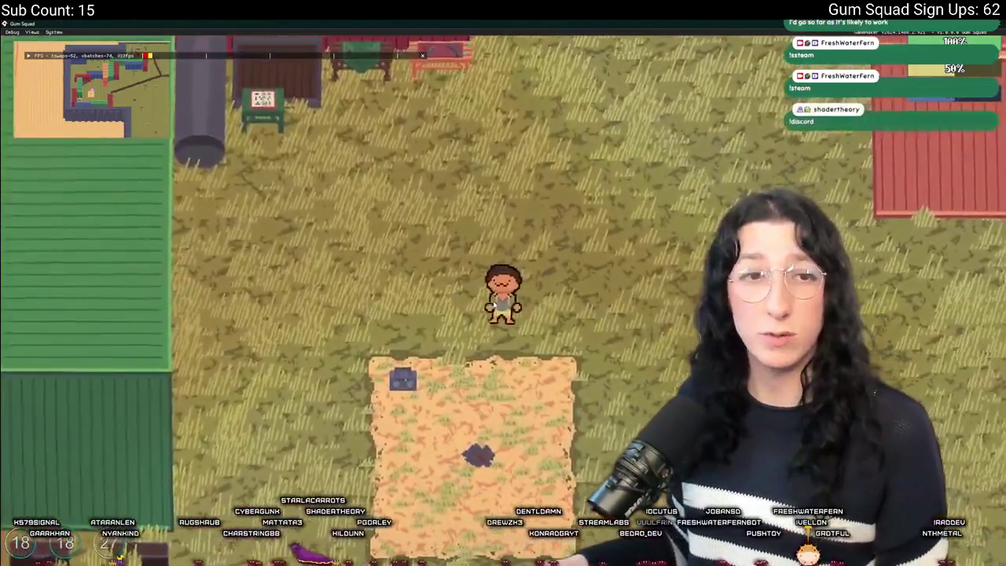
key("a")
key("w")
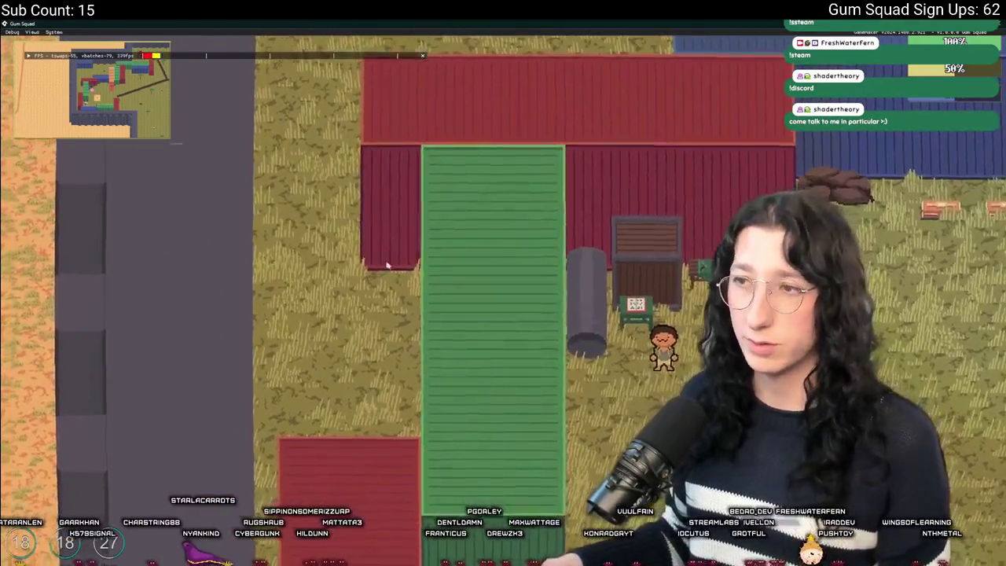
key("e")
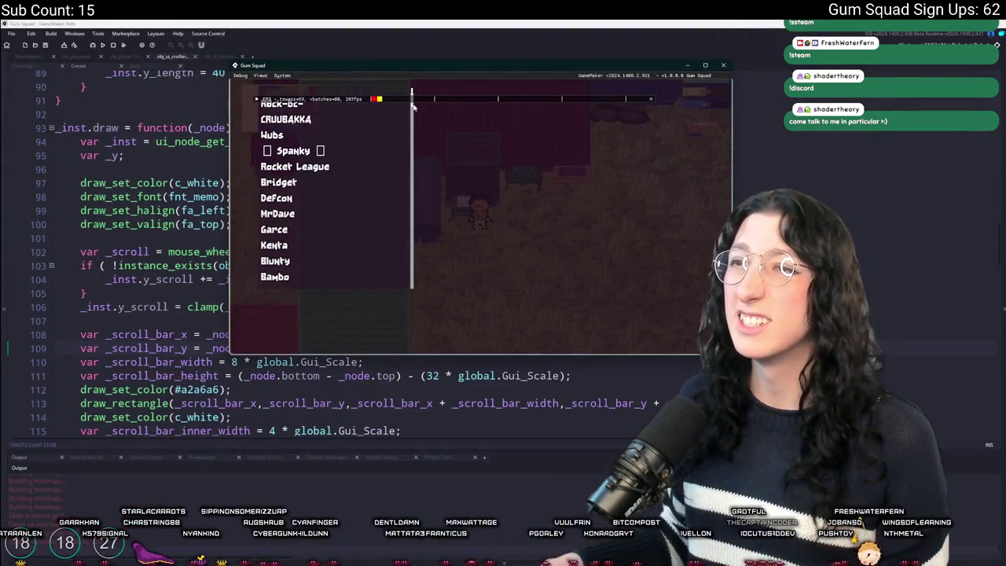
Move the Gum Squad window higher and close it to return to the code editor
left_click(256, 391)
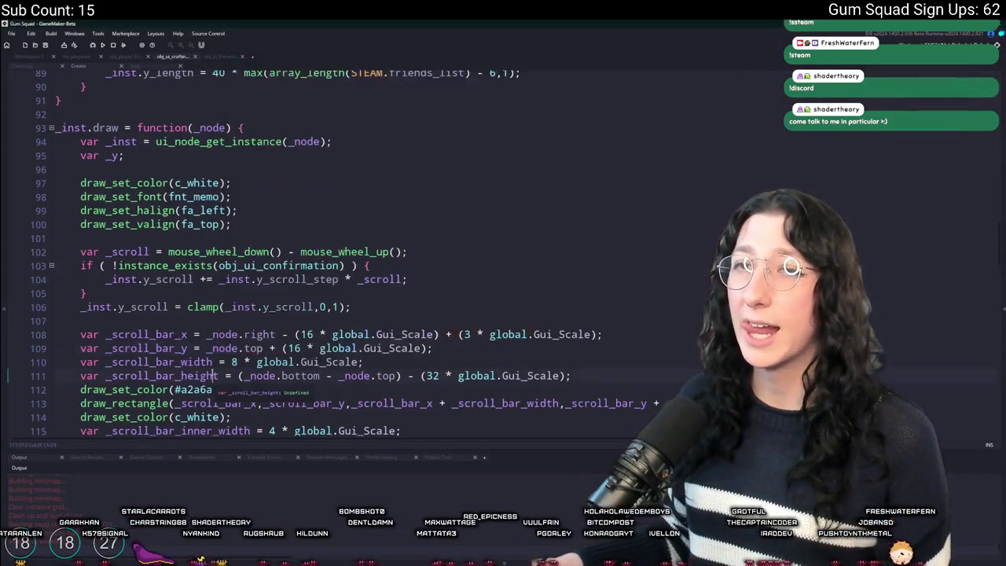
scroll(227, 369, "up", 8)
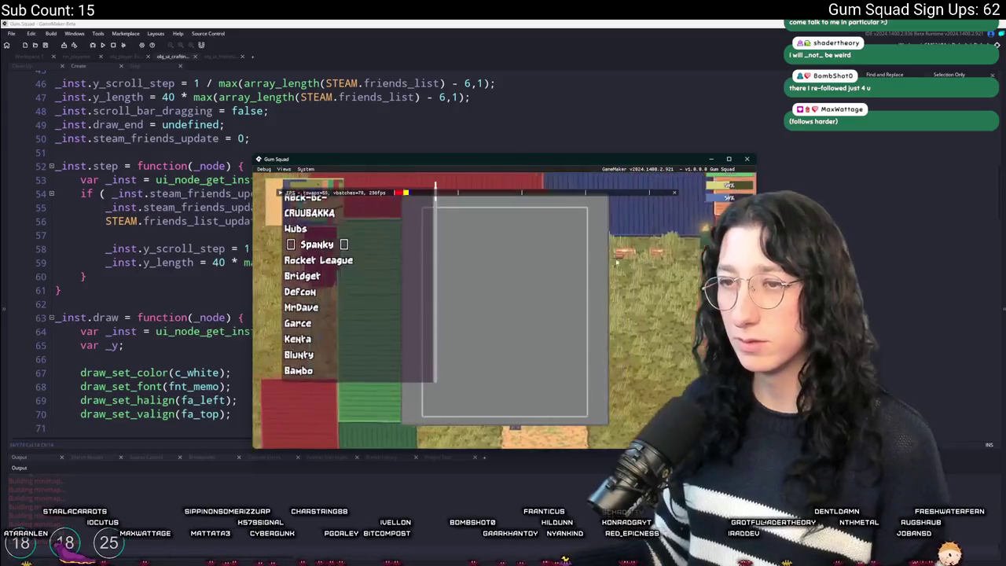
mouse_move(480, 166)
left_mouse_down()
mouse_move(481, 4)
mouse_move(502, 44)
mouse_move(503, 107)
left_mouse_up()
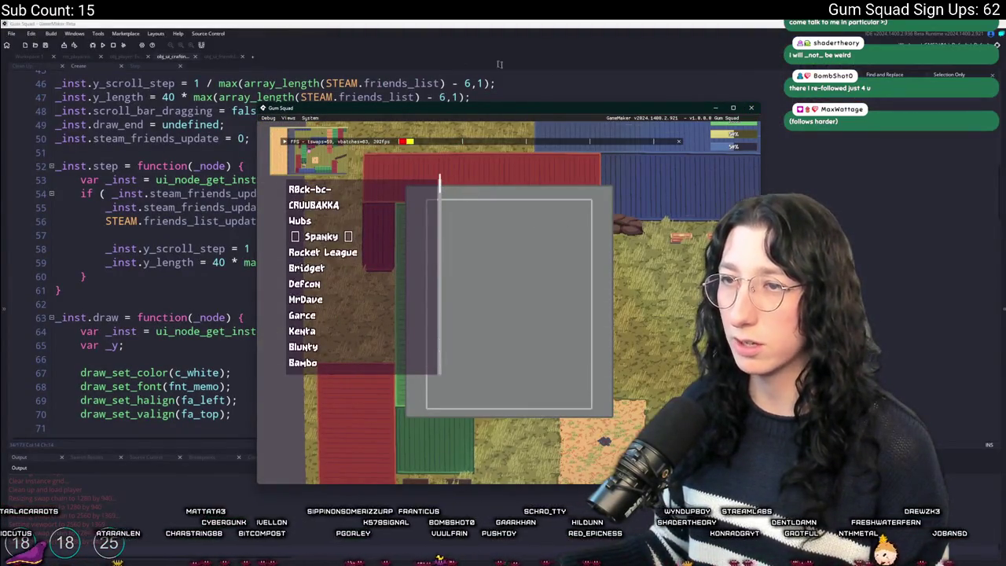
left_click(755, 111)
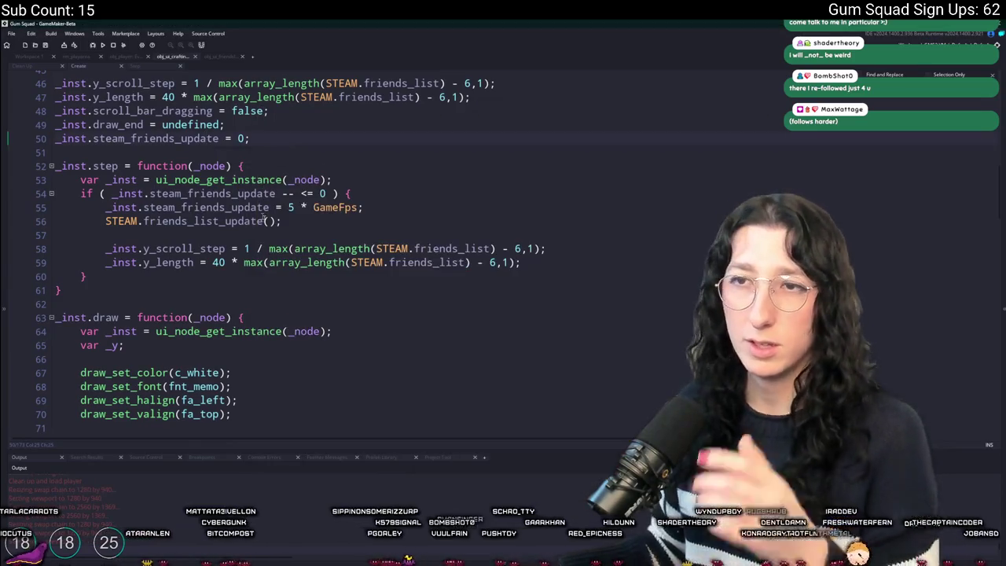
scroll(286, 239, "down", 2)
scroll(287, 240, "down", 2)
scroll(287, 239, "up", 8)
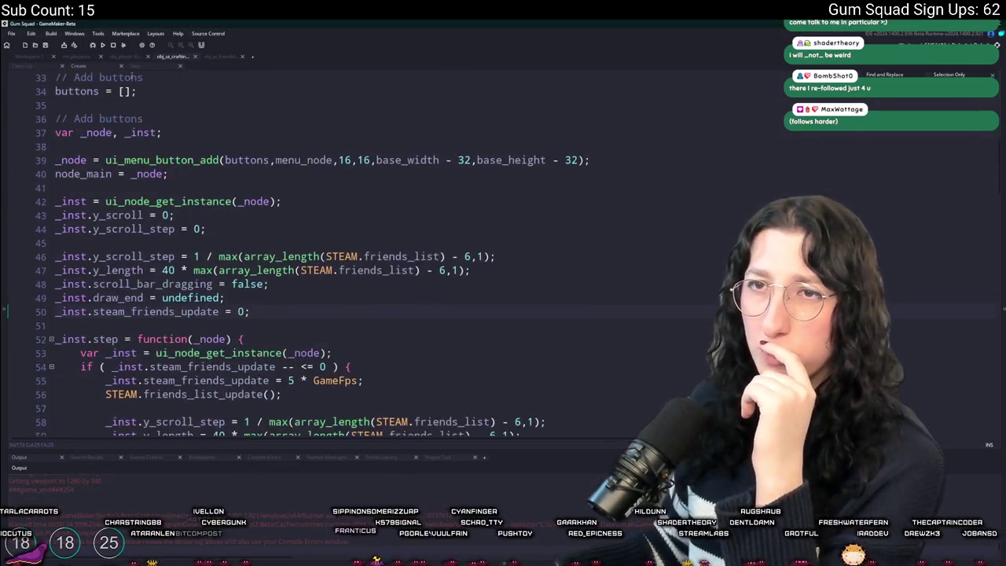
left_click(135, 65)
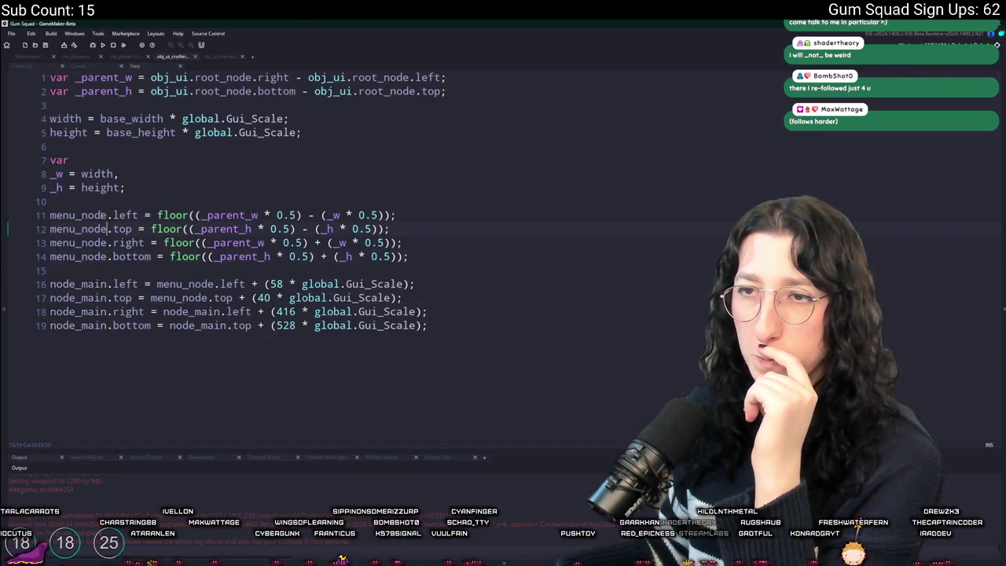
double_click(78, 214)
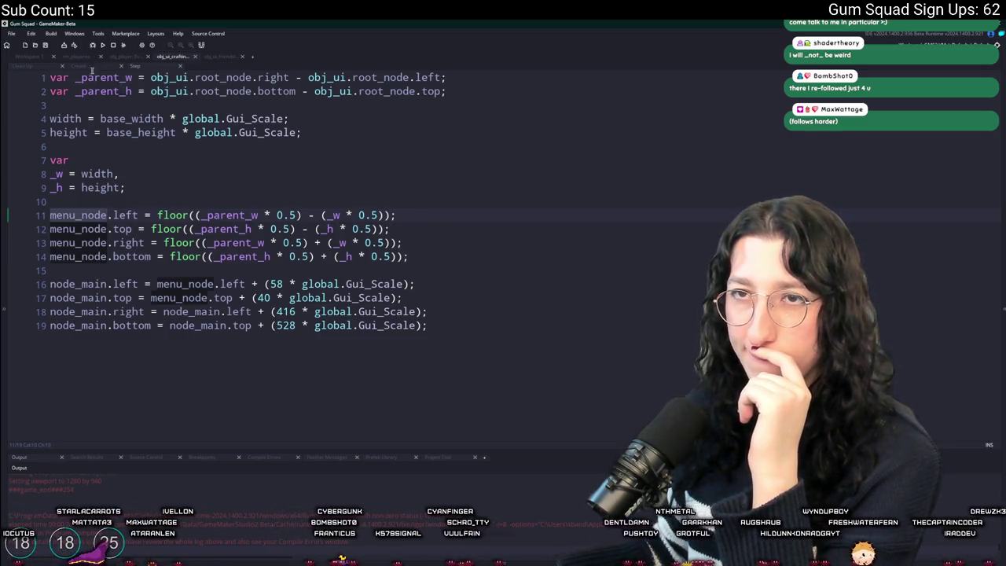
double_click(78, 284)
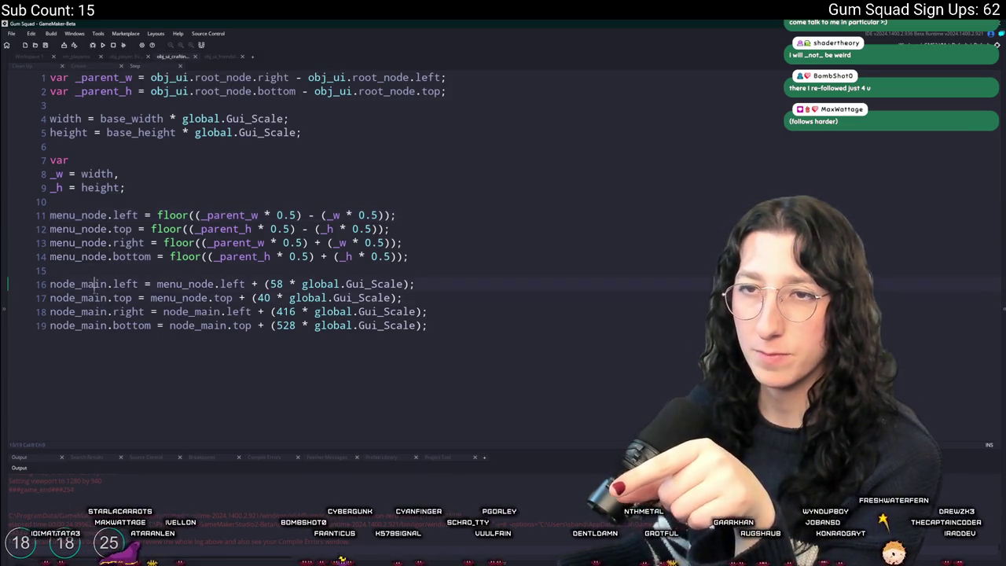
left_click(81, 66)
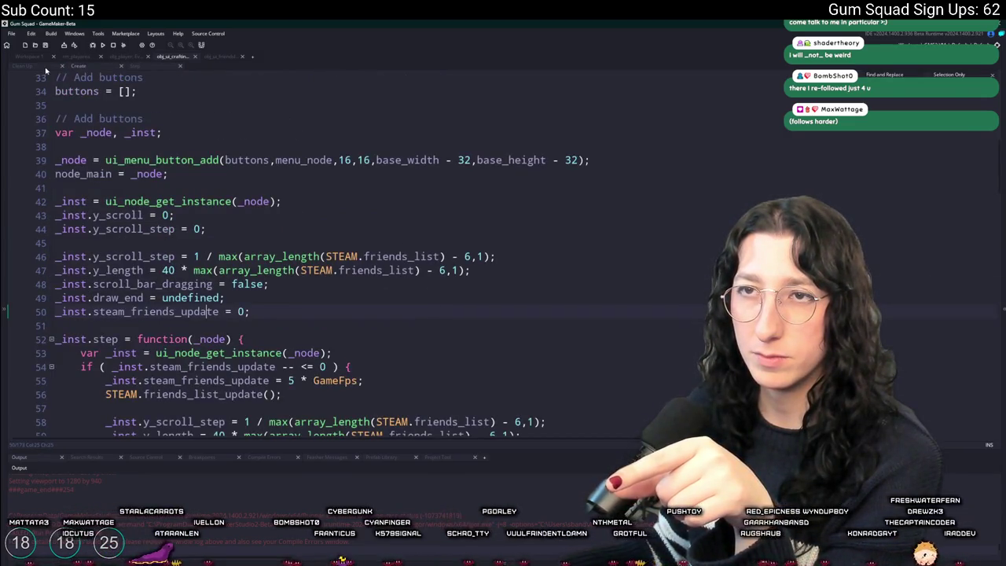
left_click(133, 66)
left_click(79, 66)
scroll(220, 236, "up", 2)
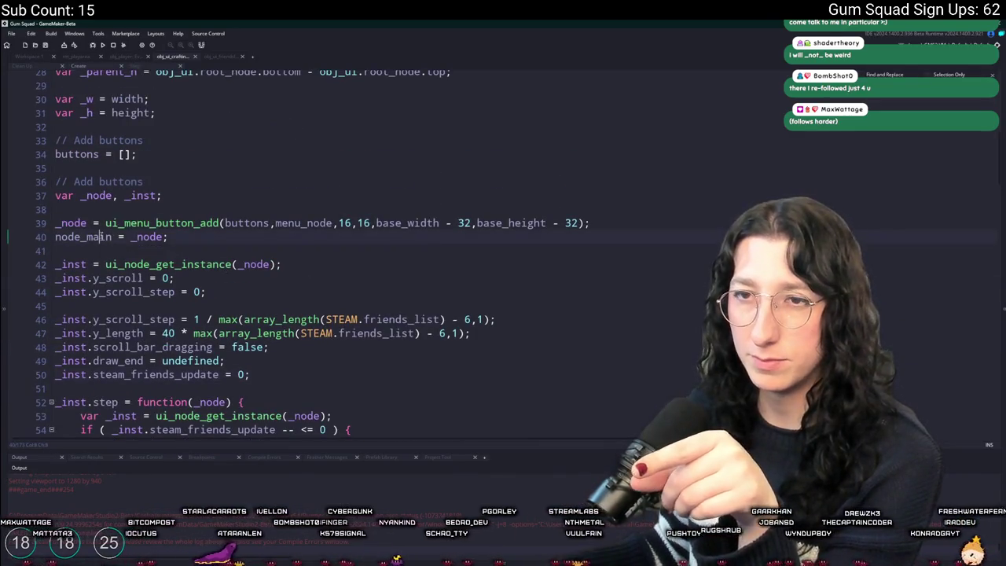
scroll(214, 251, "down", 3)
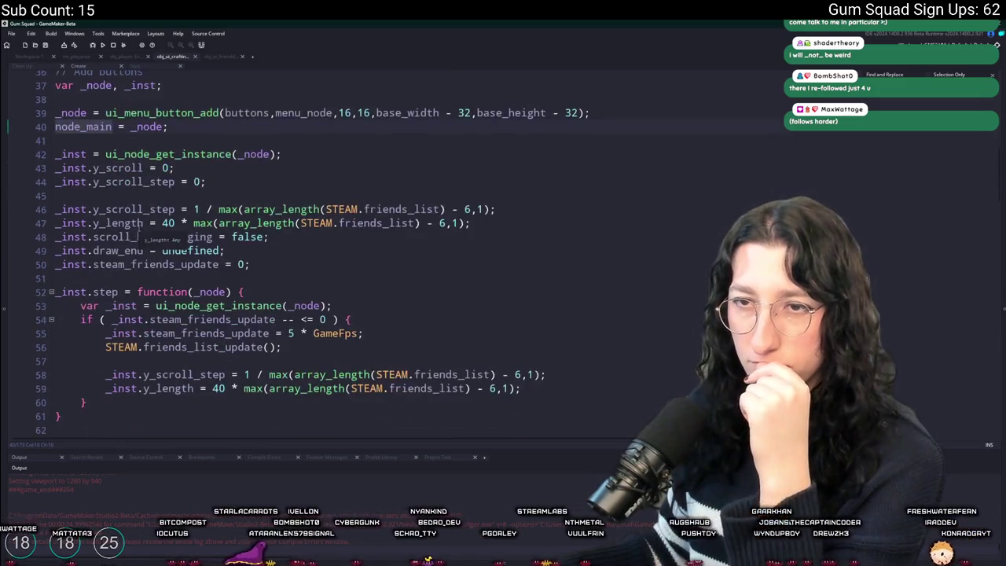
scroll(315, 252, "down", 8)
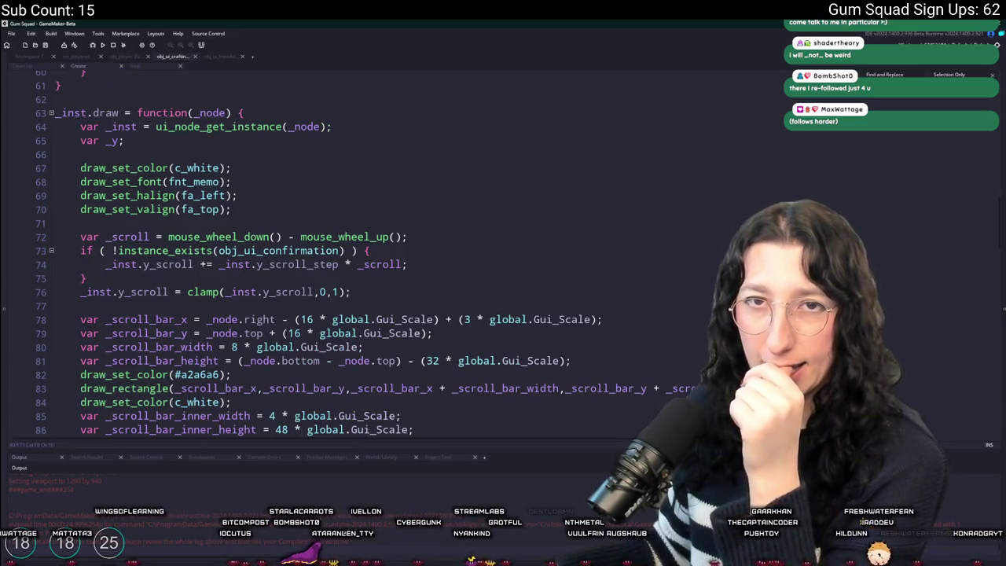
scroll(224, 153, "down", 3)
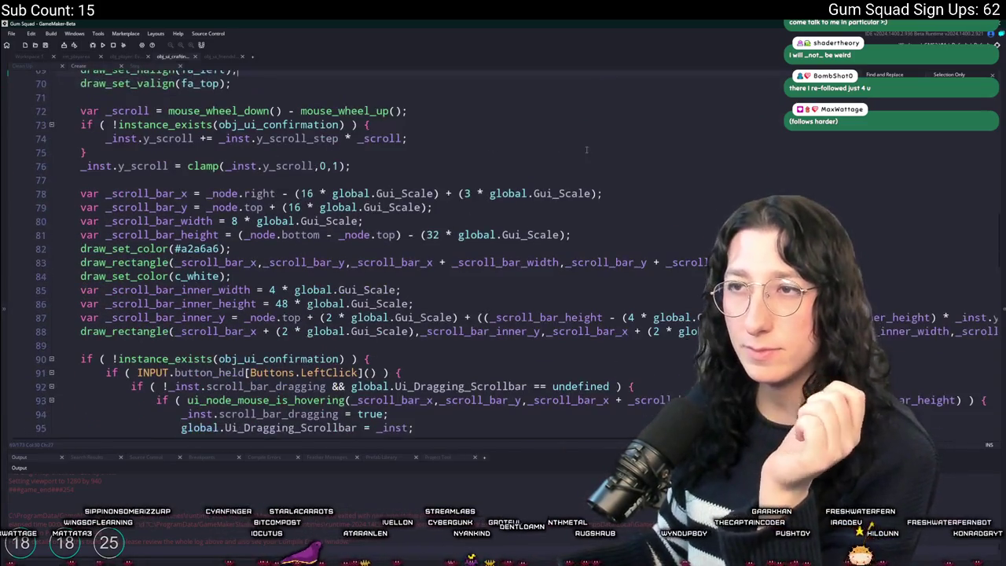
scroll(585, 150, "down", 2)
scroll(224, 276, "down", 11)
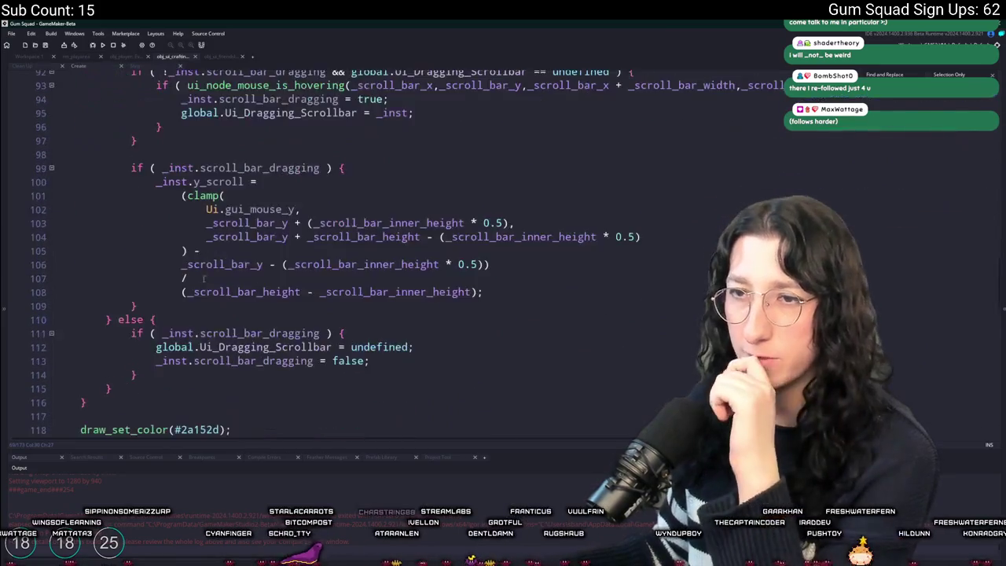
scroll(224, 277, "down", 2)
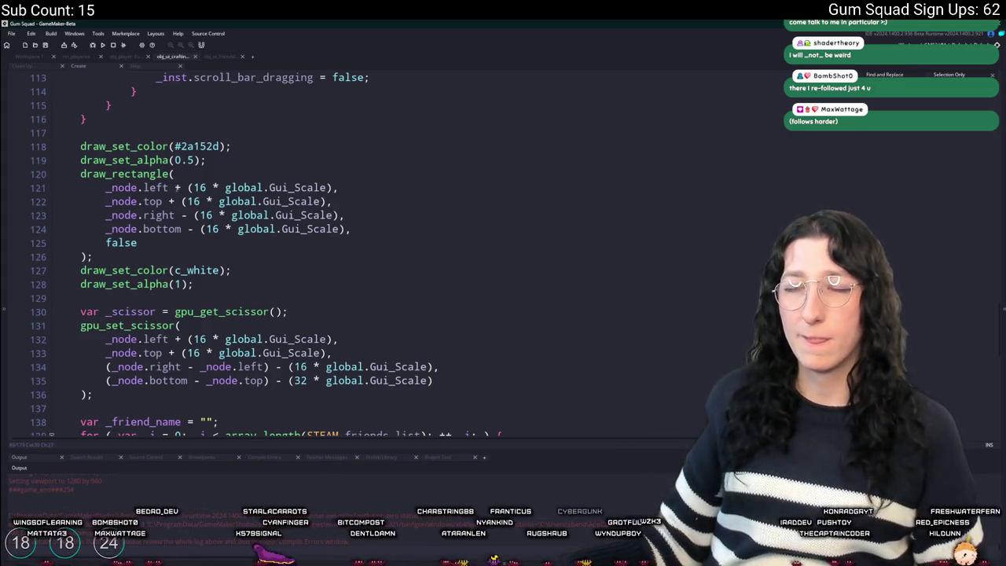
scroll(171, 188, "down", 6)
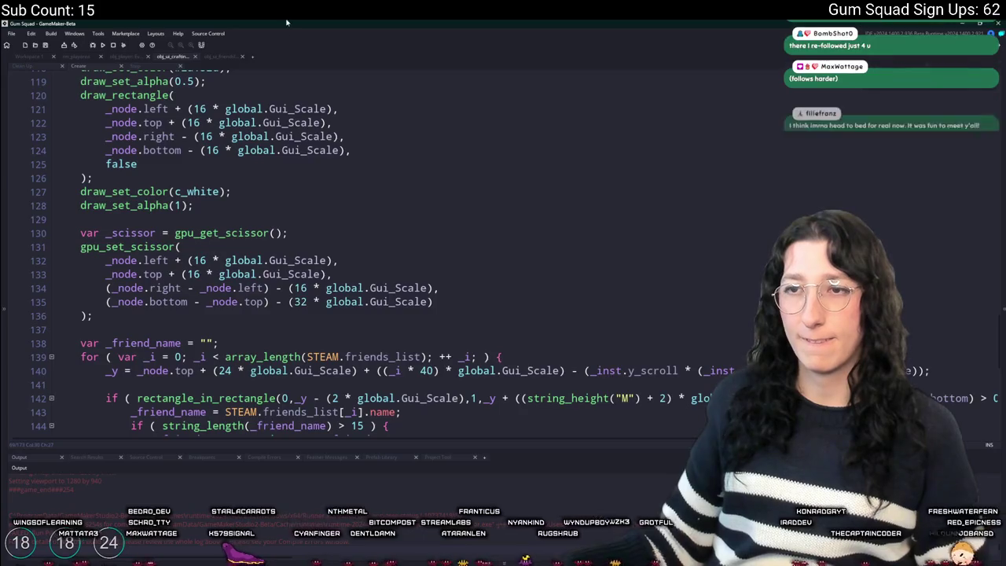
scroll(267, 183, "down", 4)
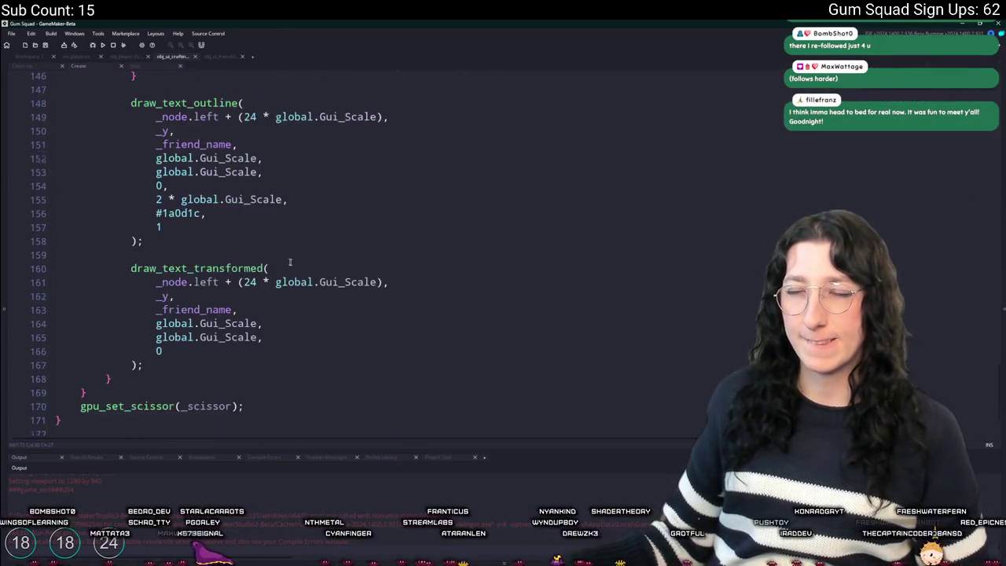
scroll(267, 183, "up", 8)
scroll(265, 246, "up", 20)
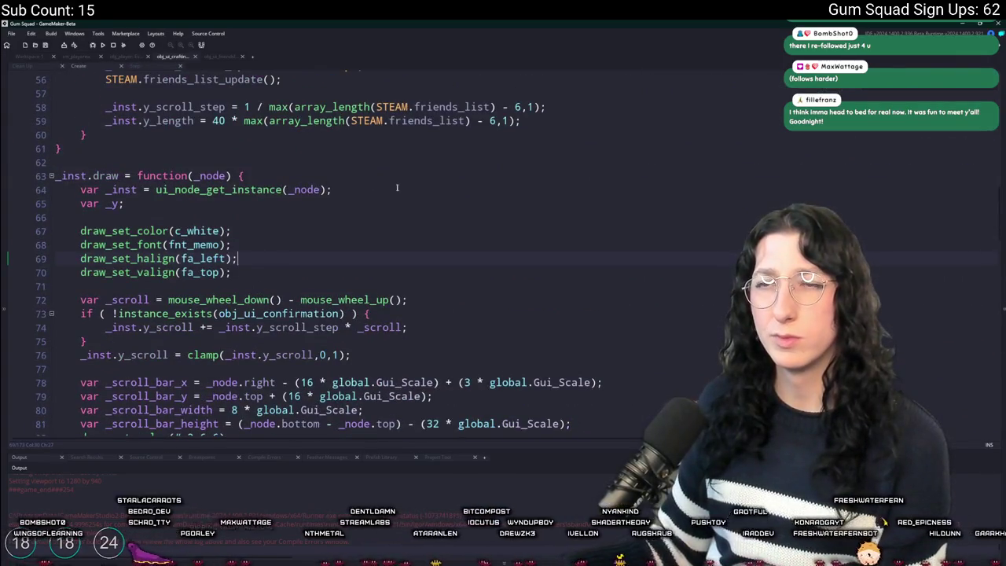
Add draw_circle(_node.left,_node.top,16,false); atop the draw function and run the game
key("Return")
key("Return")
type("draw")
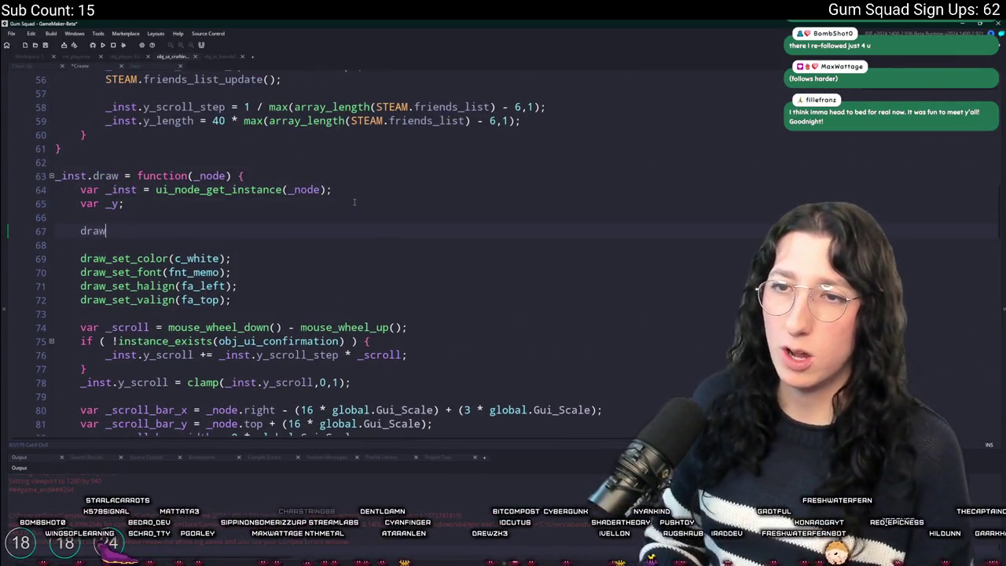
type("_circle(xinst")
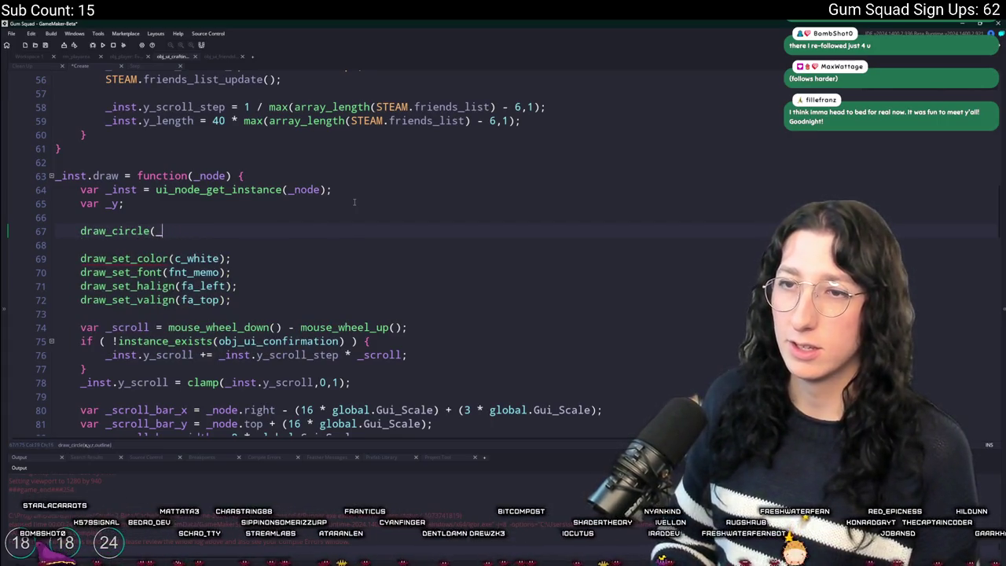
type("no")
scroll(377, 201, "down", 4)
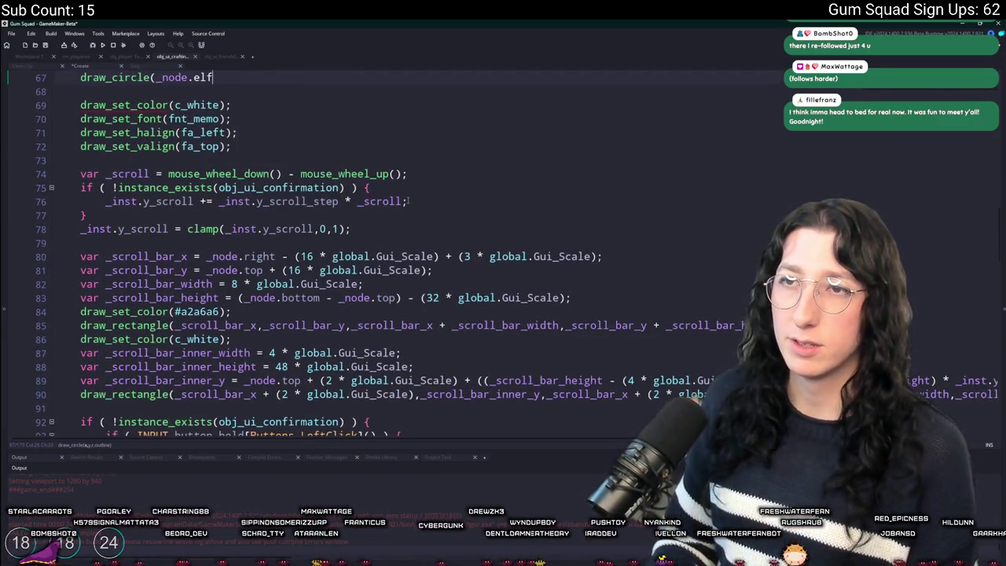
type("eft")
scroll(239, 180, "up", 3)
left_click(239, 177)
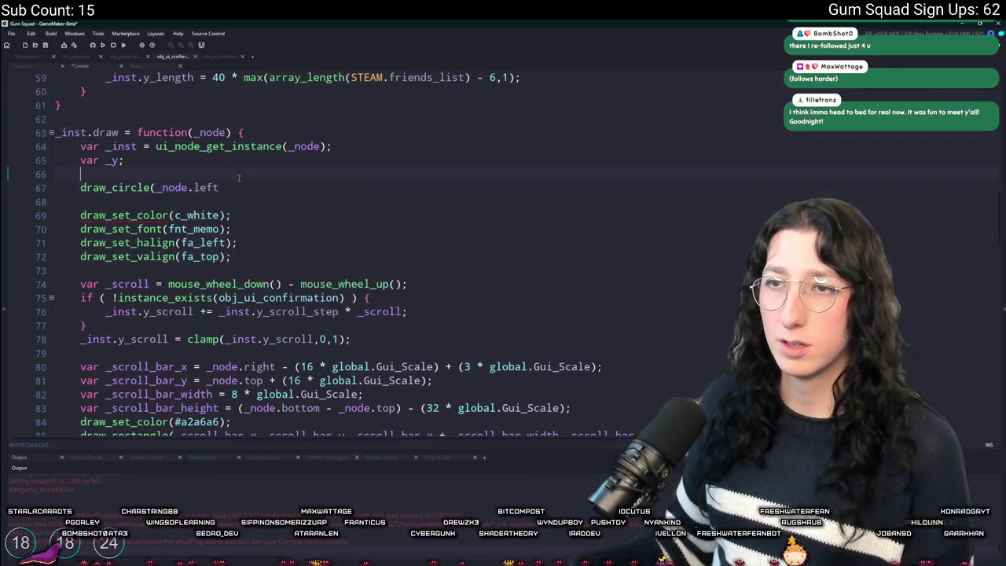
type(",_node.top,16,false);")
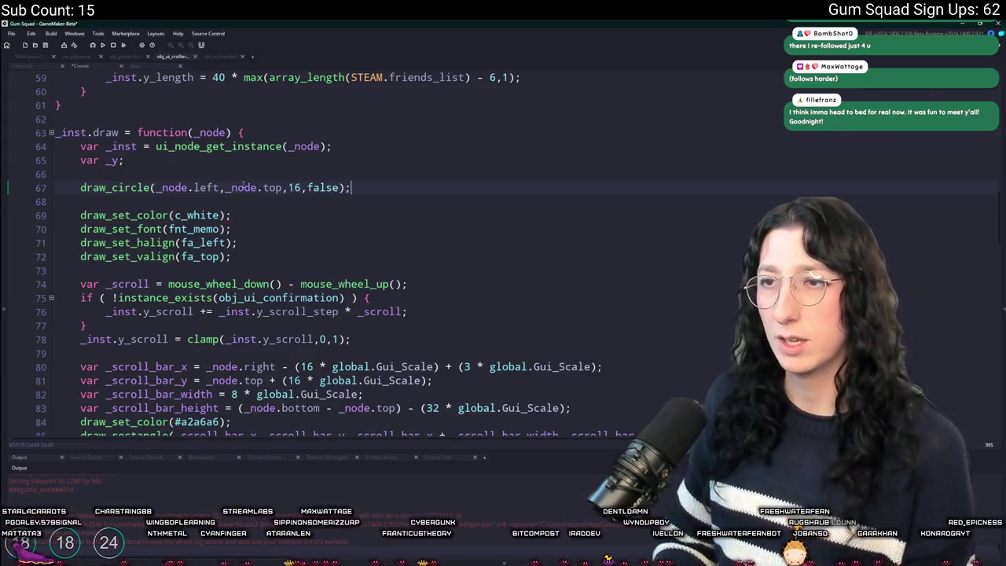
key("F5")
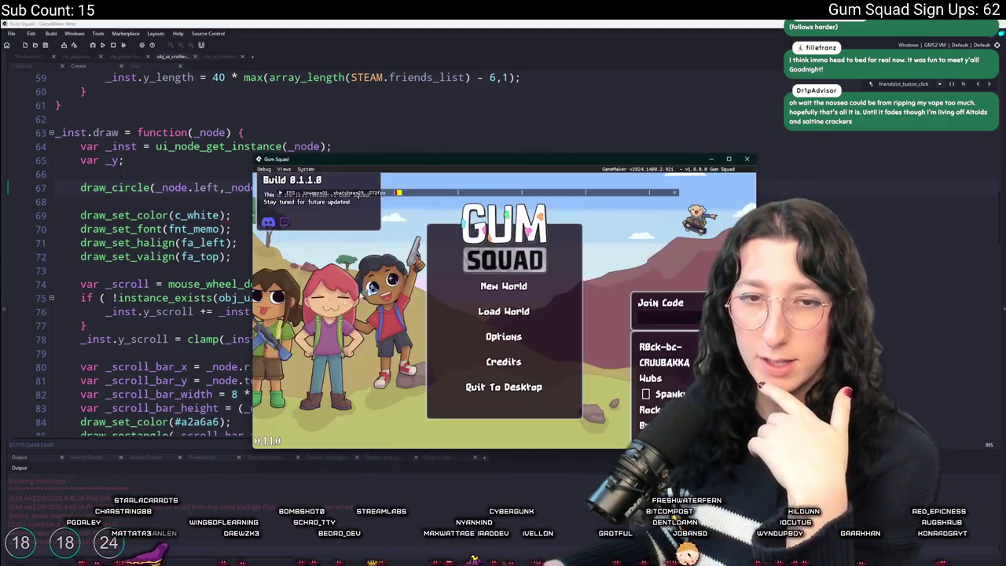
left_click(495, 289)
left_click(502, 366)
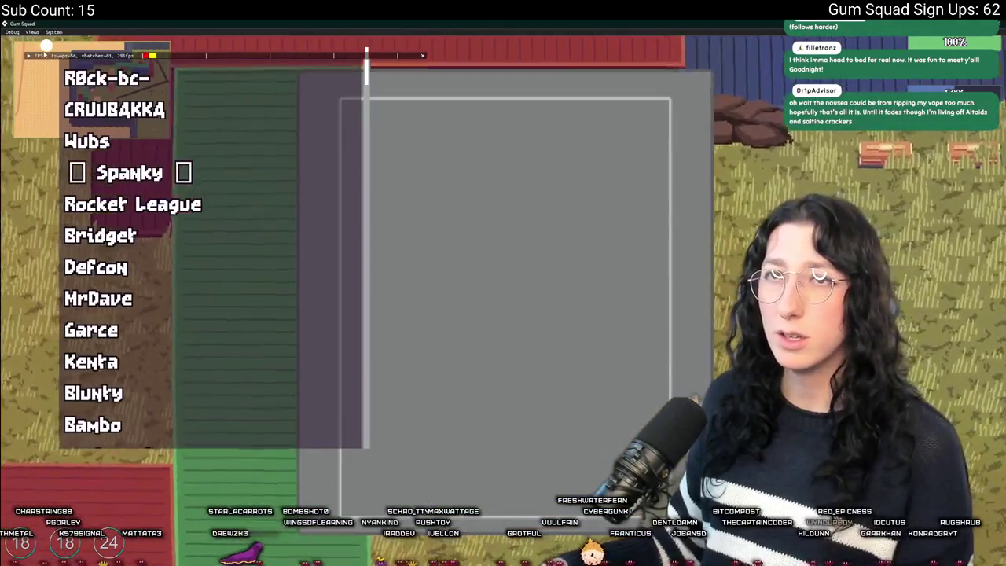
key("F11")
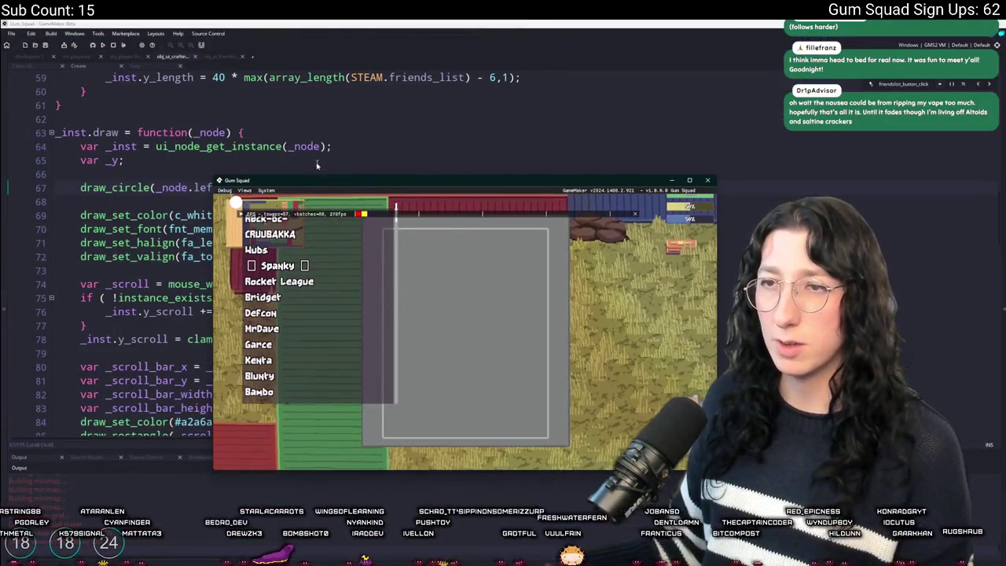
left_click(706, 181)
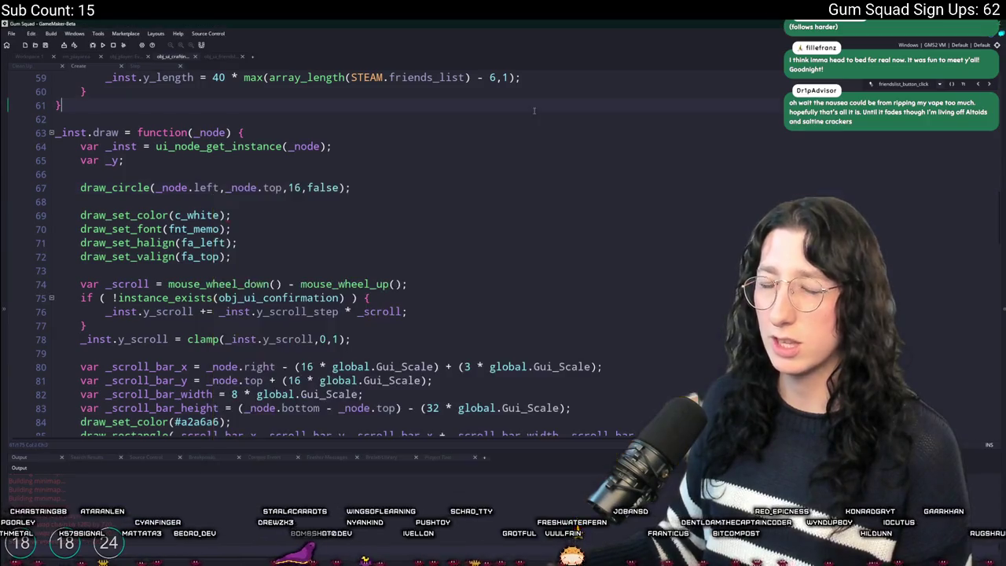
Insert parent. into both draw_circle arguments to use _node.parent.left and _node.parent.top
scroll(98, 198, "up", 3)
scroll(98, 198, "up", 15)
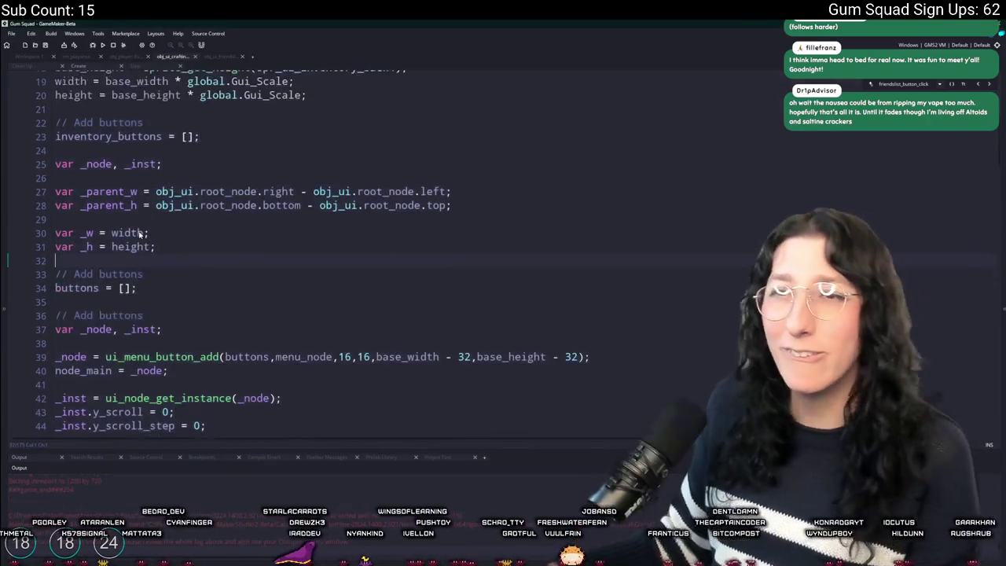
scroll(141, 234, "down", 2)
scroll(142, 234, "down", 6)
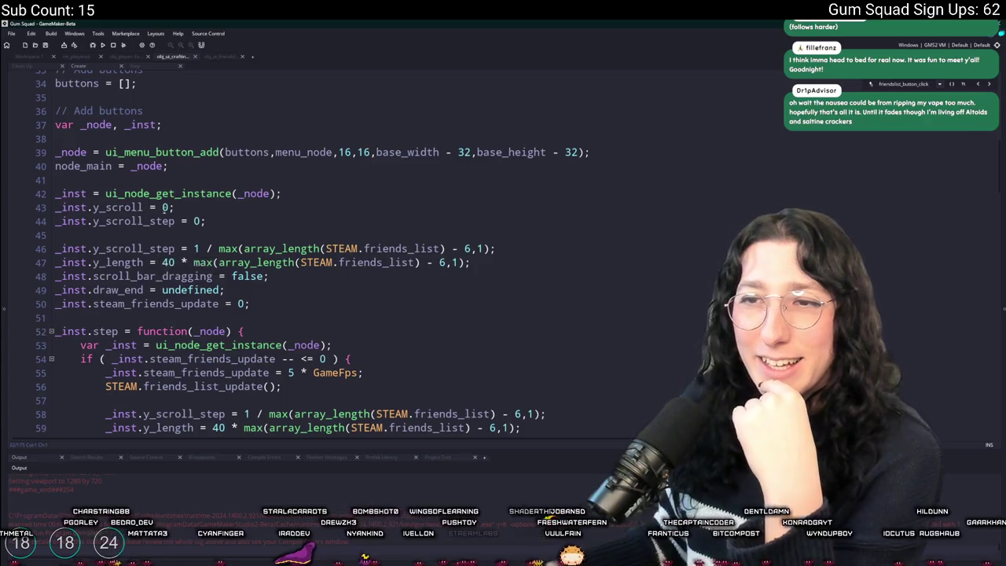
scroll(144, 97, "down", 3)
scroll(134, 124, "down", 7)
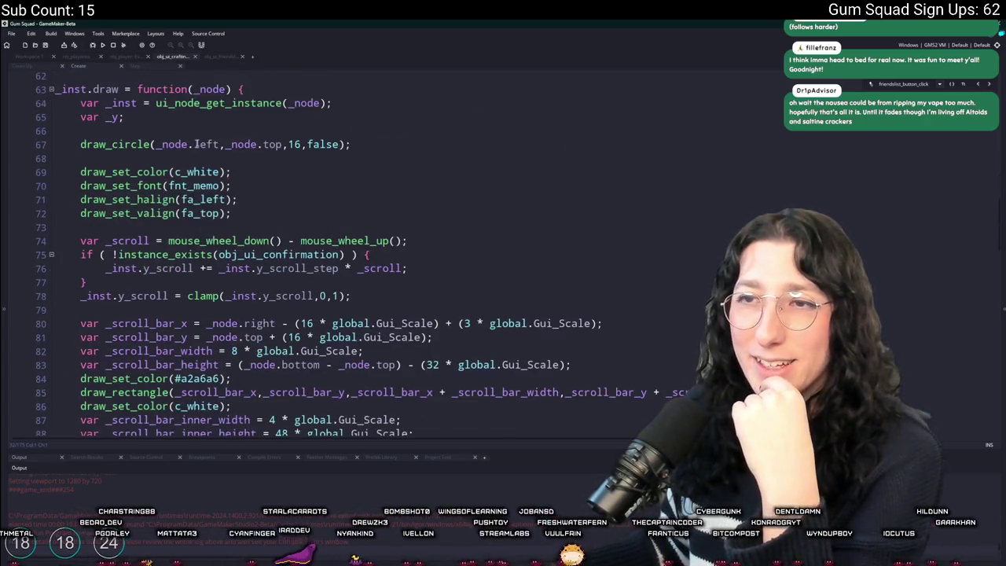
left_click(194, 144)
type("parent.")
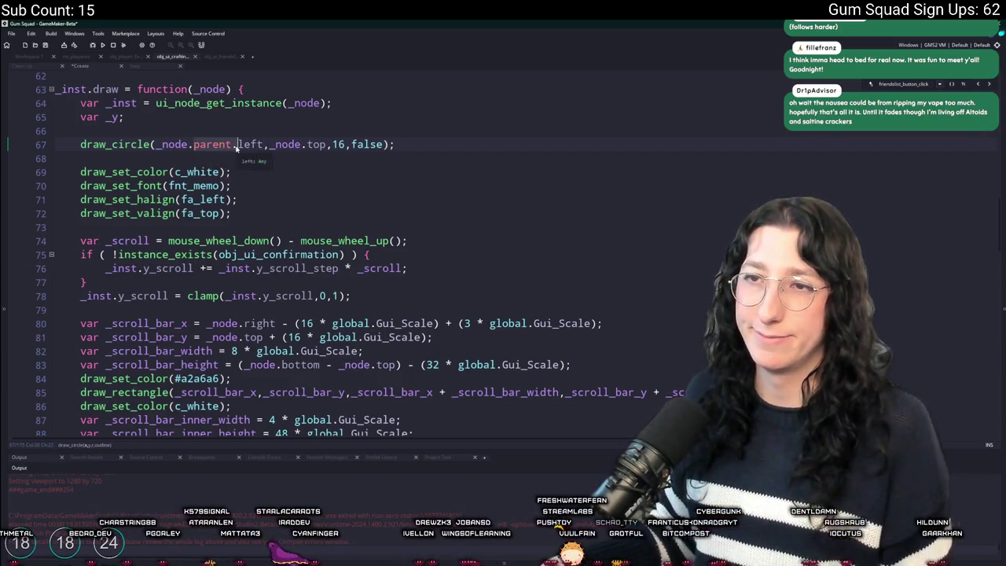
left_click(304, 144)
type("parent.")
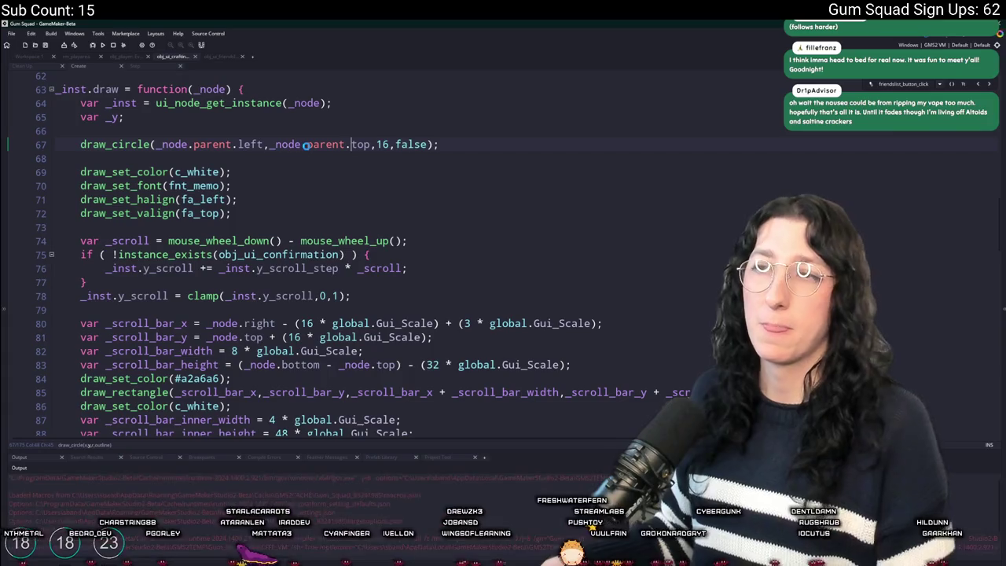
scroll(305, 144, "down", 4)
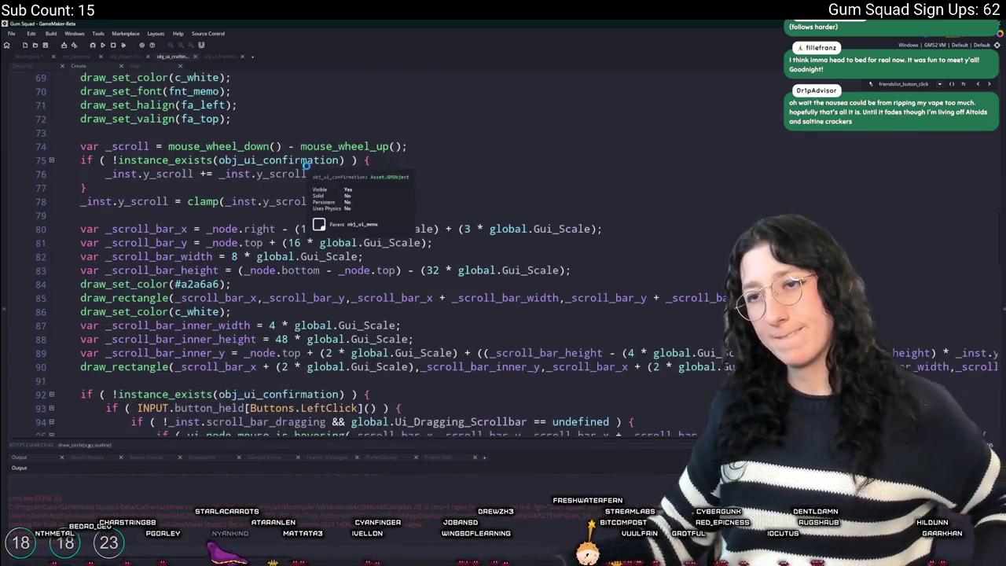
scroll(305, 166, "up", 4)
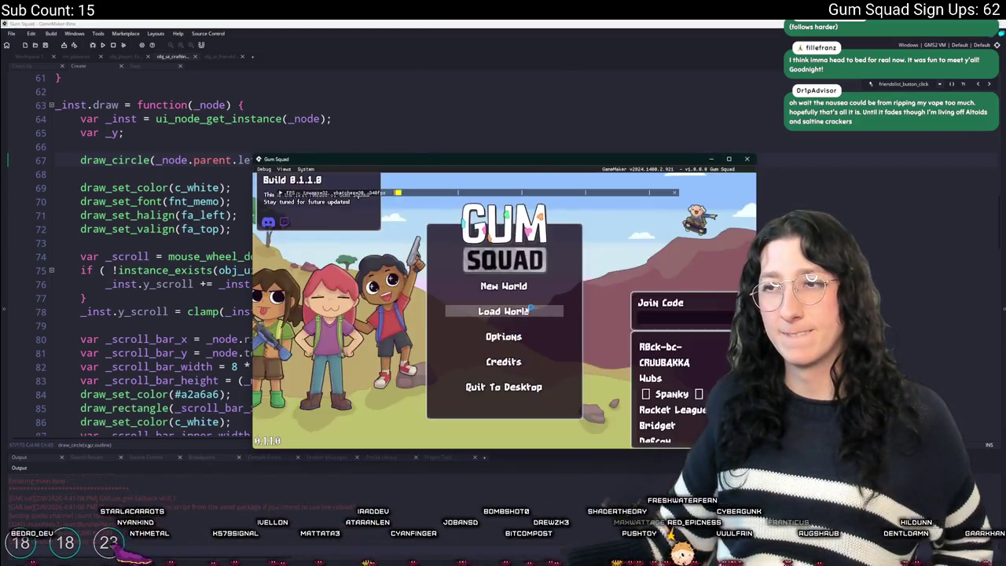
Create a lobby to view the friend list maximized, then cut the draw_circle line 67
left_click(504, 366)
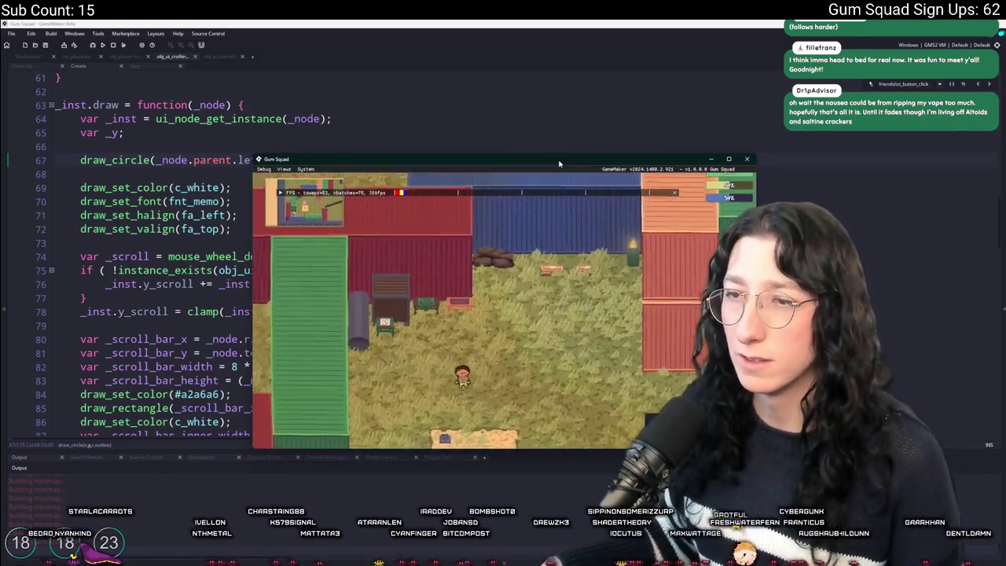
double_click(559, 163)
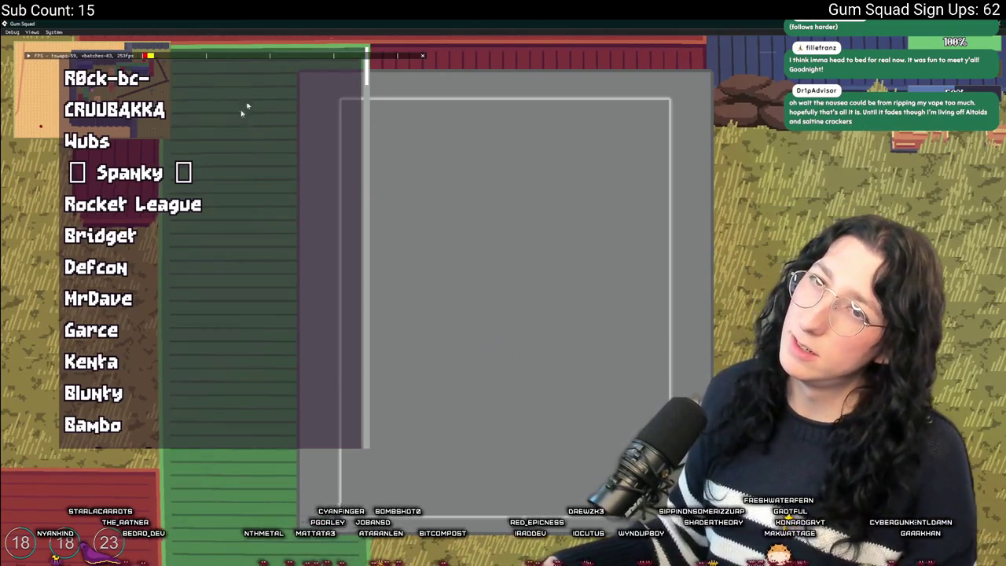
key("alt+Tab")
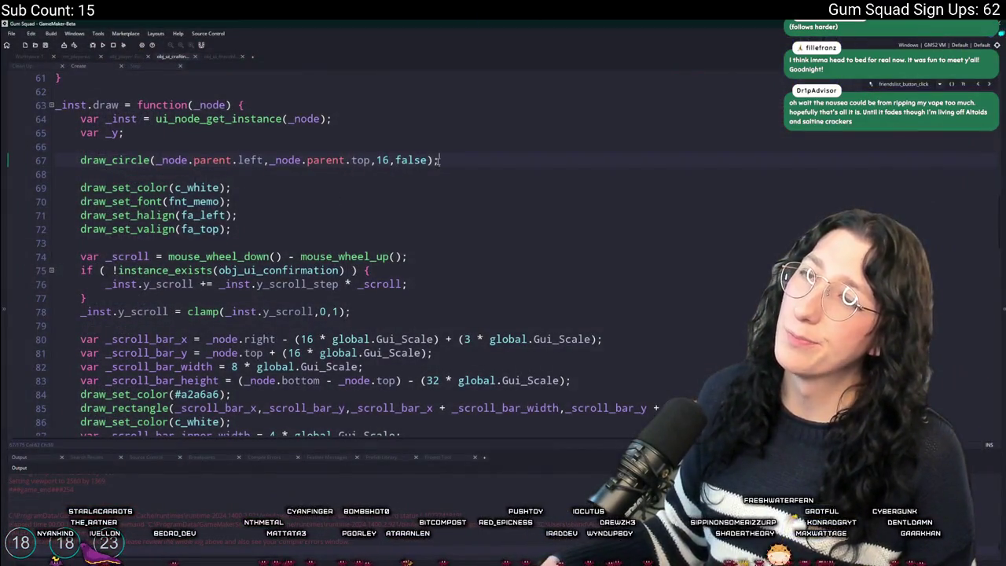
key("shift+Home")
key("BackSpace")
key("BackSpace")
key("BackSpace")
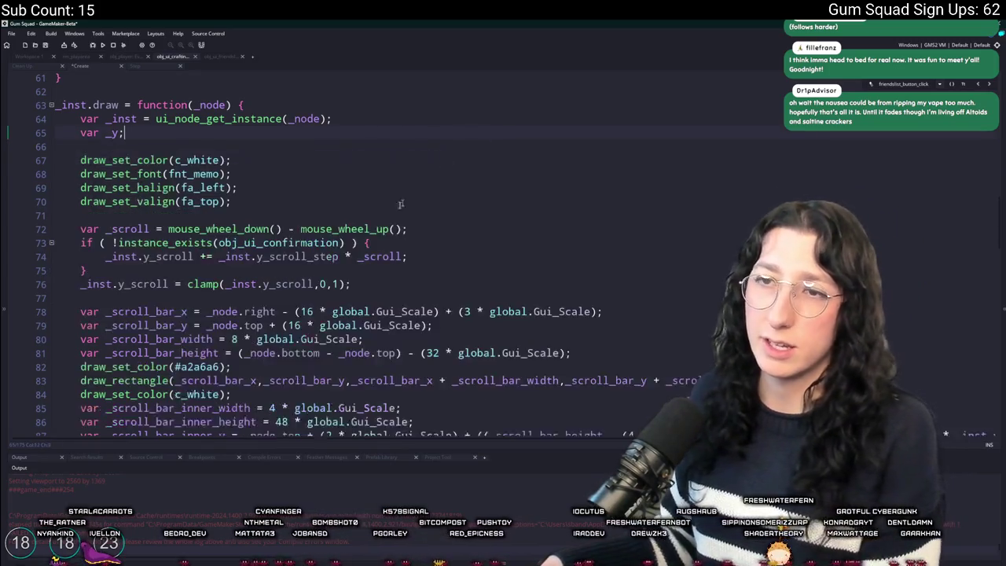
Paste the draw_circle line after gpu_set_scissor(_scissor) at the end of the draw function
scroll(435, 176, "down", 15)
left_click(283, 383)
key("ctrl+v")
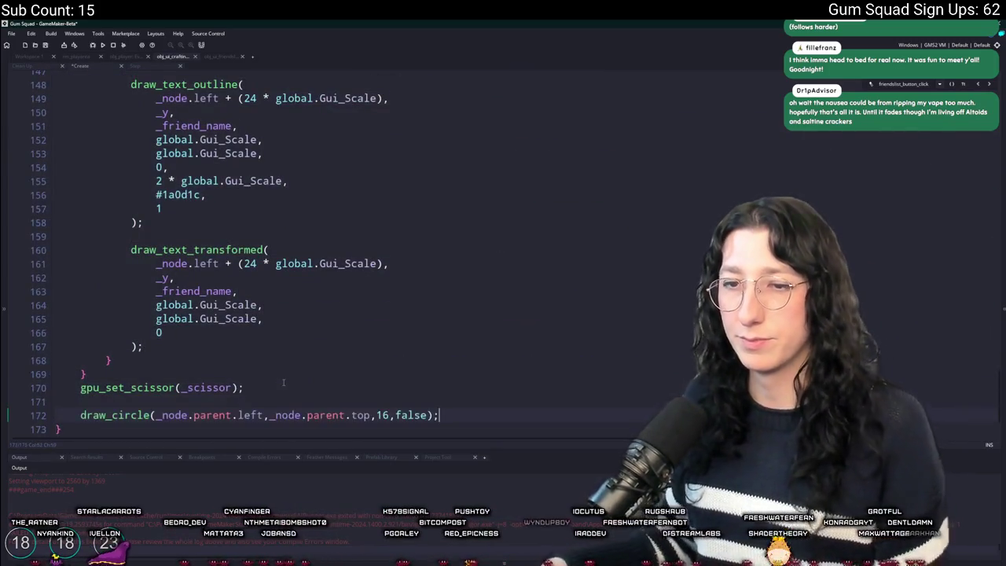
scroll(283, 383, "down", 2)
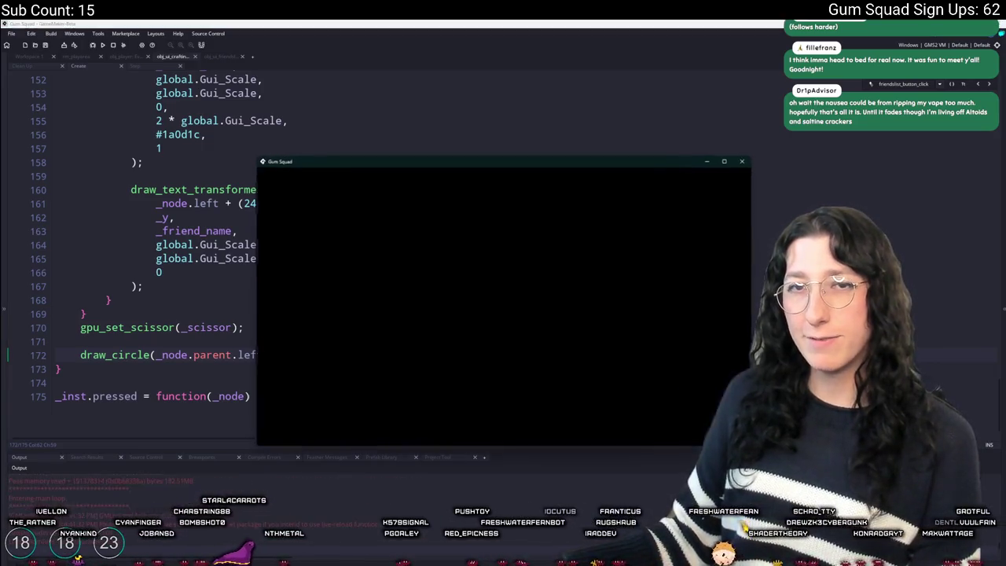
Start a new world and create a lobby to check the circle, then close the game
left_click(504, 286)
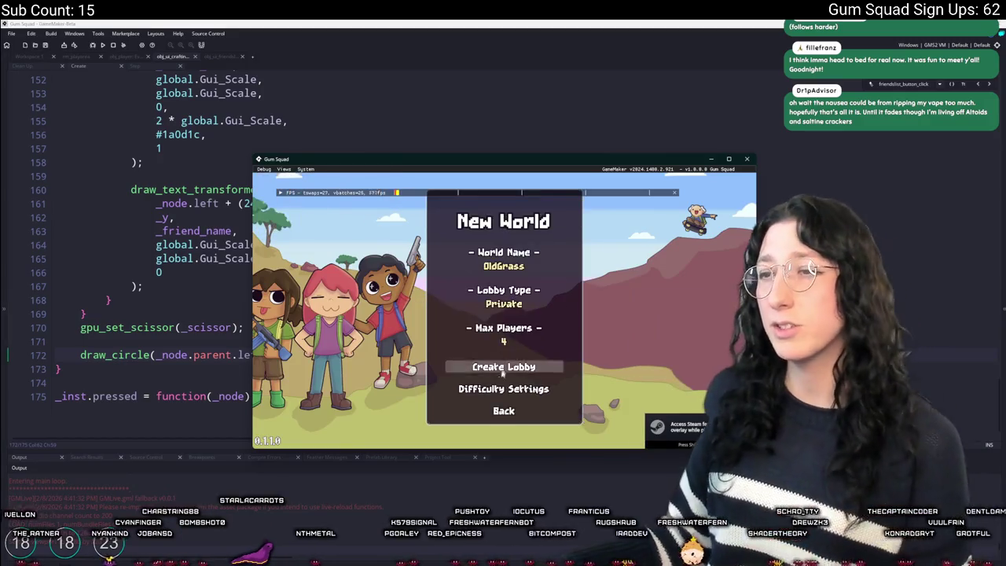
left_click(504, 360)
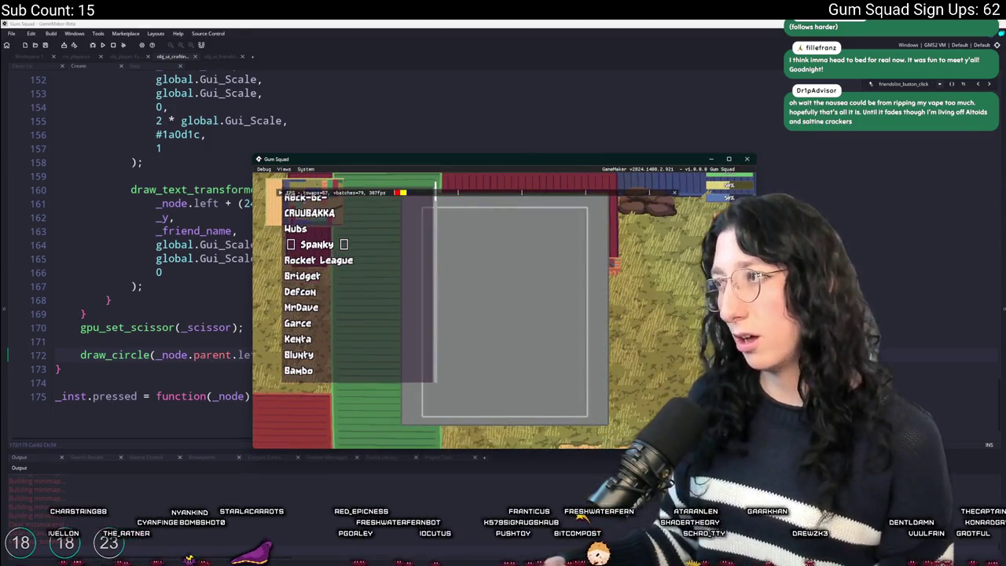
key("F5")
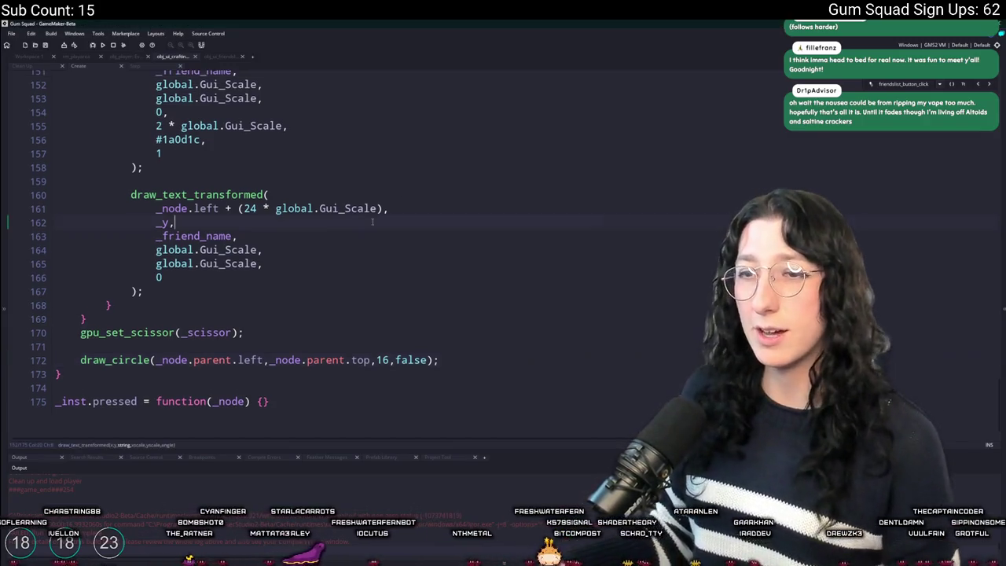
Delete parent from both draw_circle arguments so it uses _node.left and _node.top
double_click(232, 359)
key("BackSpace")
key("BackSpace")
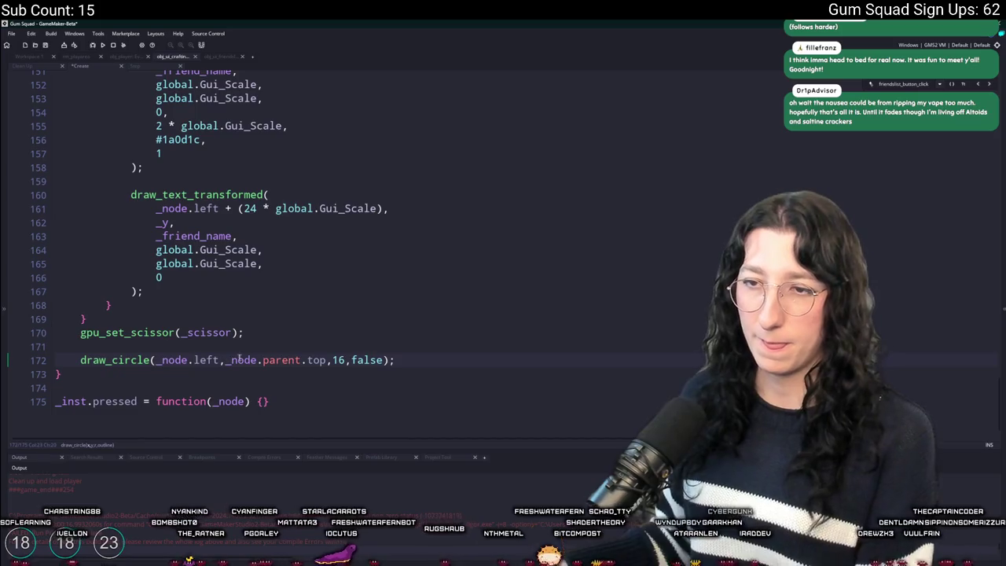
double_click(277, 359)
key("BackSpace")
key("BackSpace")
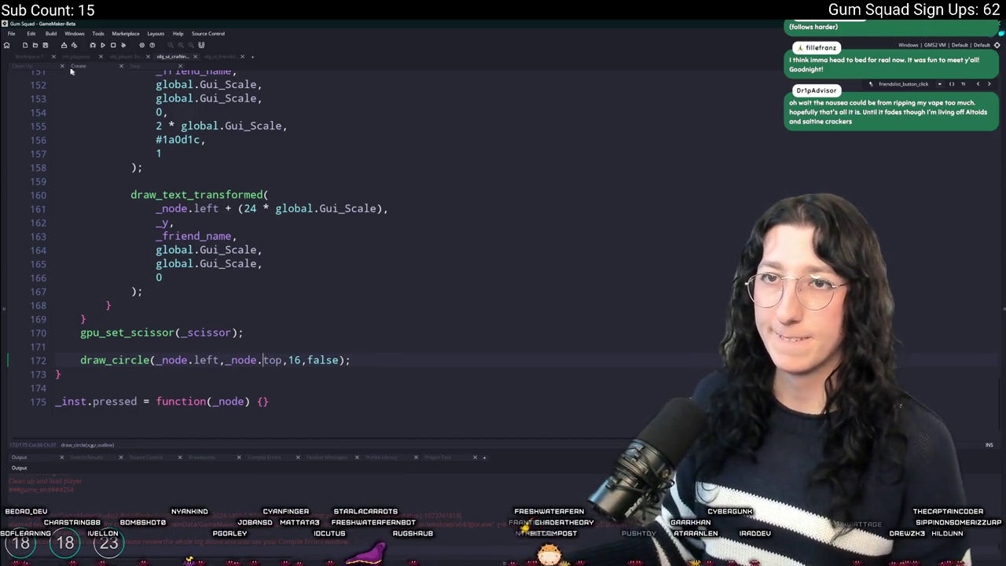
Trace _parent_w from the crafting UI's Step event to its Create event definition
left_click(41, 56)
left_click(193, 240)
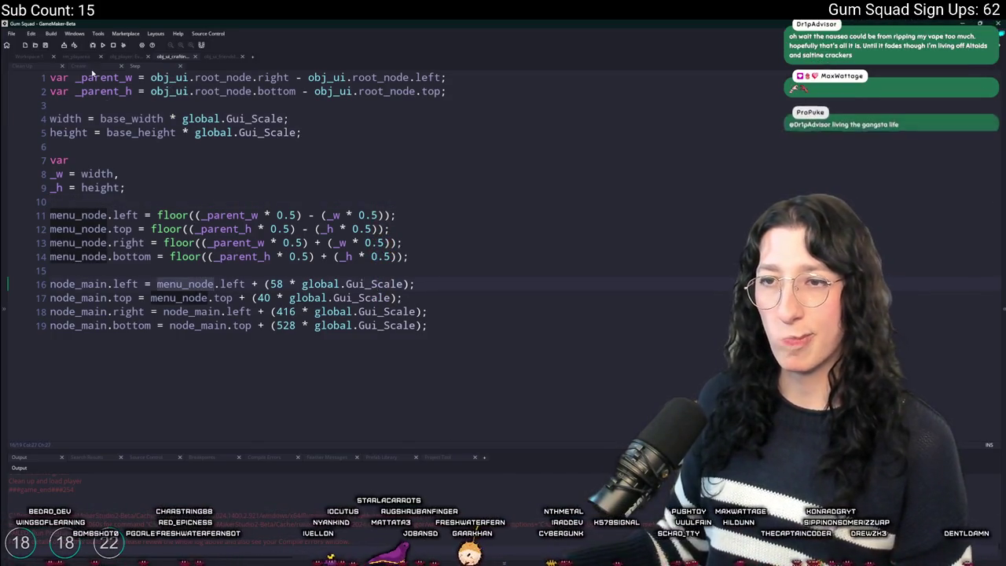
left_click(112, 215)
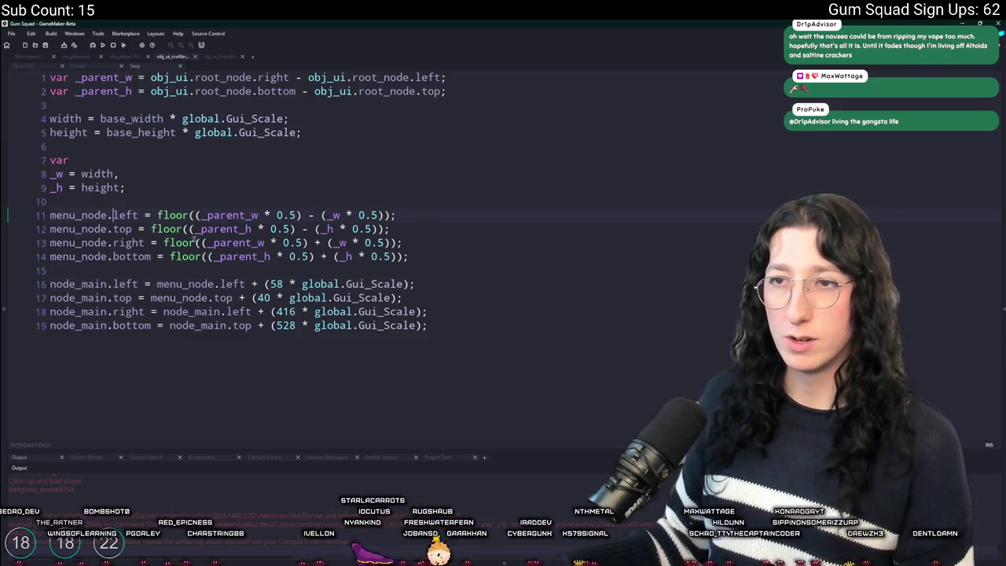
double_click(234, 215)
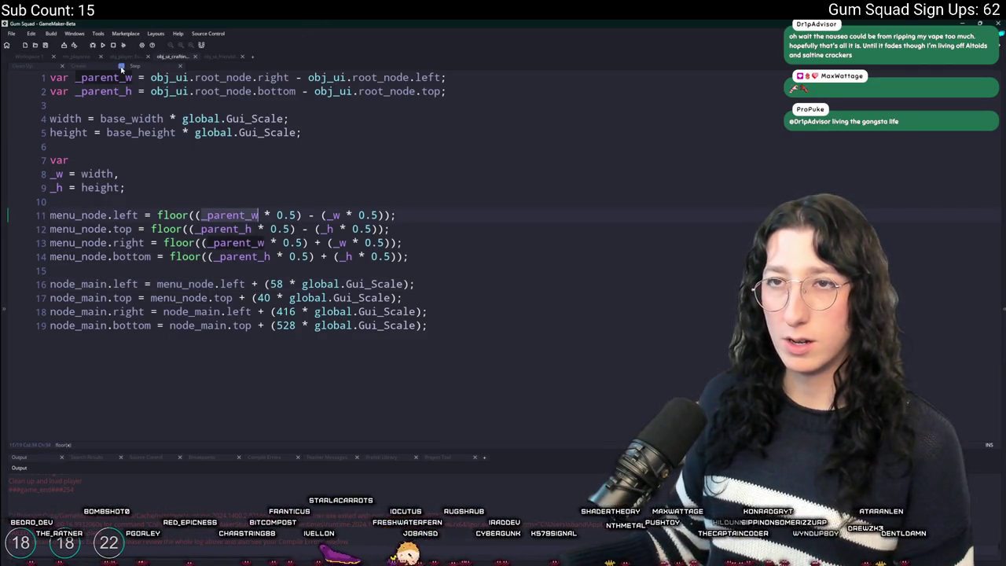
key("ctrl+f")
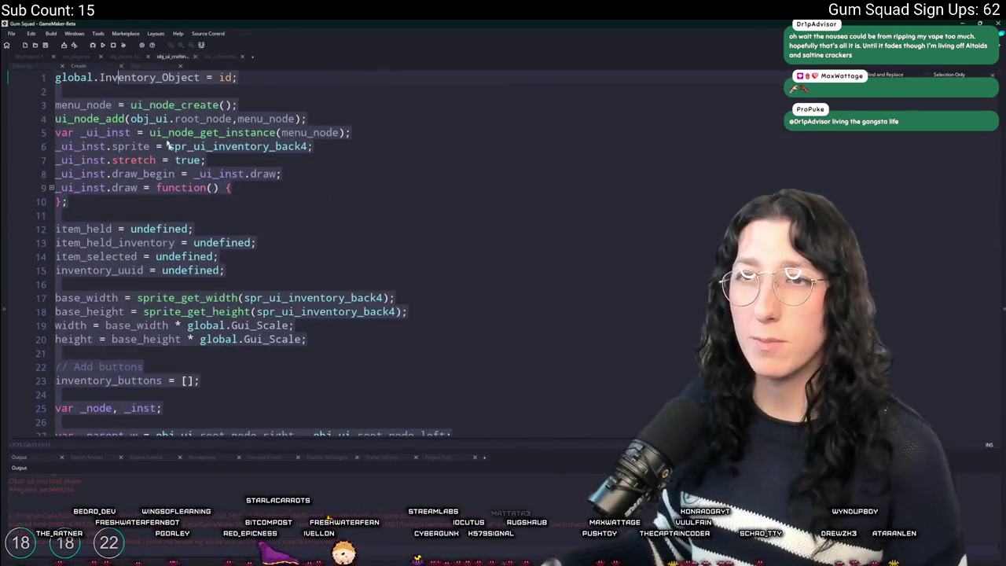
scroll(236, 235, "down", 2)
left_click(187, 111)
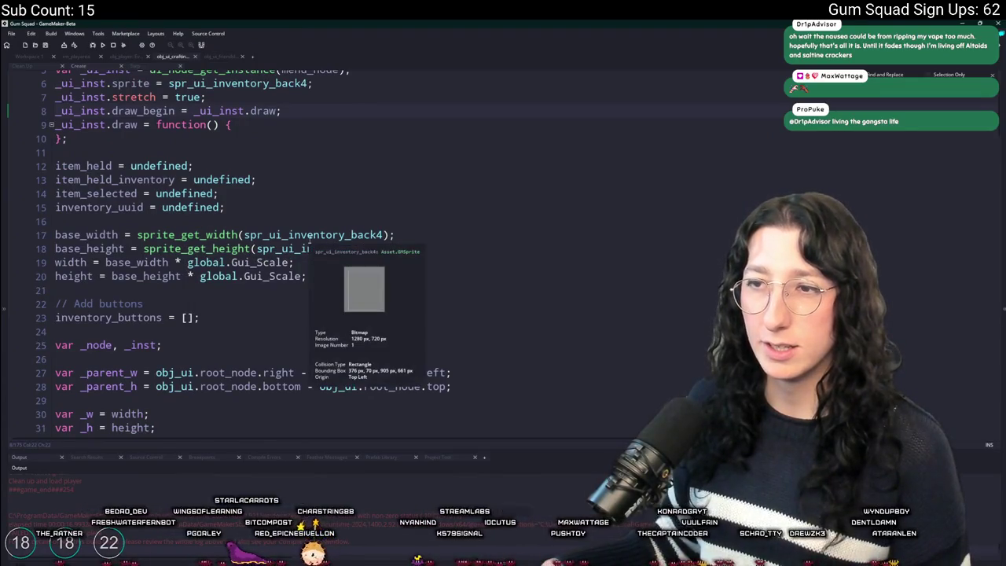
Auto-trim all frames of spr_ui_inventory_back4, shrinking it from 1280 × 720 to 530 × 592
middle_click(311, 235)
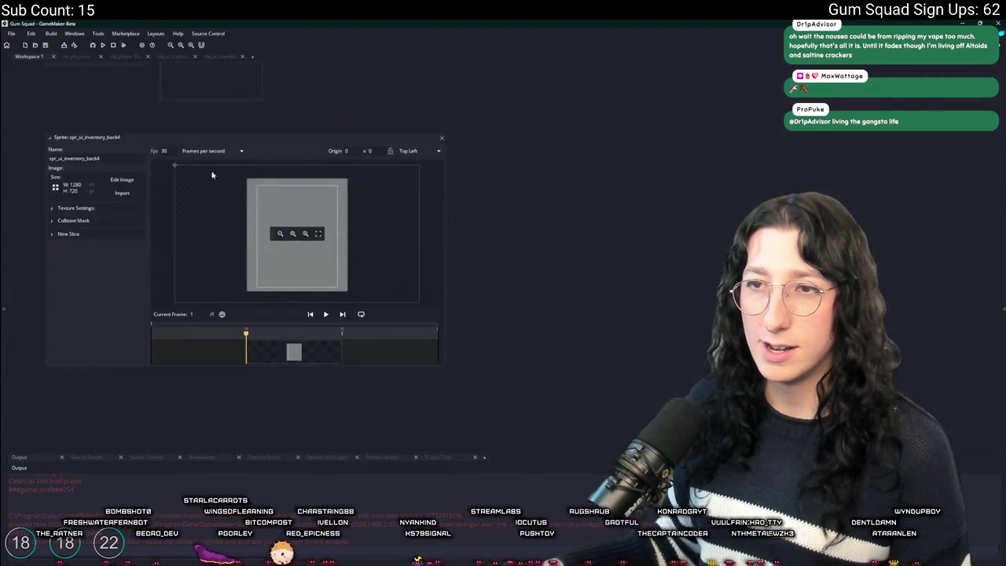
left_click(117, 193)
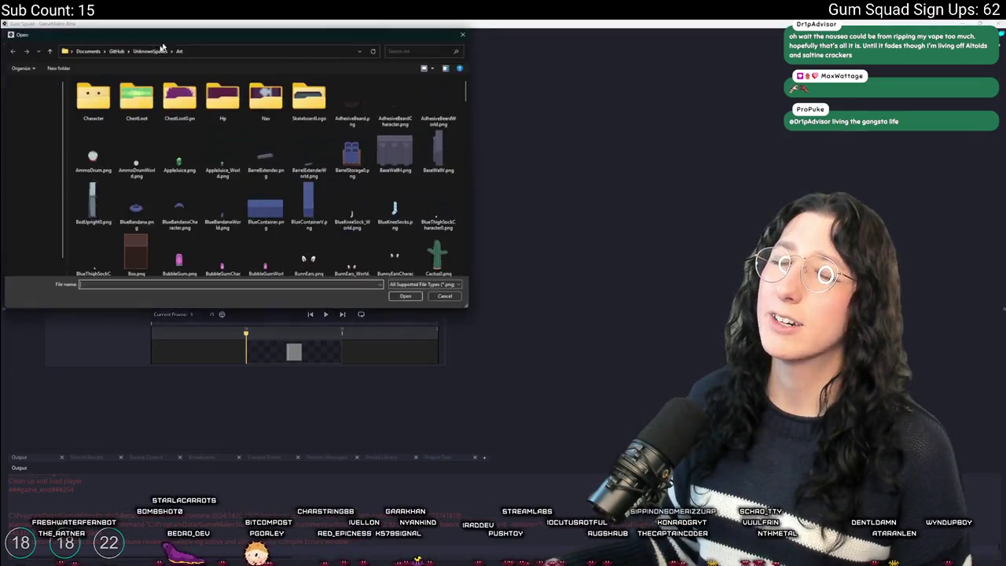
left_click(446, 295)
left_click(129, 181)
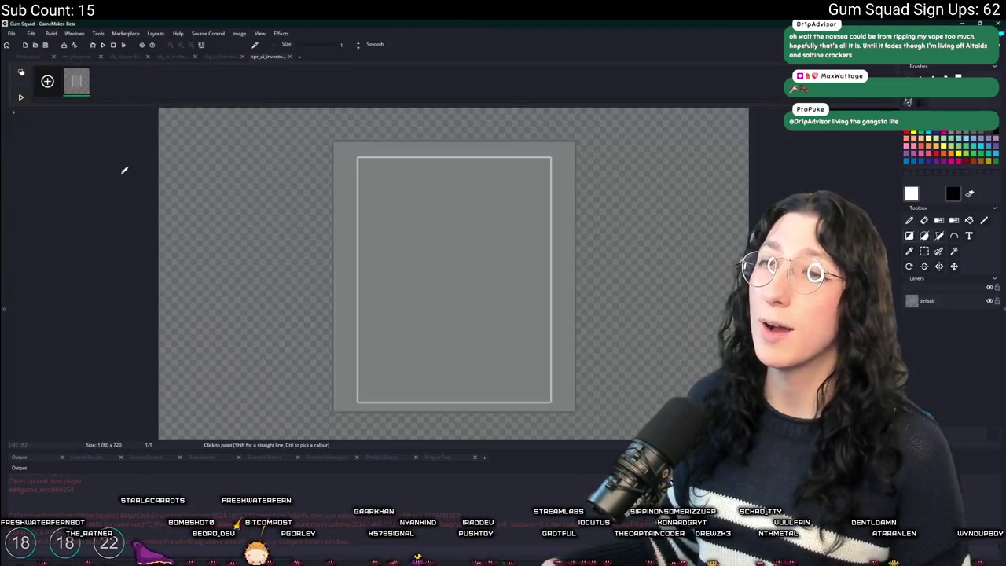
left_click(239, 33)
left_click(237, 171)
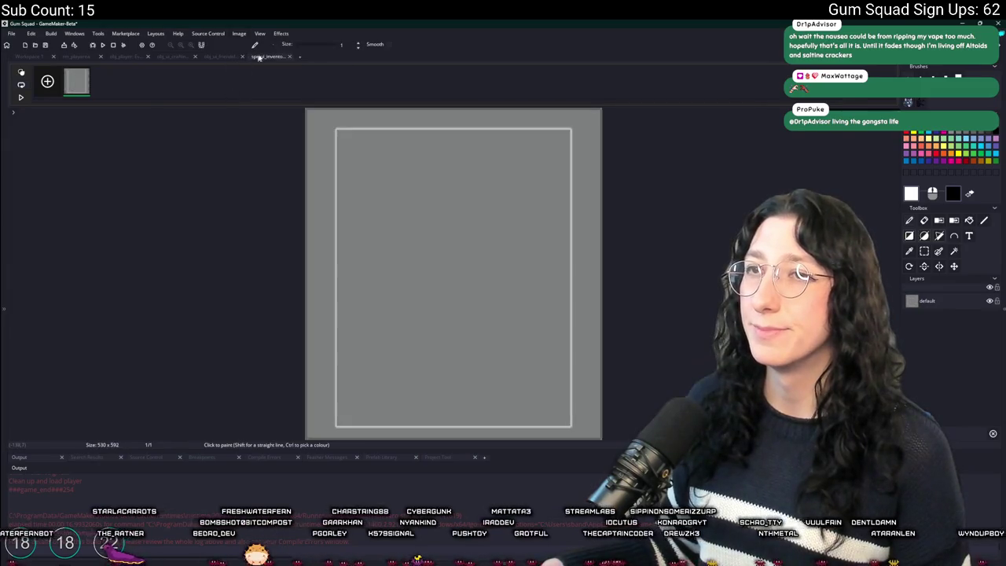
left_click(255, 60)
left_click(440, 140)
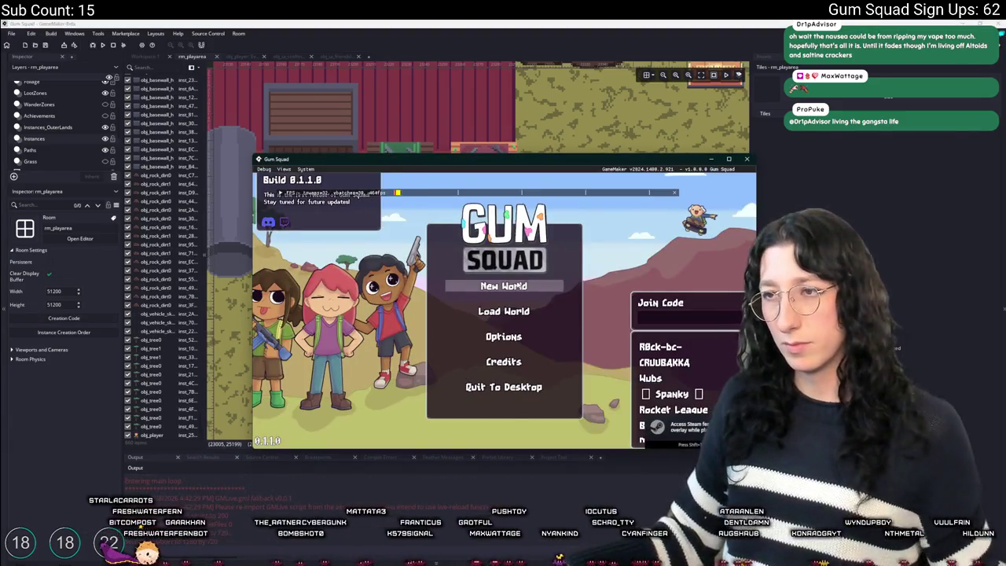
Create a New World lobby, scroll the friend list, close the game, and return to obj_ui_crafting
left_click(503, 286)
left_click(504, 367)
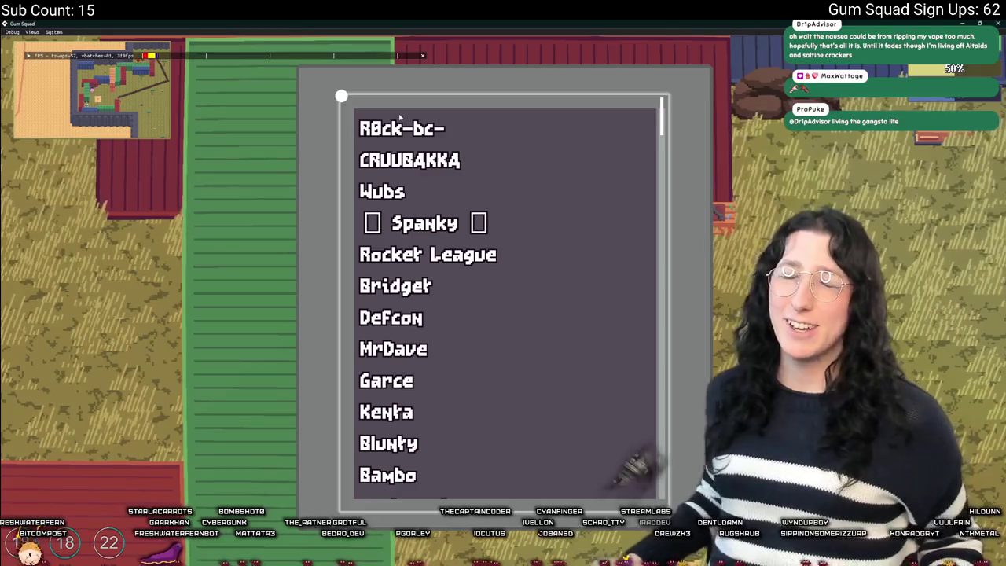
scroll(602, 218, "down", 2)
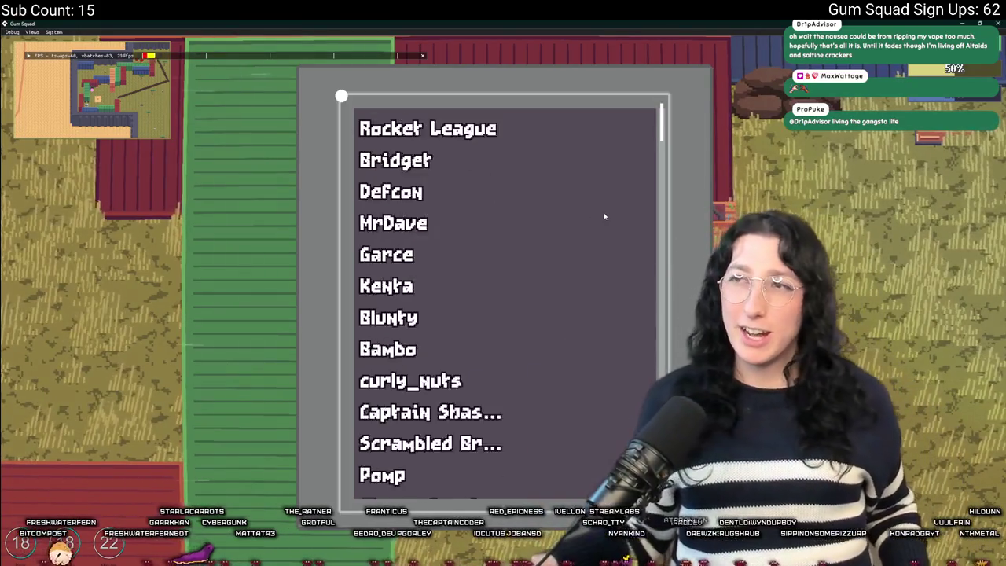
scroll(602, 218, "up", 2)
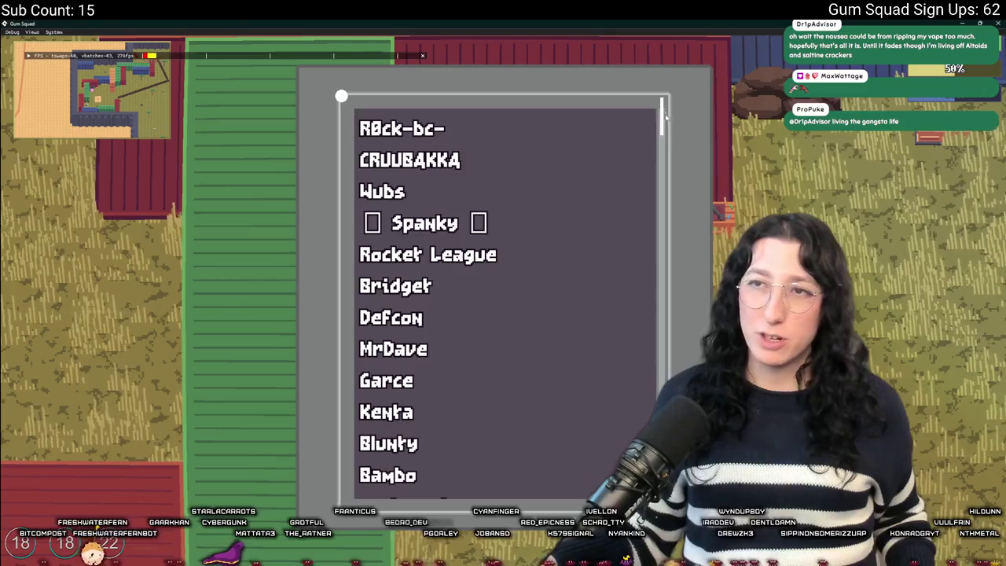
scroll(664, 114, "down", 10)
scroll(664, 114, "up", 10)
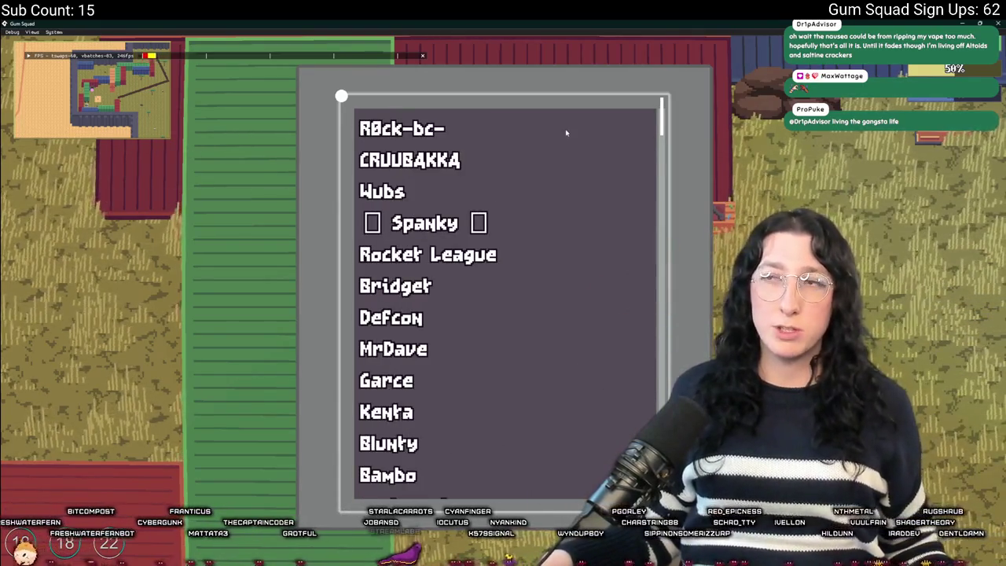
mouse_move(662, 102)
left_mouse_down()
mouse_move(666, 495)
mouse_move(671, 151)
mouse_move(654, 303)
mouse_move(620, 358)
mouse_move(624, 417)
mouse_move(683, 121)
left_mouse_up()
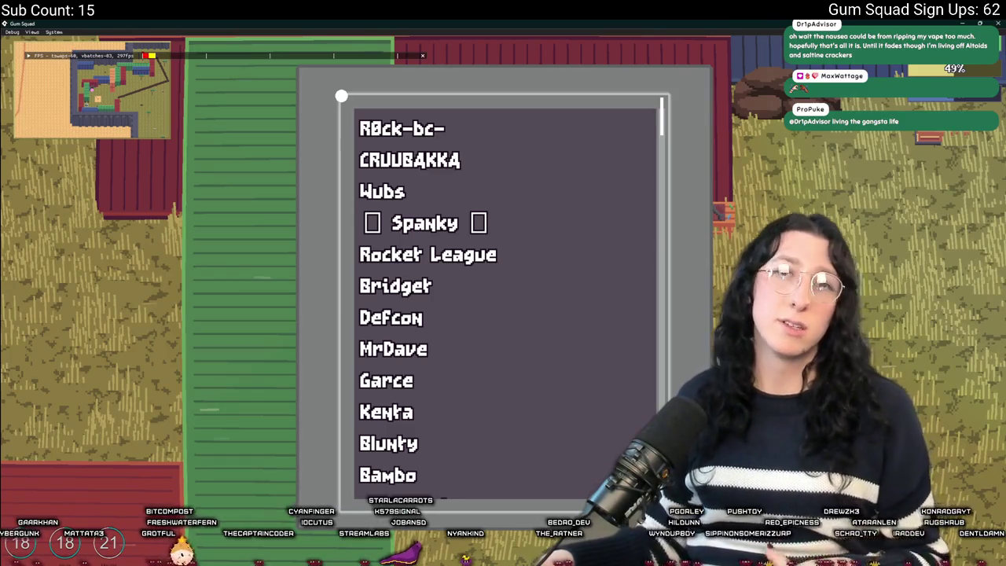
key("alt+F4")
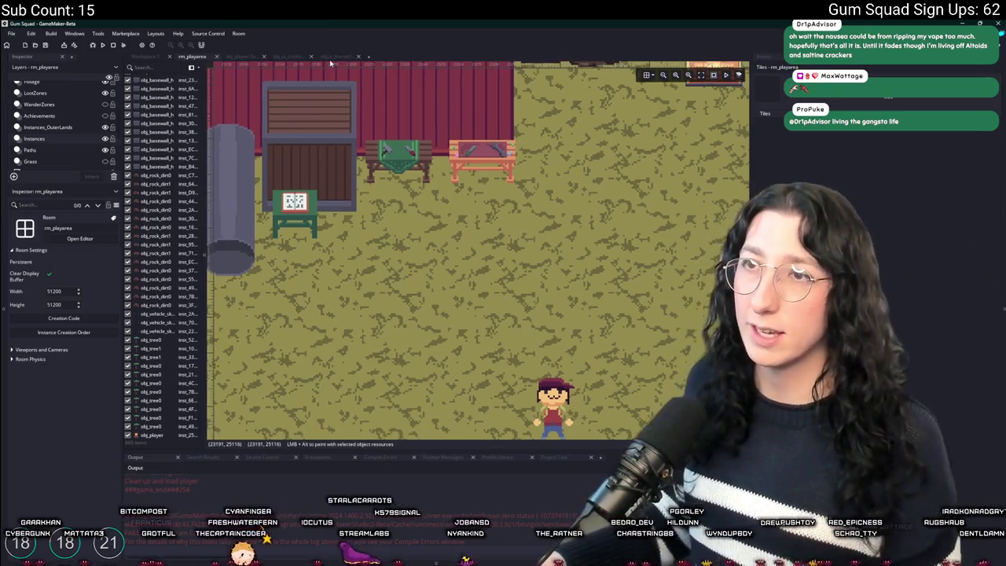
left_click(305, 57)
Search assets for '_recipe' and open the scr_ferncrafting script with side panels hidden
left_click(738, 82)
left_click(644, 195)
key("ctrl+t")
type("_rec")
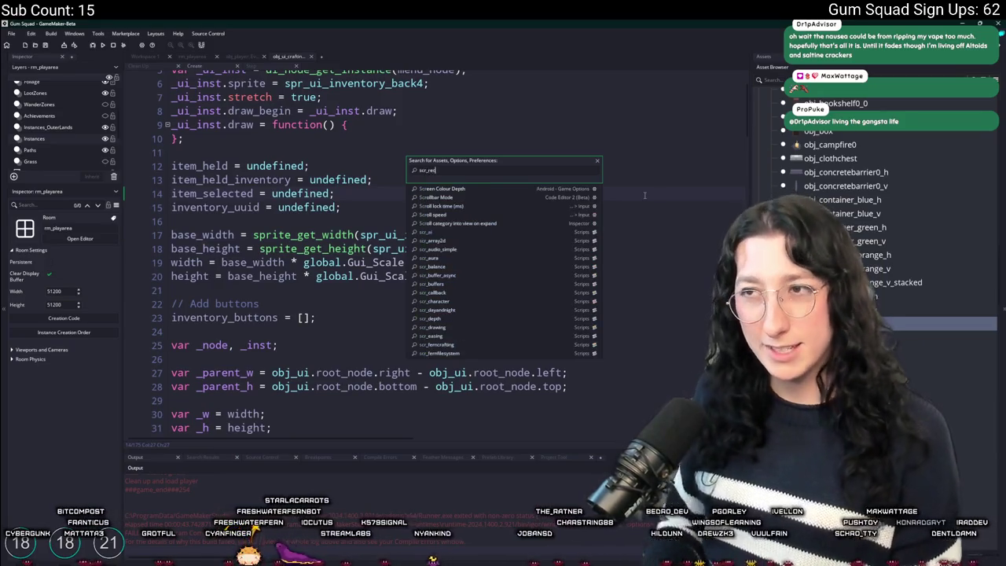
type("ipe")
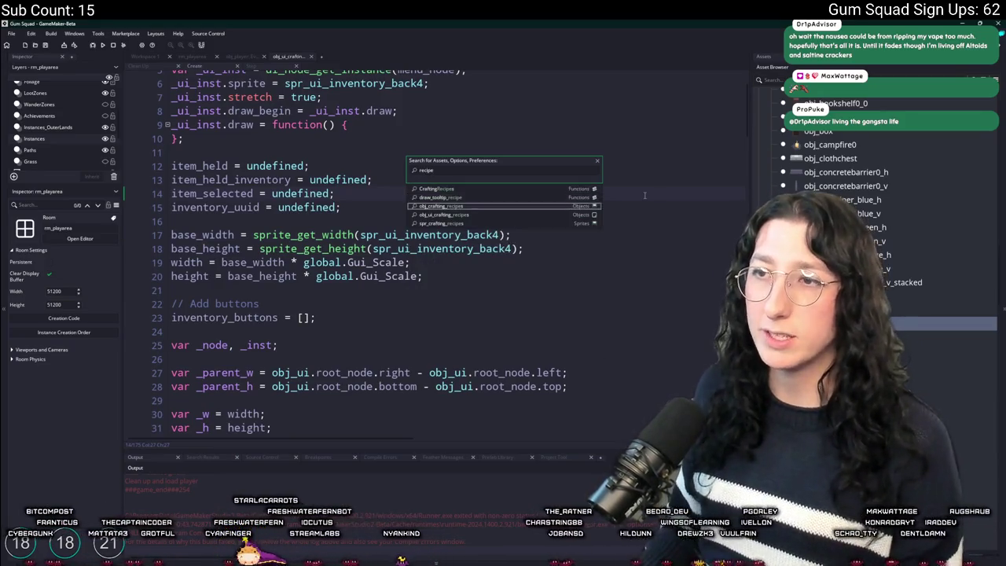
key("Return")
scroll(581, 229, "down", 20)
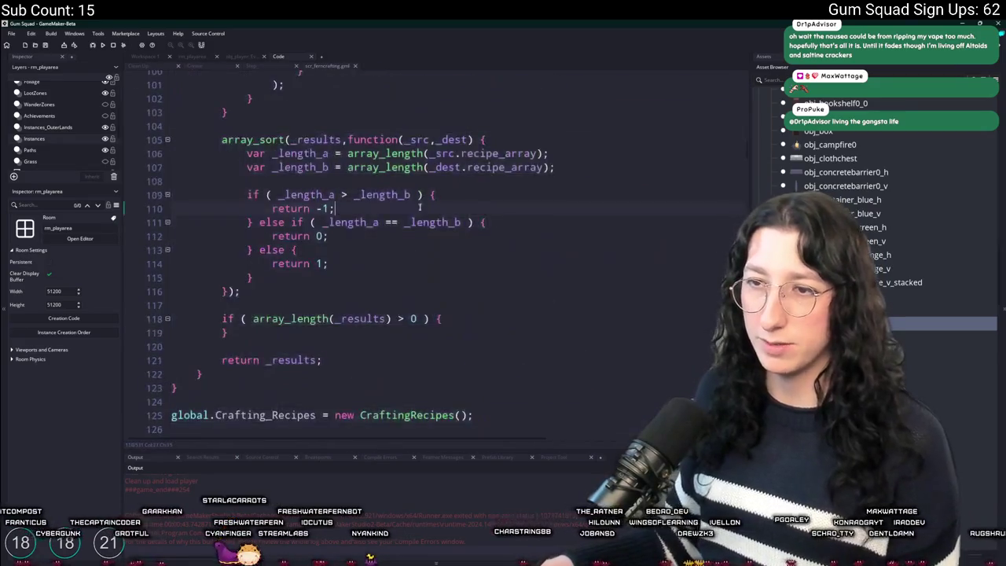
key("F12")
scroll(409, 237, "up", 20)
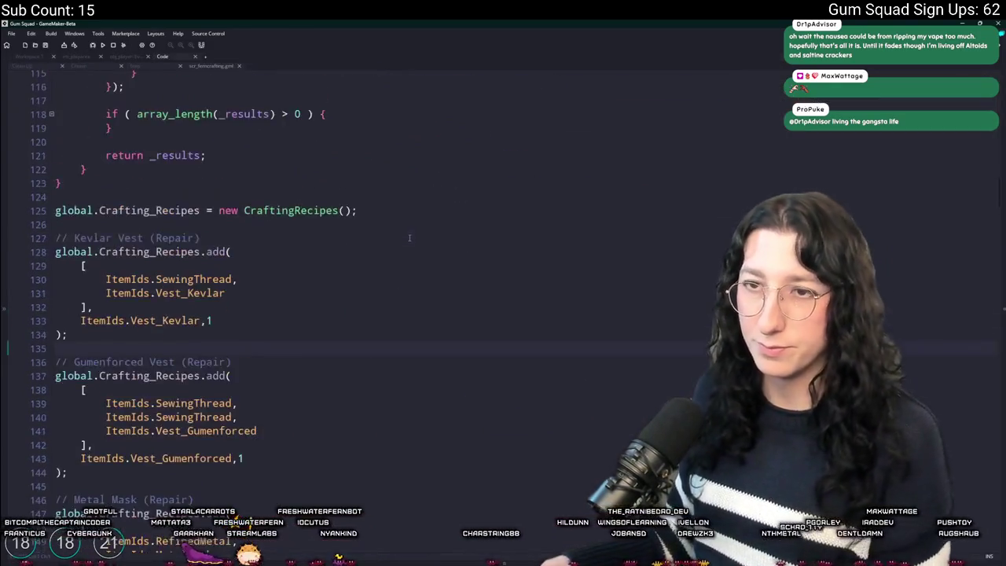
scroll(259, 189, "down", 10)
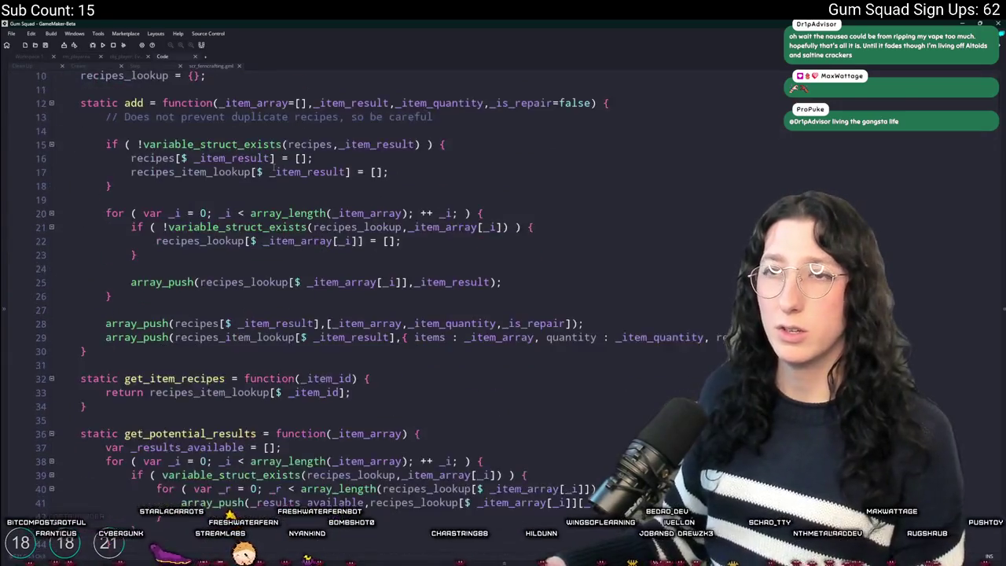
scroll(236, 251, "up", 9)
scroll(231, 259, "up", 2)
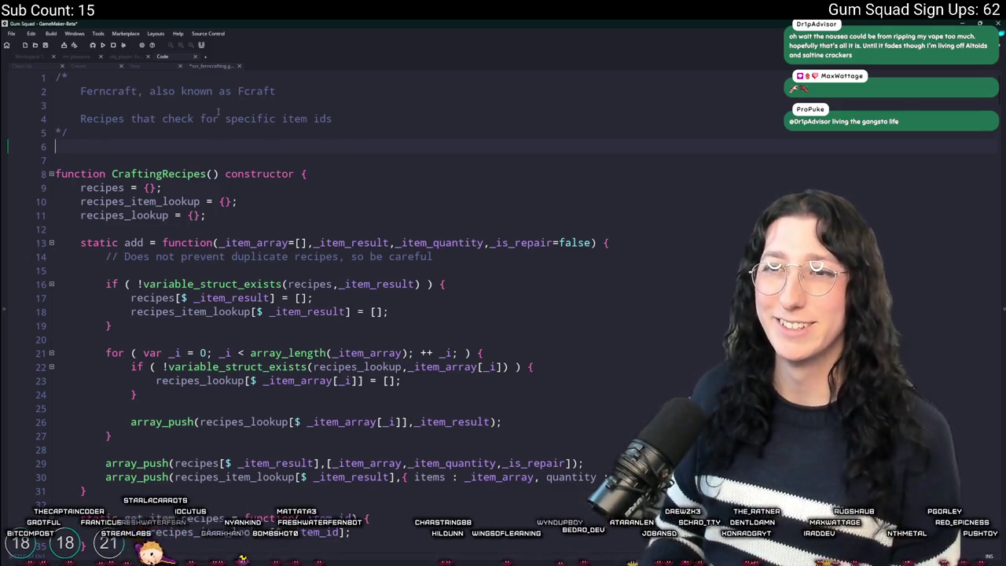
Declare global.CraftingRecipesShown = []; on a new line below the header comment
key("Return")
type("global.")
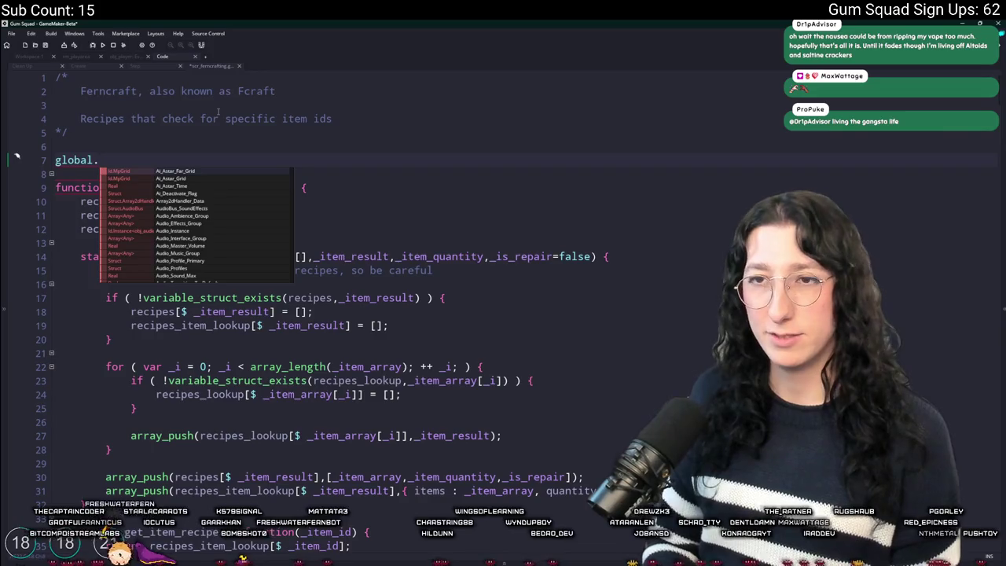
type("CraftingRec")
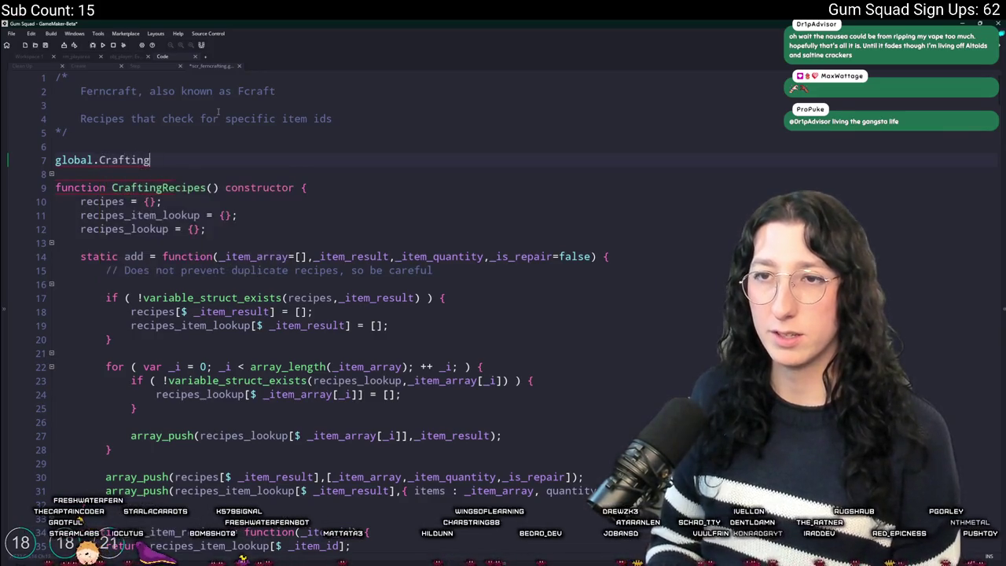
type("ipesDisplay")
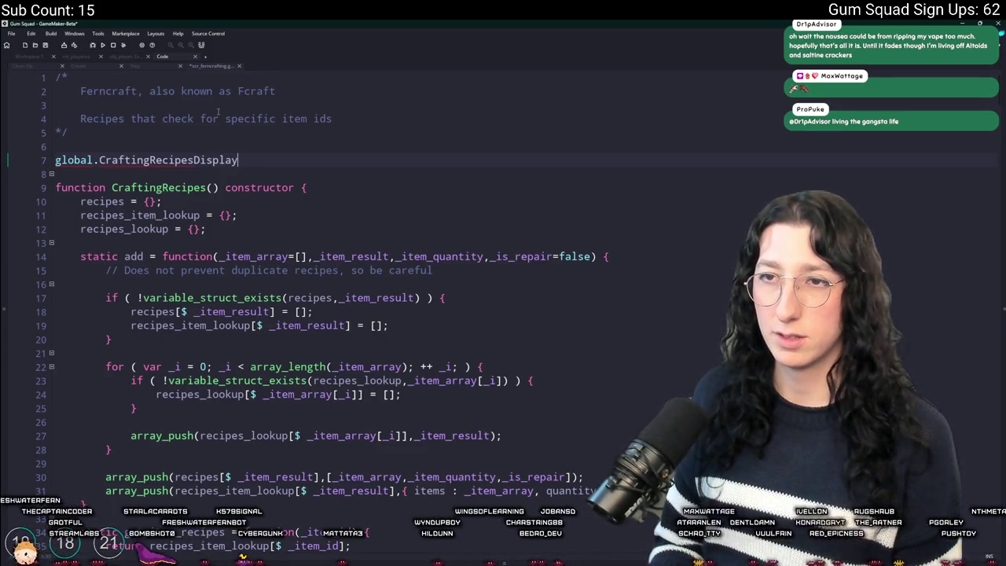
key("BackSpace")
key("BackSpace")
key("BackSpace")
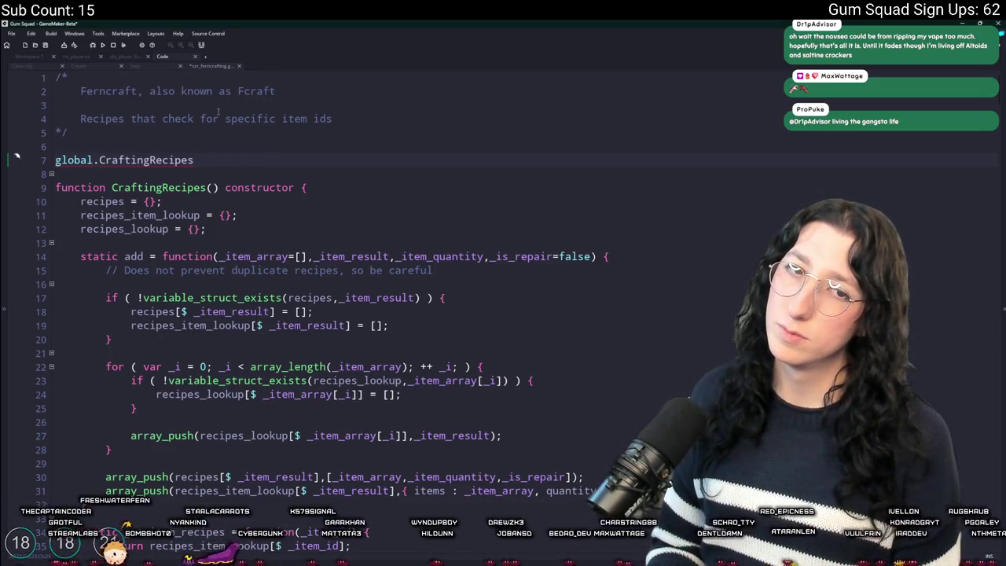
type("Tutorial")
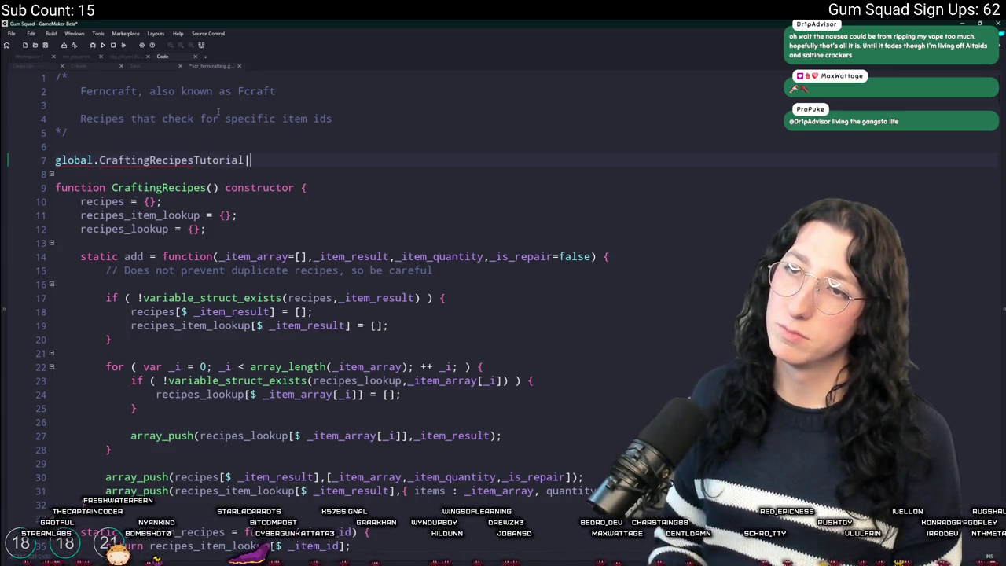
type(" = [];")
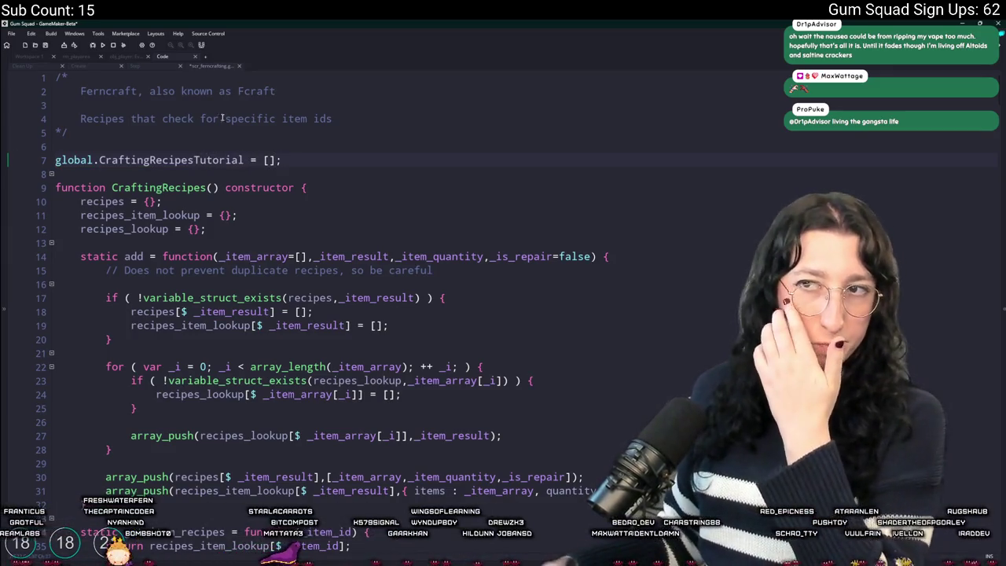
left_click(245, 159)
left_click_drag(246, 161, 195, 161)
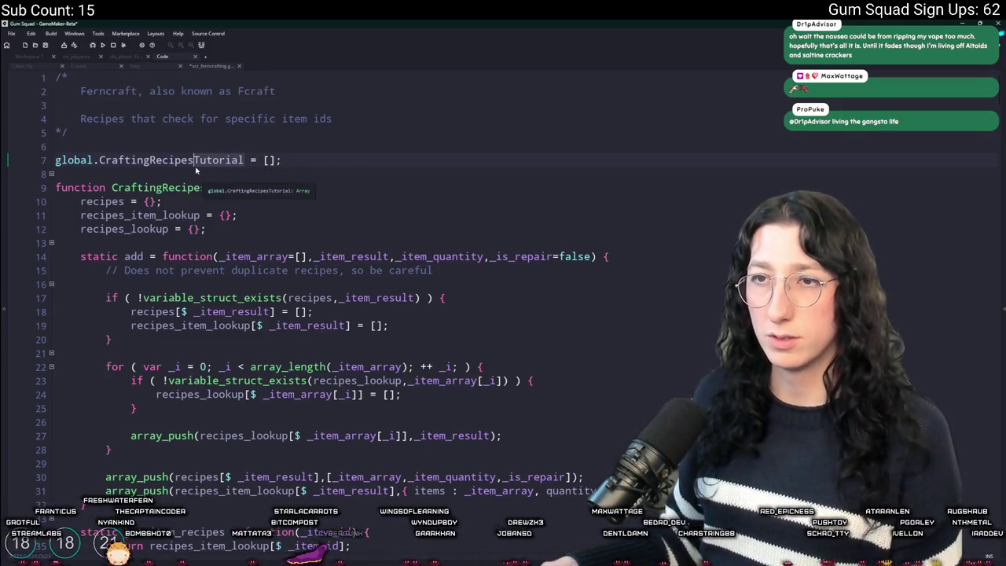
key("BackSpace")
type("Shown")
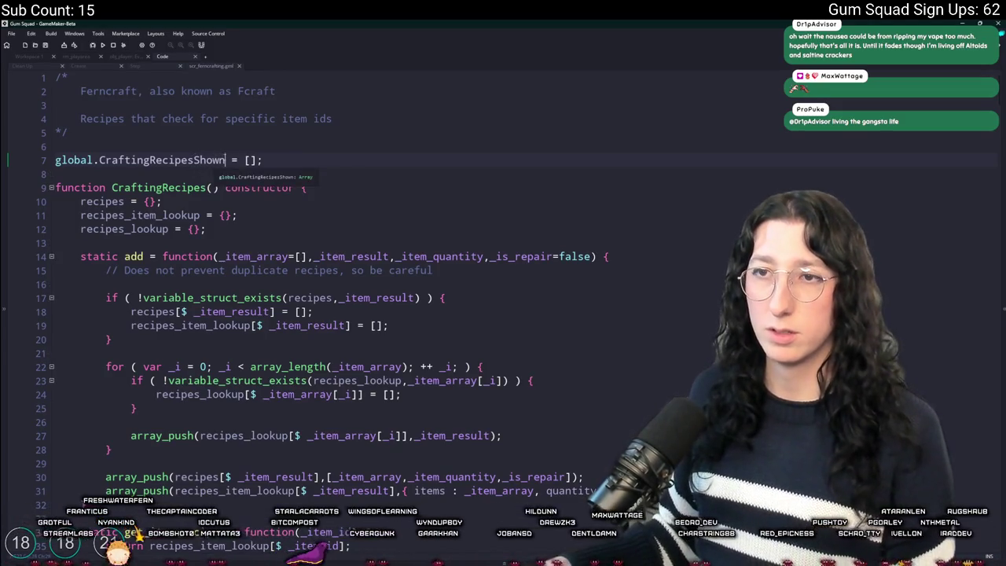
left_click(57, 160)
Scroll down to the blank line inside the add function
scroll(180, 326, "down", 20)
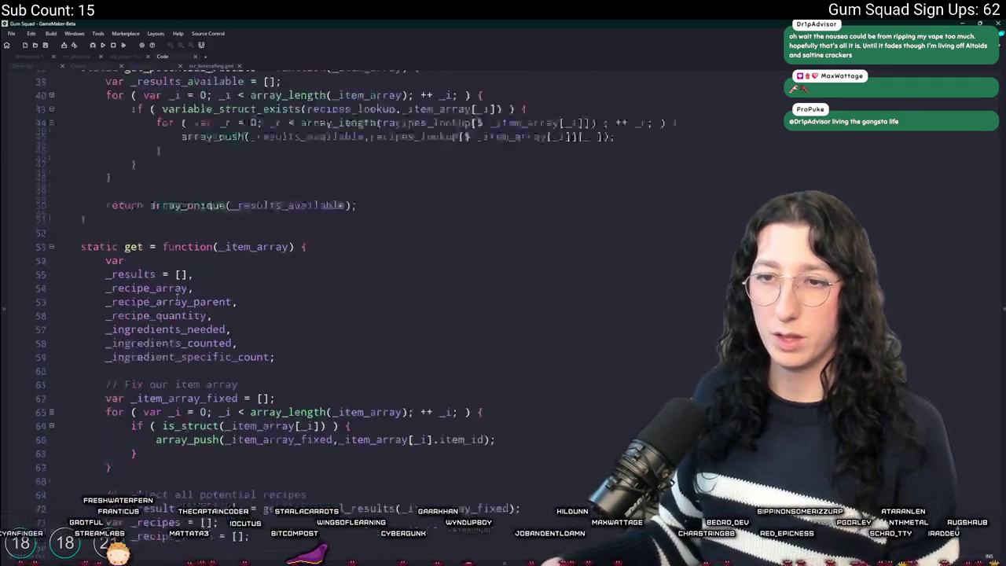
scroll(179, 327, "down", 3)
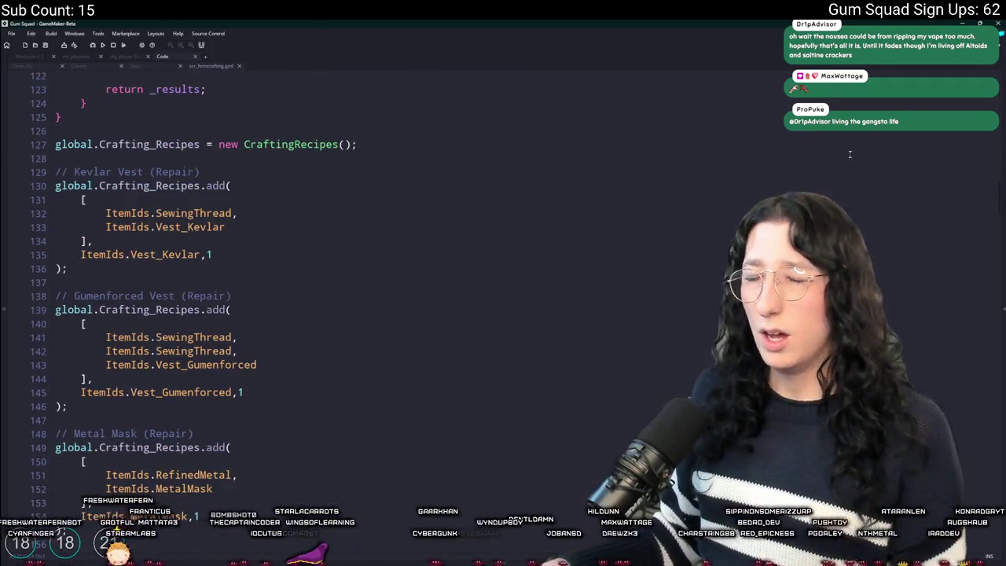
mouse_move(997, 203)
left_mouse_down()
mouse_move(983, 542)
mouse_move(978, 86)
mouse_move(981, 157)
mouse_move(956, 66)
left_mouse_up()
left_click(397, 284)
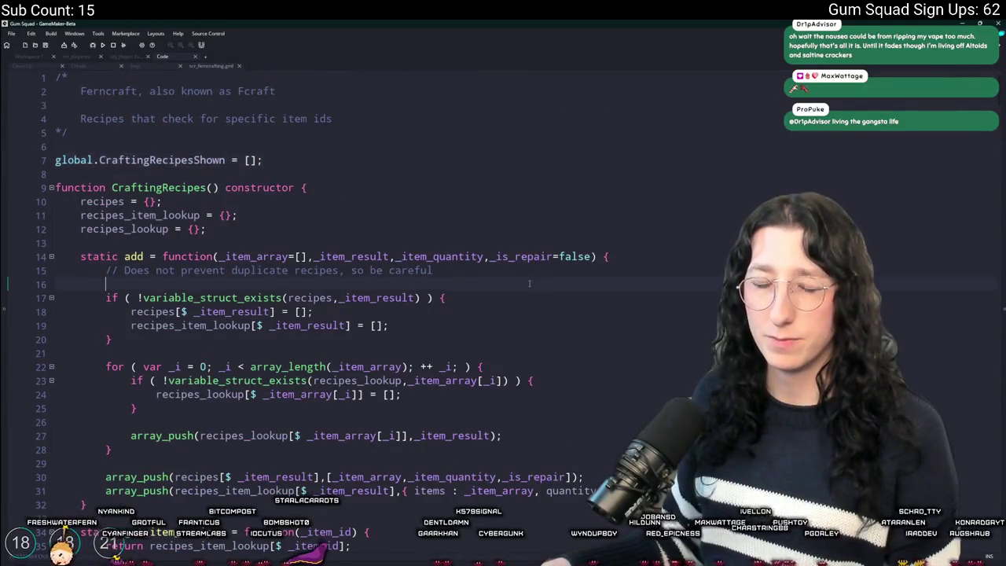
Duplicate the recipes_item_lookup array_push line in the add function
scroll(397, 193, "down", 2)
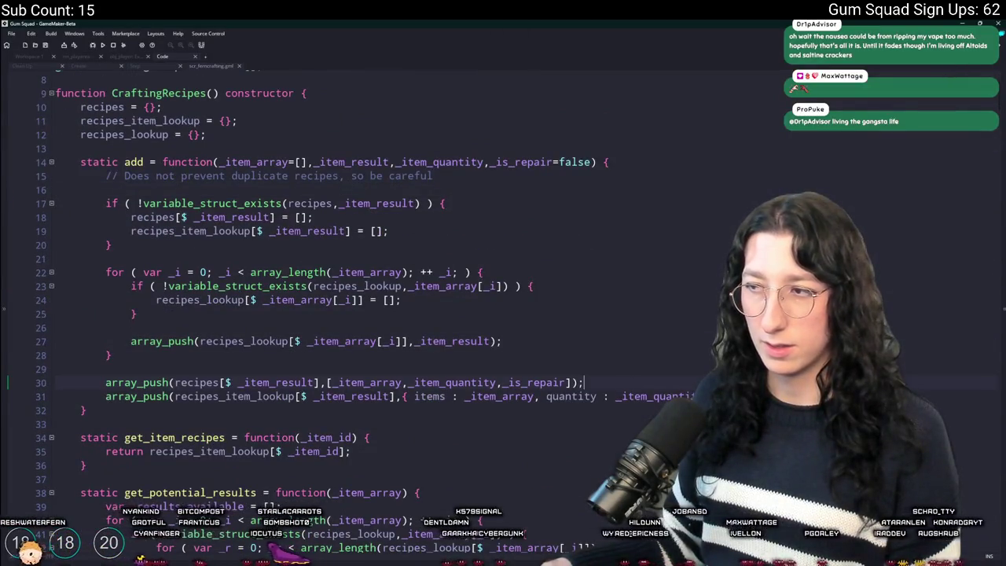
key("Down")
key("ctrl+d")
key("Up")
key("Up")
key("Up")
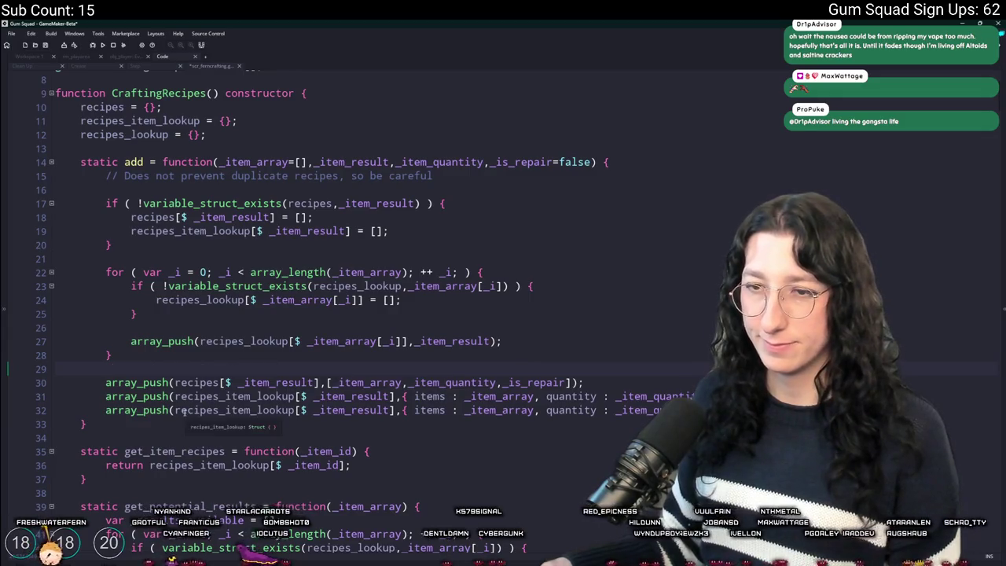
Delete the global.CraftingRecipesShown declaration line at the top of the script
left_click(201, 176)
scroll(199, 197, "up", 2)
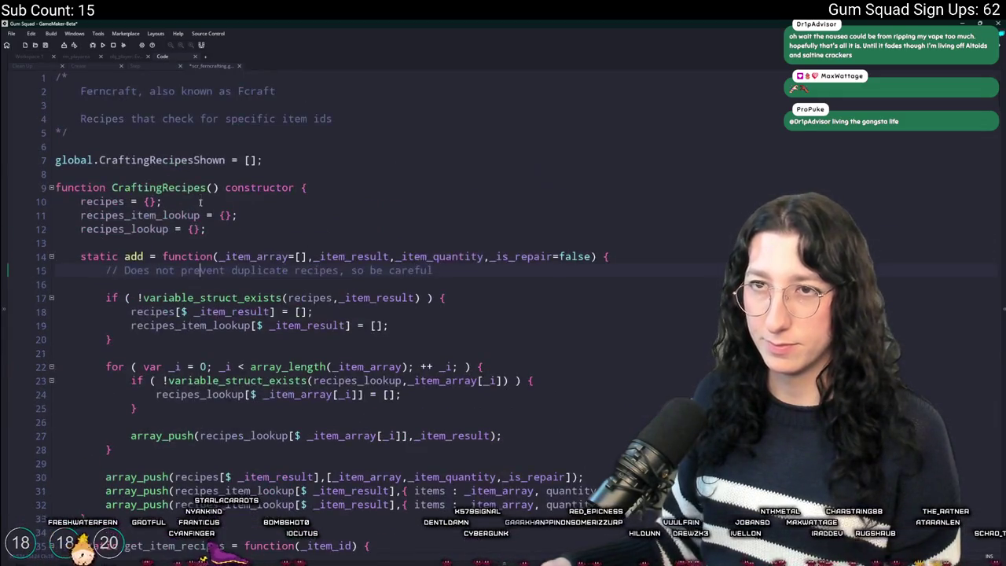
key("shift+Home")
key("Delete")
key("Delete")
key("Delete")
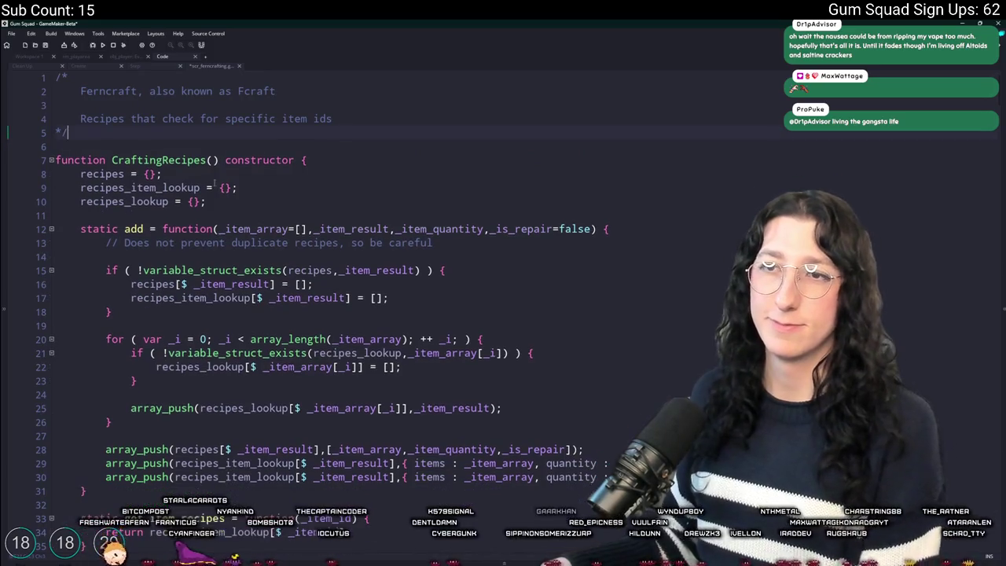
Duplicate recipes_lookup into a recipes_shown = {} field, inspect it, then delete it again
left_click(206, 201)
key("ctrl+d")
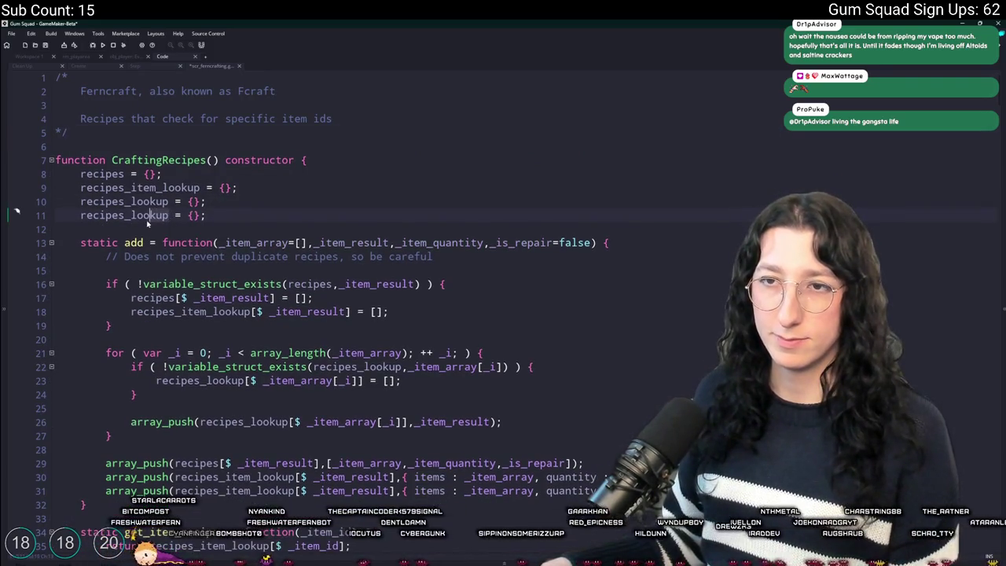
left_click_drag(169, 215, 129, 216)
type("shown")
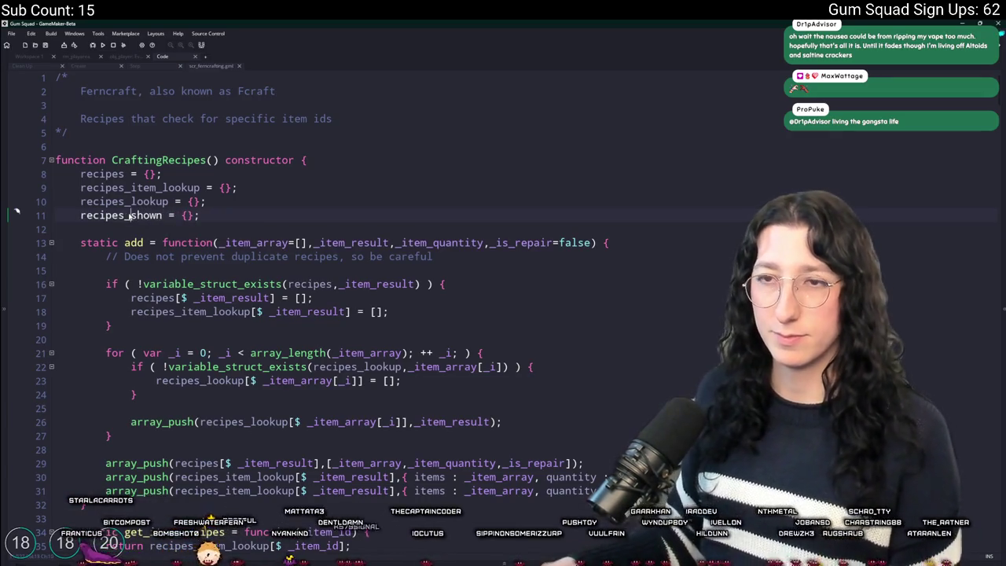
scroll(228, 274, "down", 1)
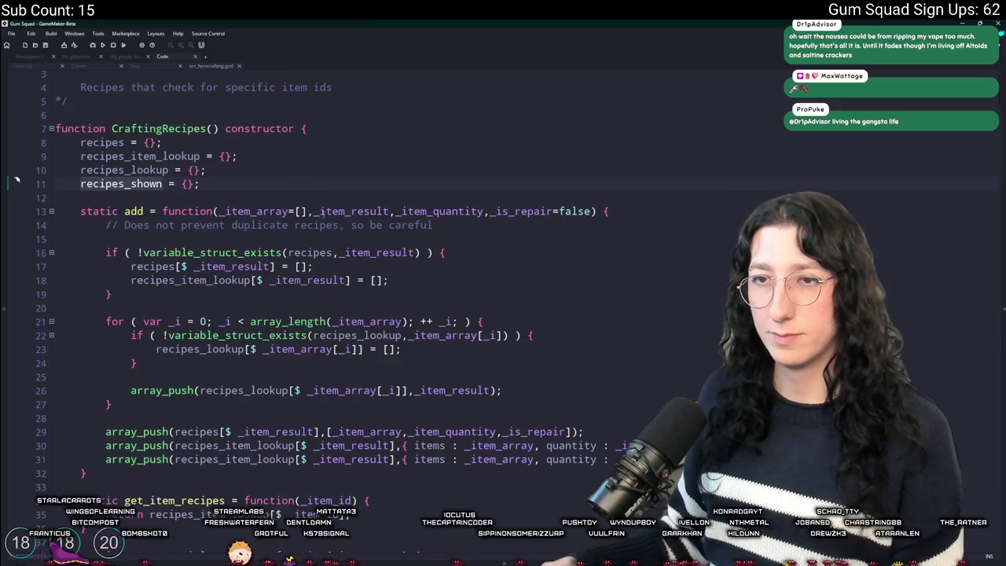
left_click(187, 184)
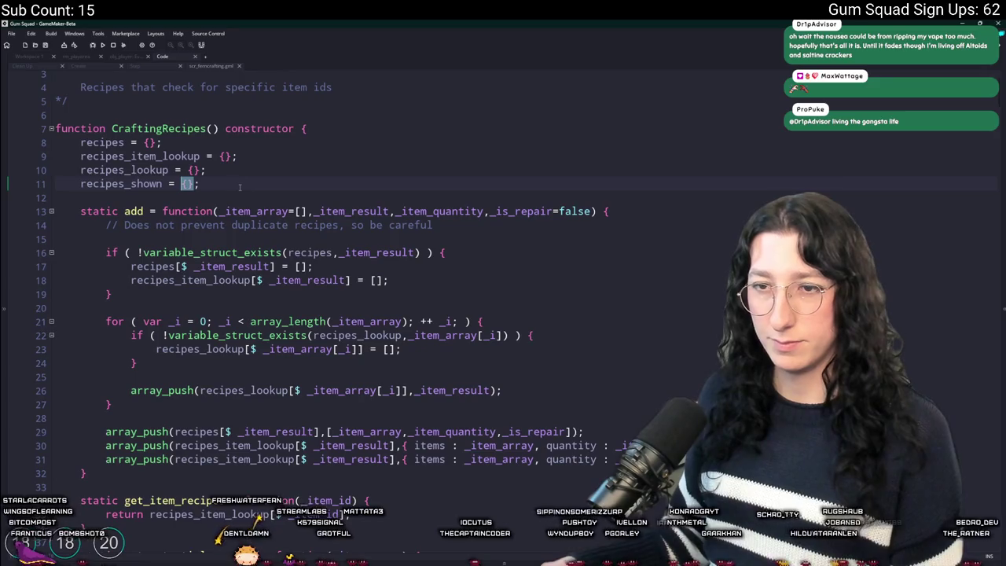
left_click(274, 404)
double_click(274, 390)
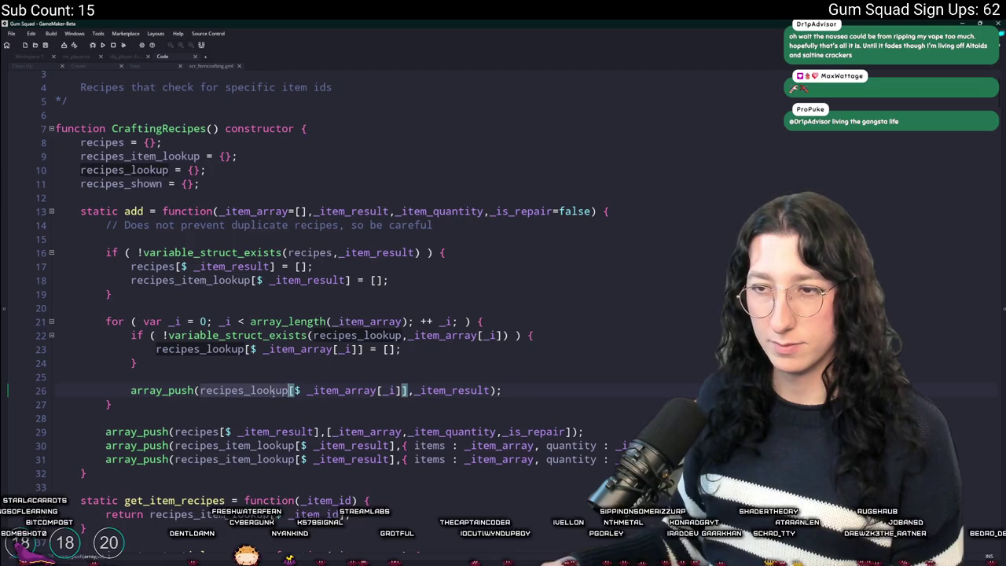
left_click_drag(203, 184, 232, 174)
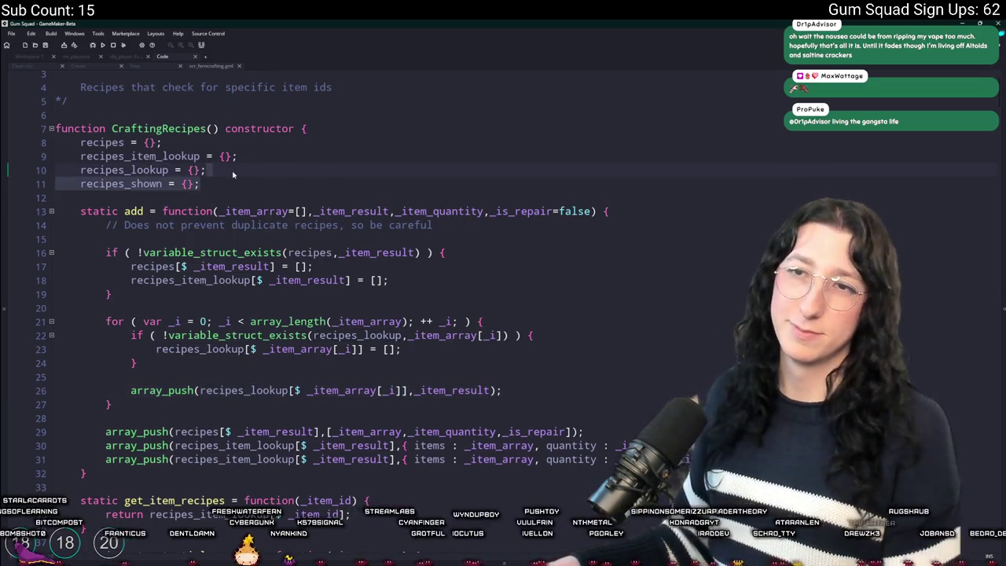
key("BackSpace")
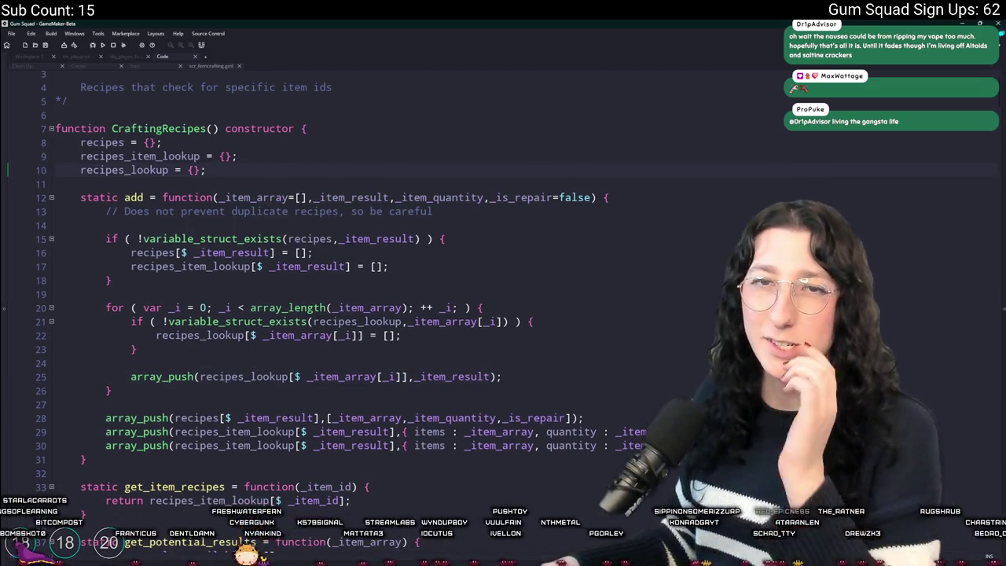
scroll(318, 359, "down", 4)
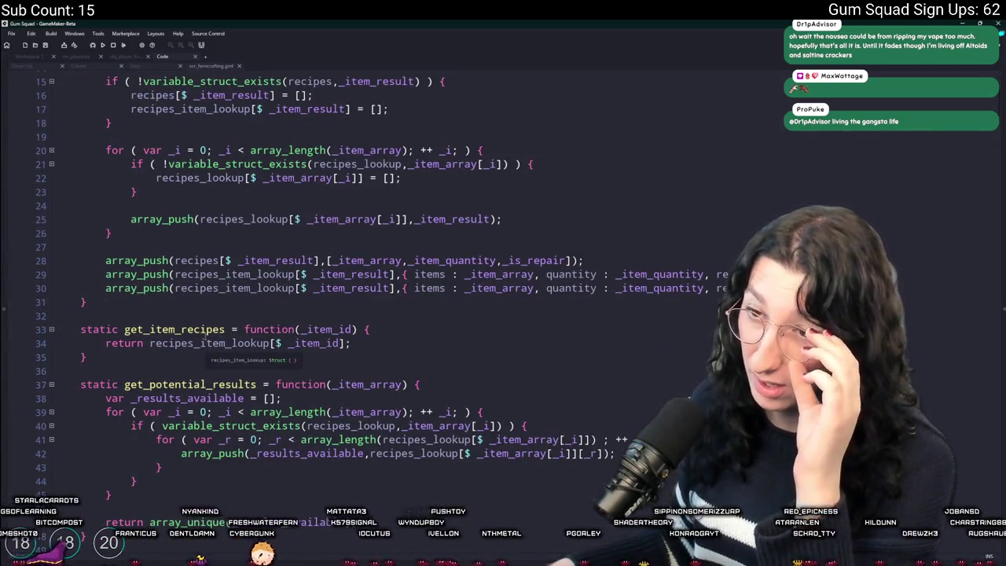
Add a static get_all_recipes function after get_item_recipes
double_click(237, 344)
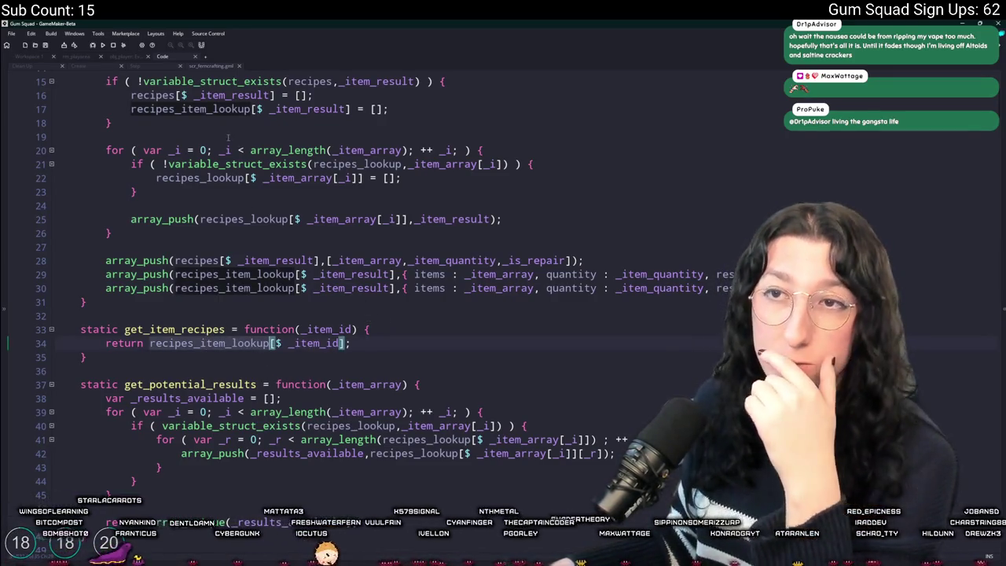
scroll(174, 172, "up", 2)
left_click(143, 438)
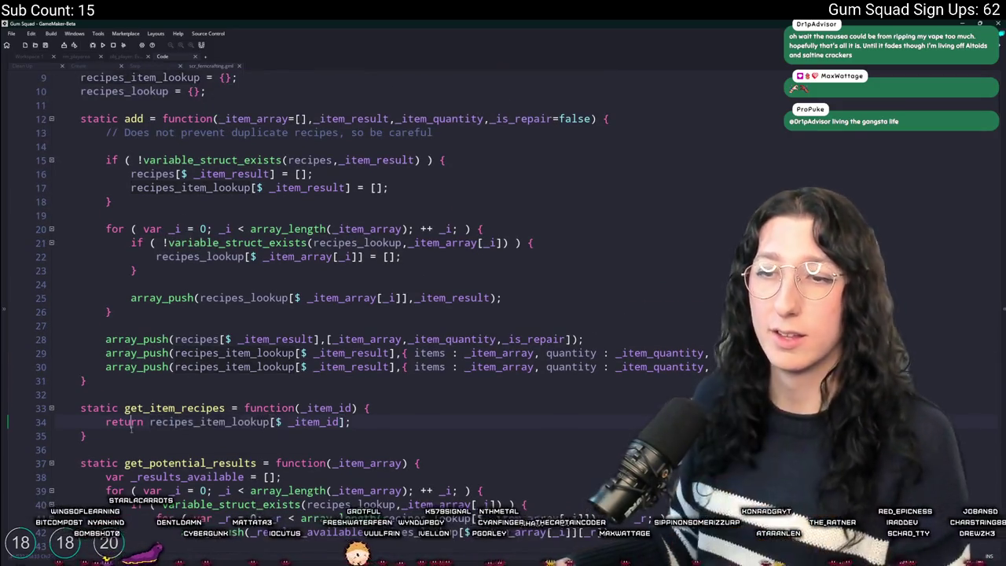
key("Return")
key("Return")
type("static")
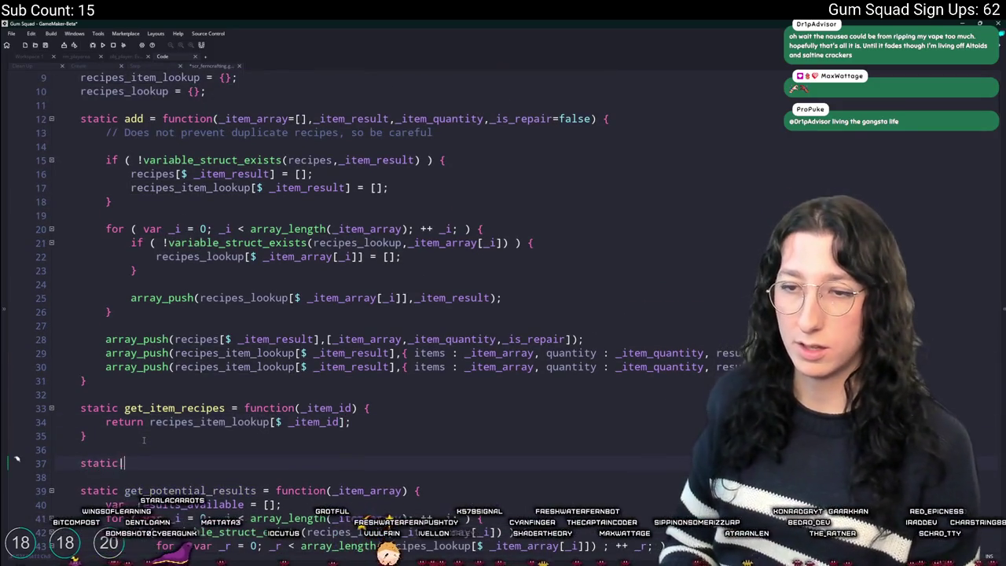
type("_all_Recipes")
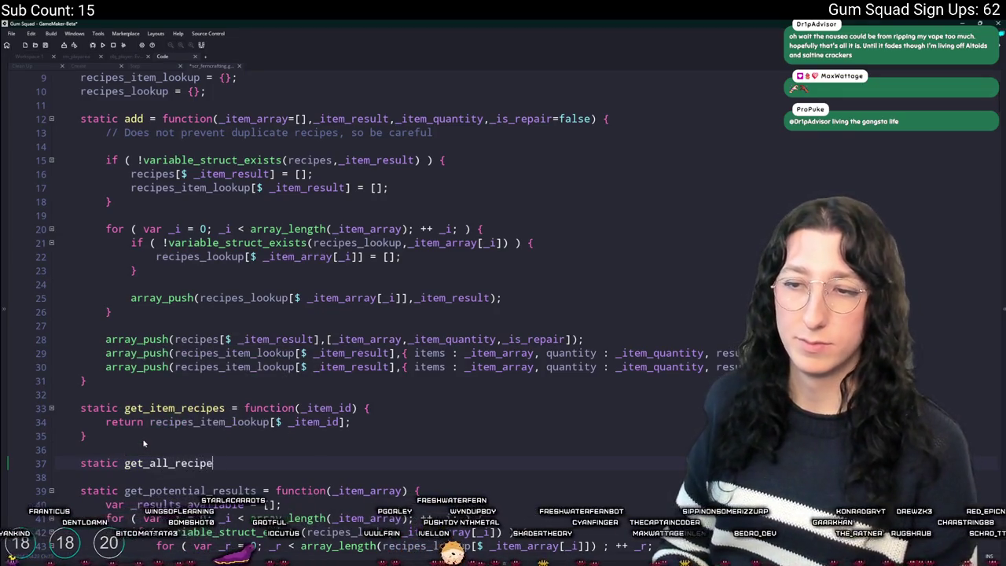
type(" = function() {")
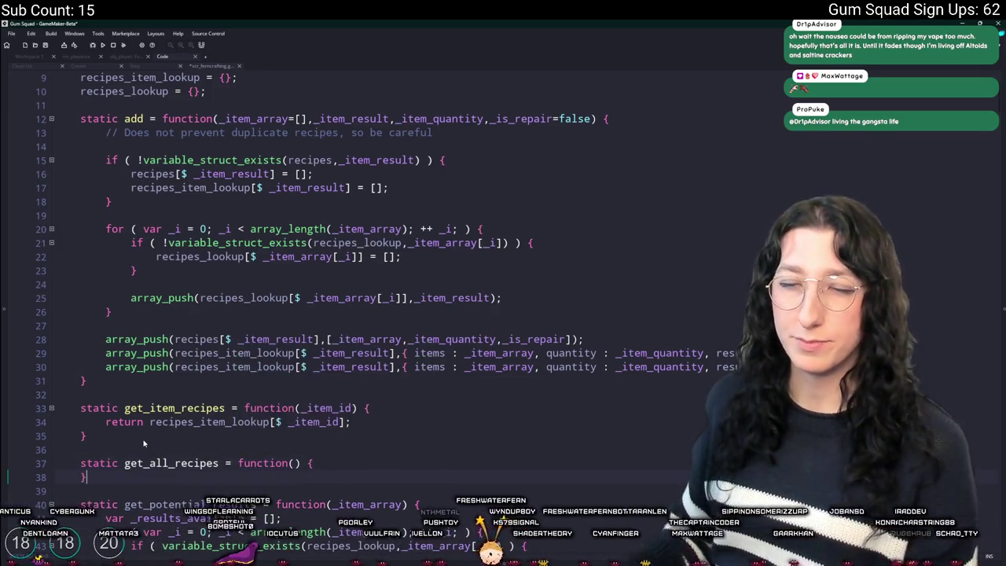
Inside get_all_recipes, declare var _array = []; and return _array;
scroll(318, 400, "down", 2)
key("Return")
type("va")
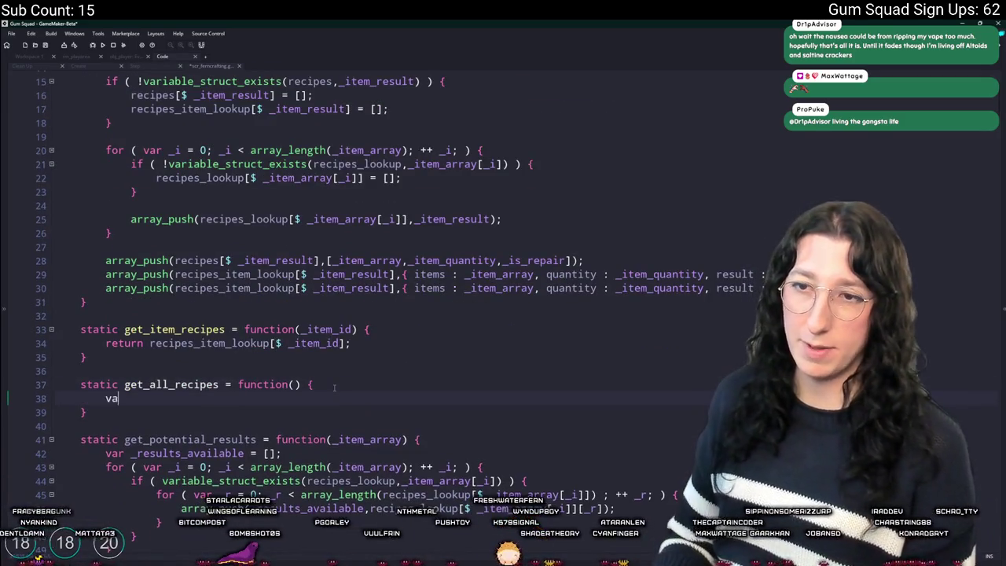
type("r _array = [];")
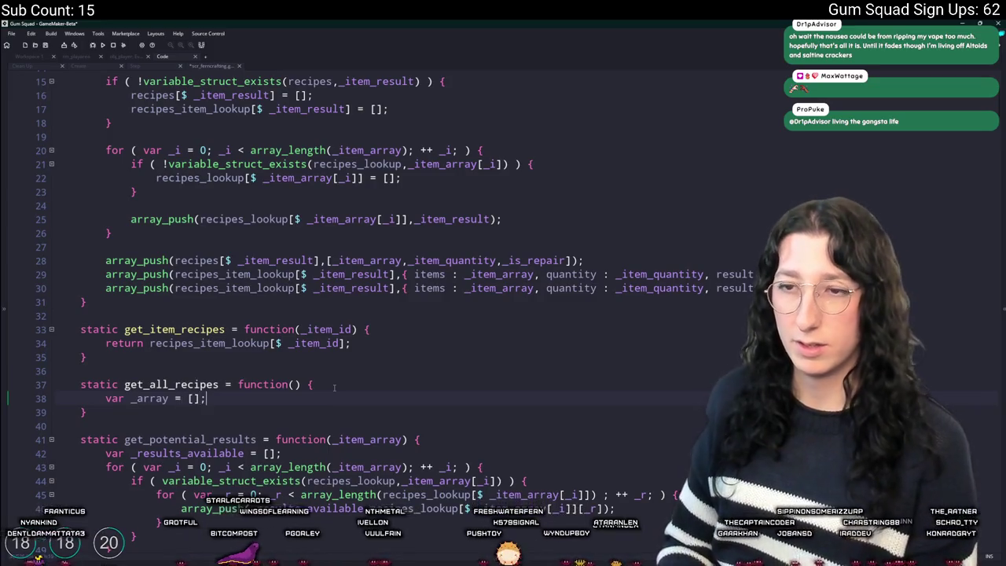
key("Return")
scroll(334, 387, "down", 1)
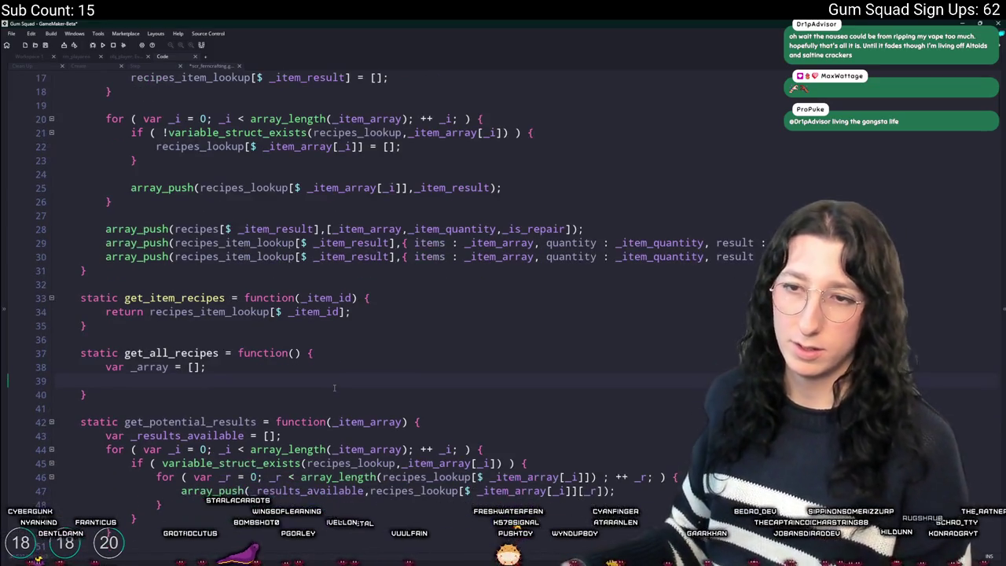
type("return _array;")
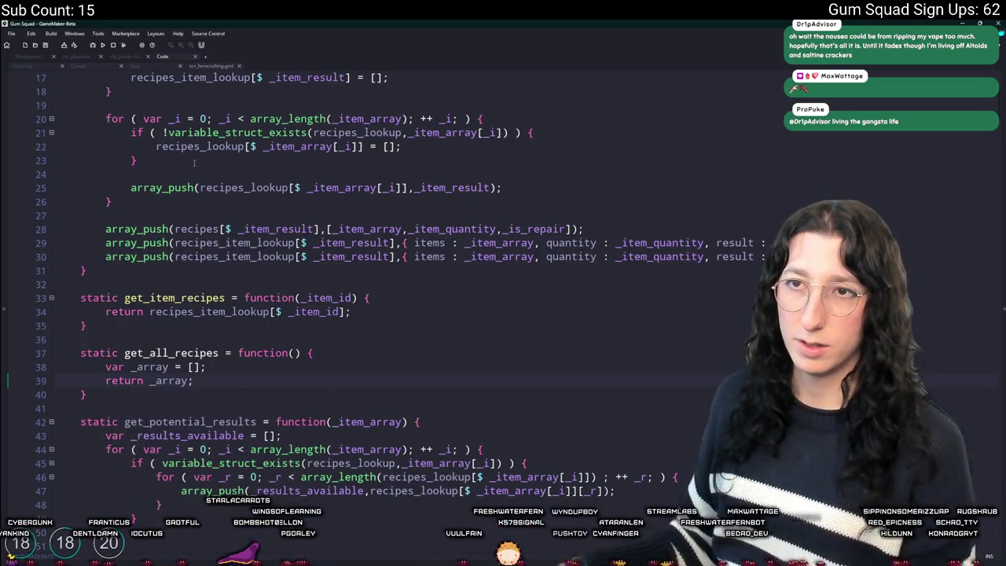
key("ctrl+t")
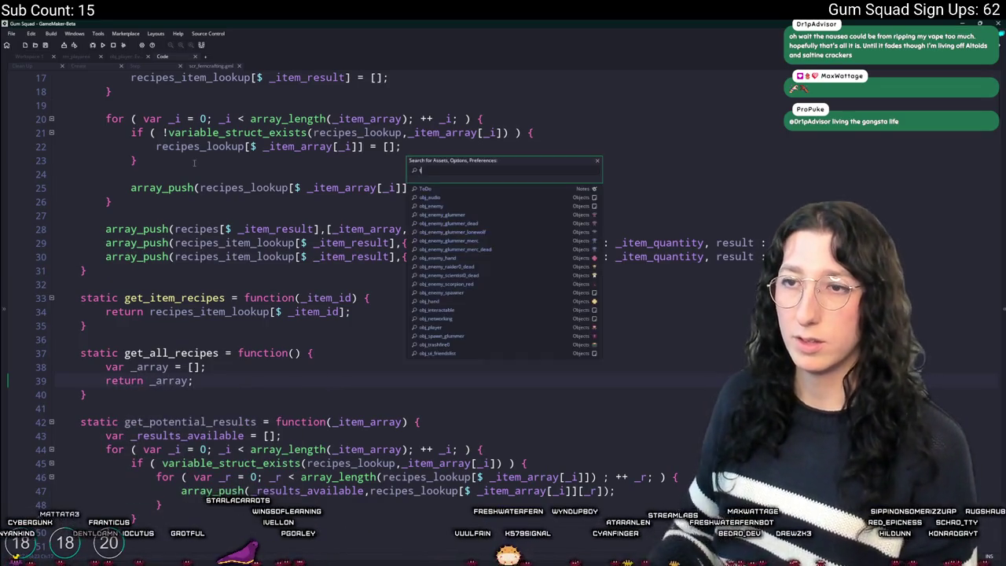
type("ooltip")
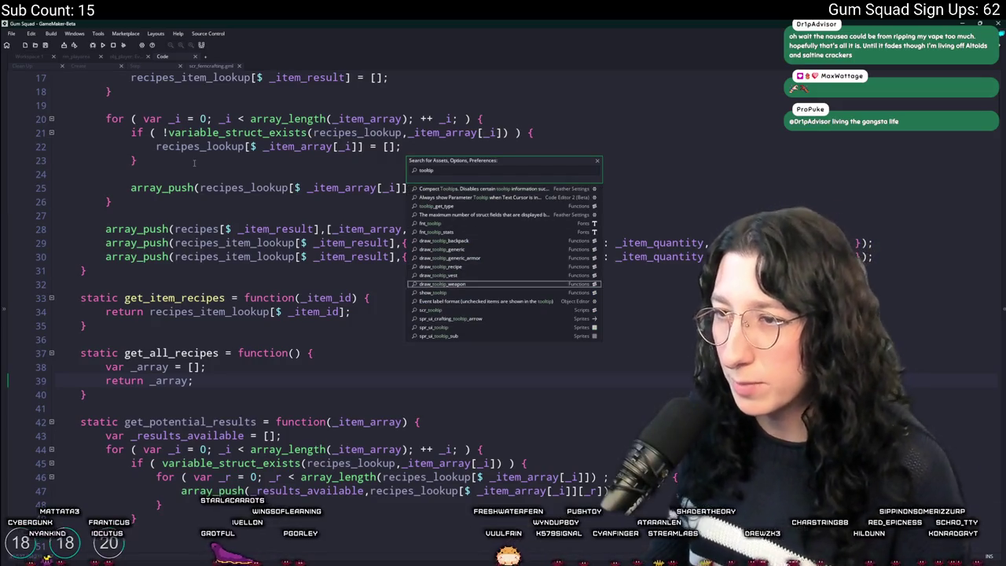
key("Return")
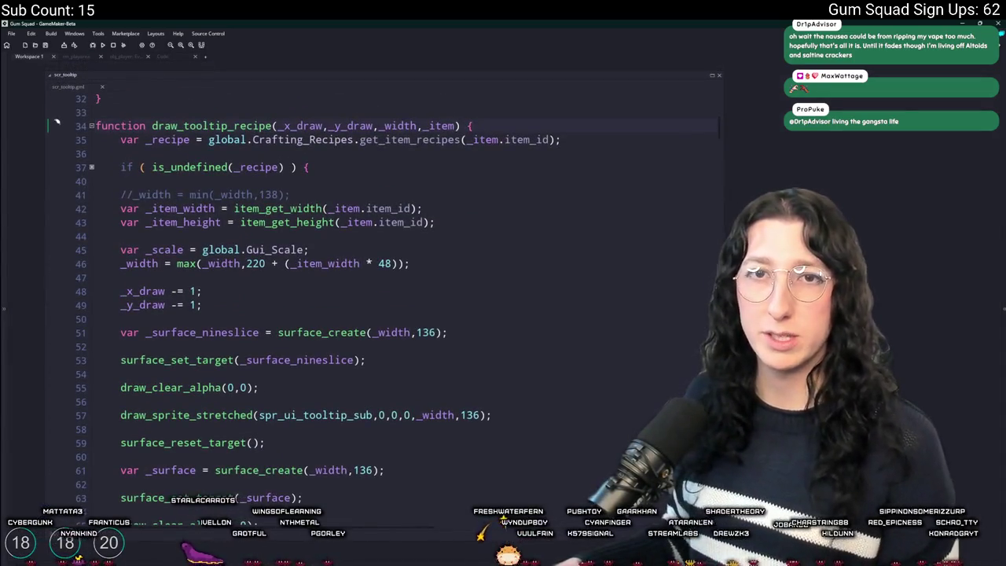
scroll(292, 142, "down", 12)
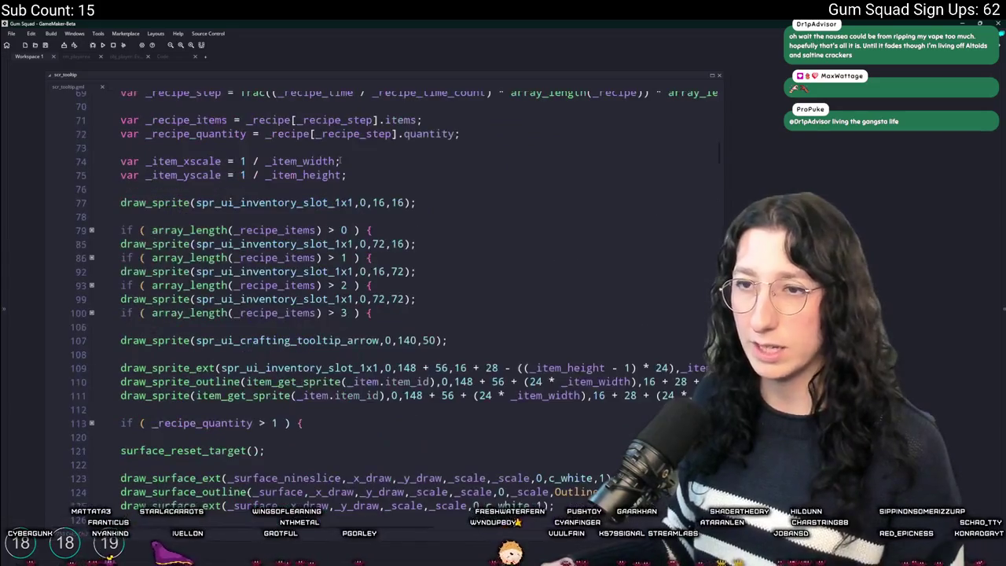
scroll(278, 277, "up", 2)
scroll(279, 277, "down", 2)
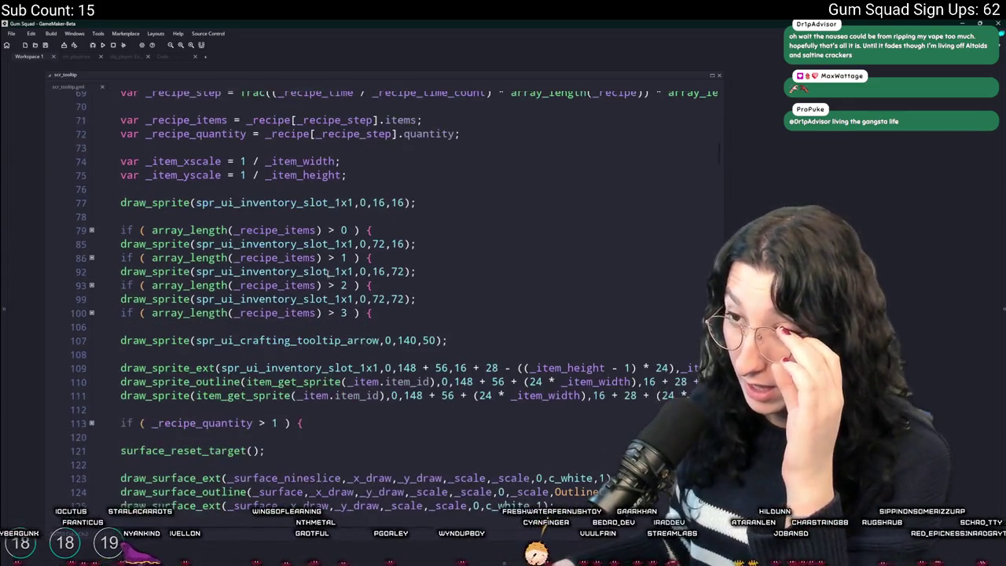
scroll(268, 206, "up", 5)
scroll(268, 205, "up", 2)
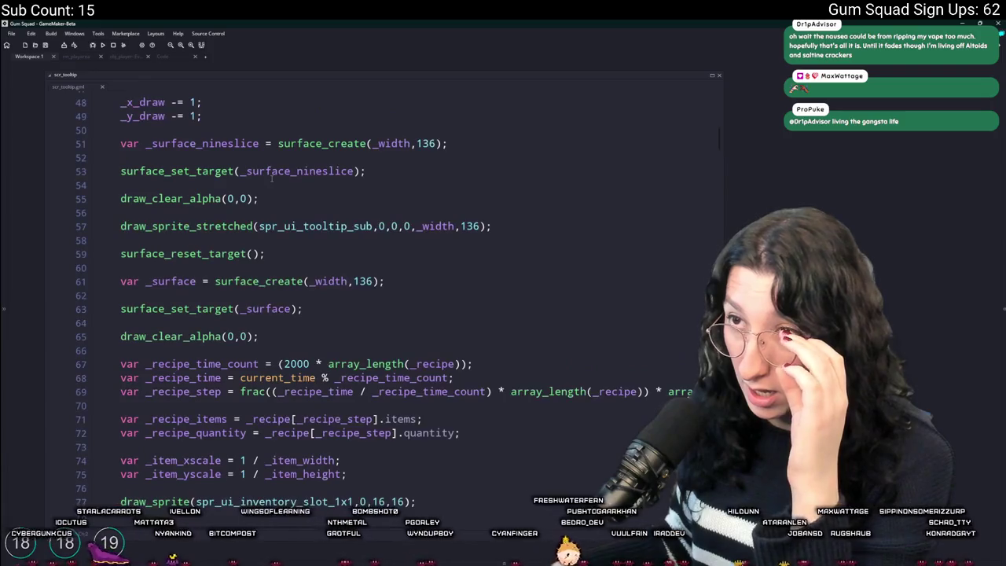
scroll(374, 388, "up", 5)
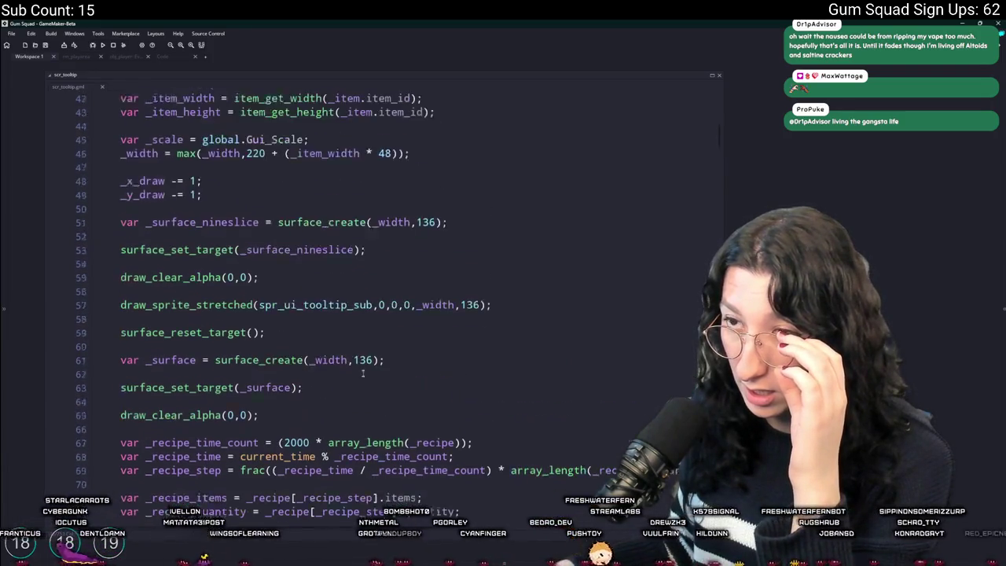
left_click(424, 124)
left_click(427, 110)
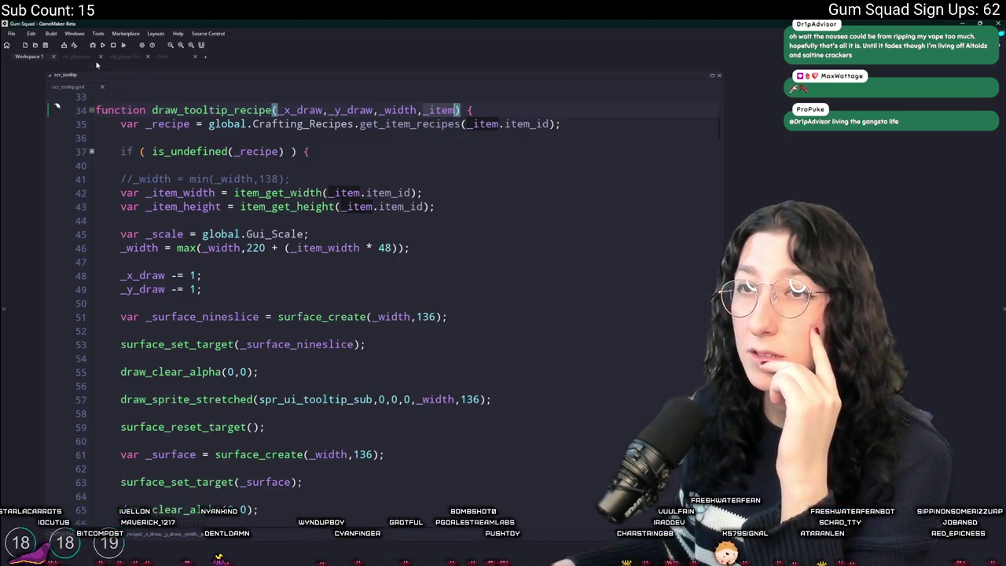
left_click(92, 152)
left_click(172, 62)
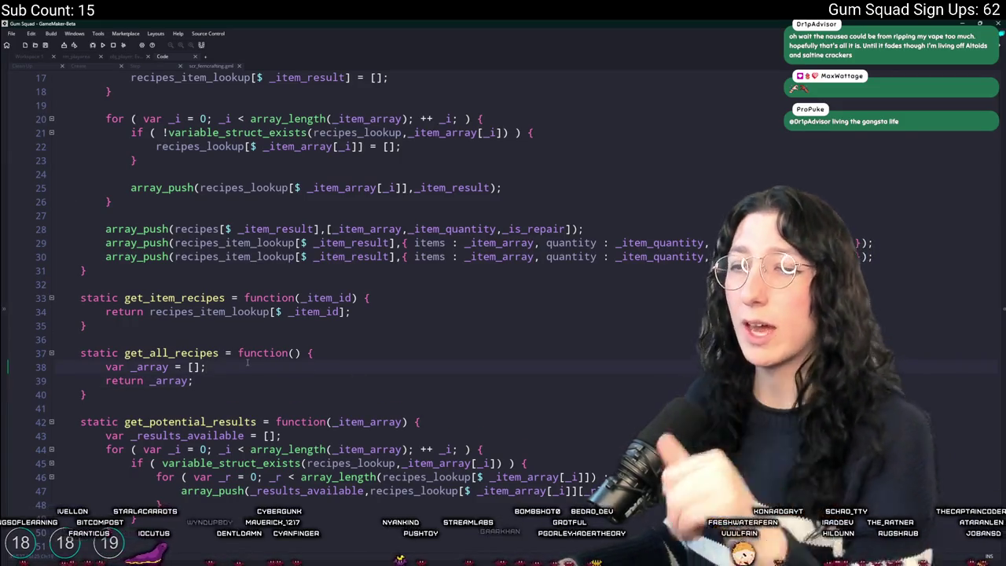
scroll(250, 363, "down", 1)
scroll(247, 362, "up", 2)
scroll(246, 362, "up", 5)
Fold the static get function on line 55 and return to get_all_recipes to review it
scroll(255, 314, "down", 20)
scroll(261, 278, "down", 19)
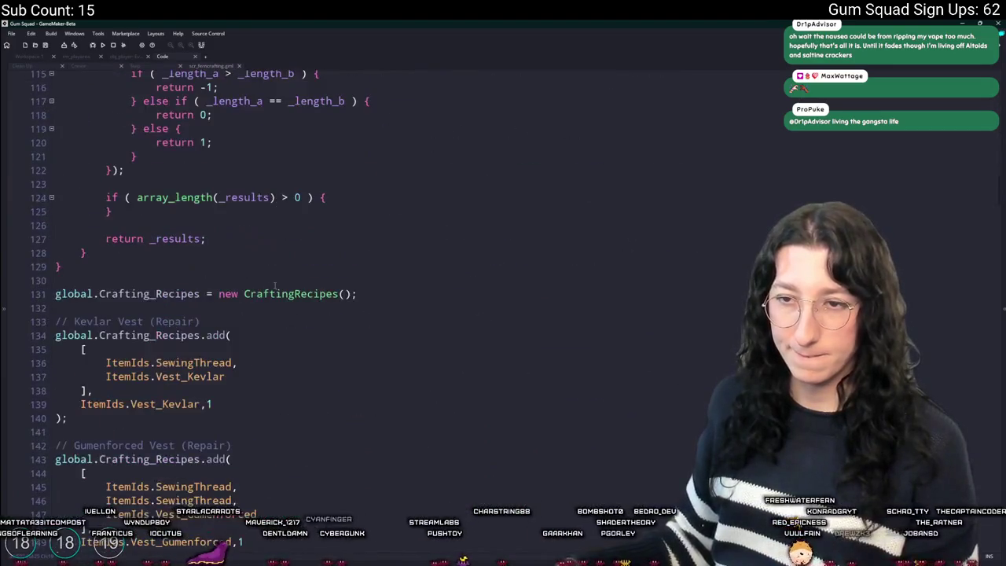
scroll(88, 322, "up", 15)
scroll(88, 322, "up", 13)
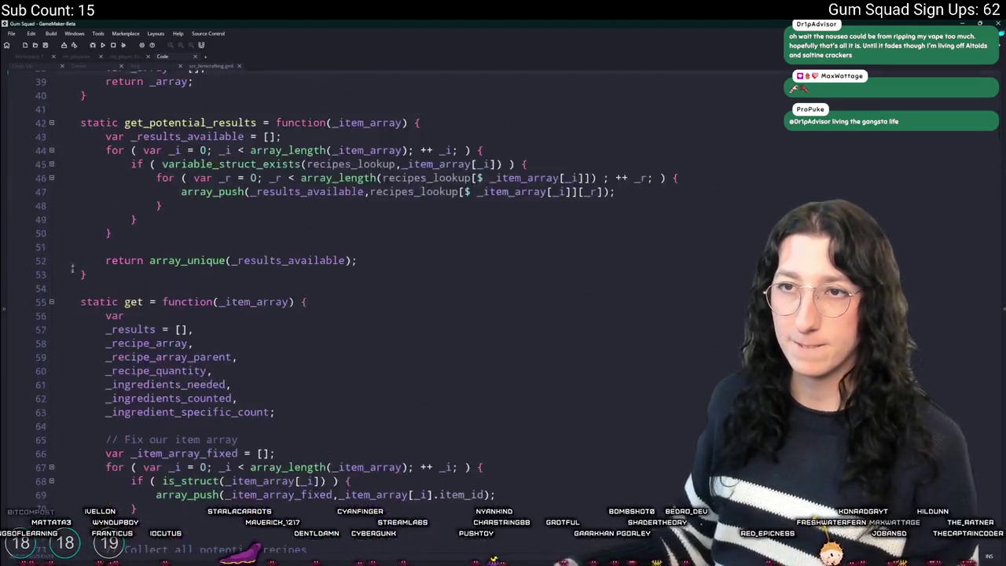
left_click(50, 349)
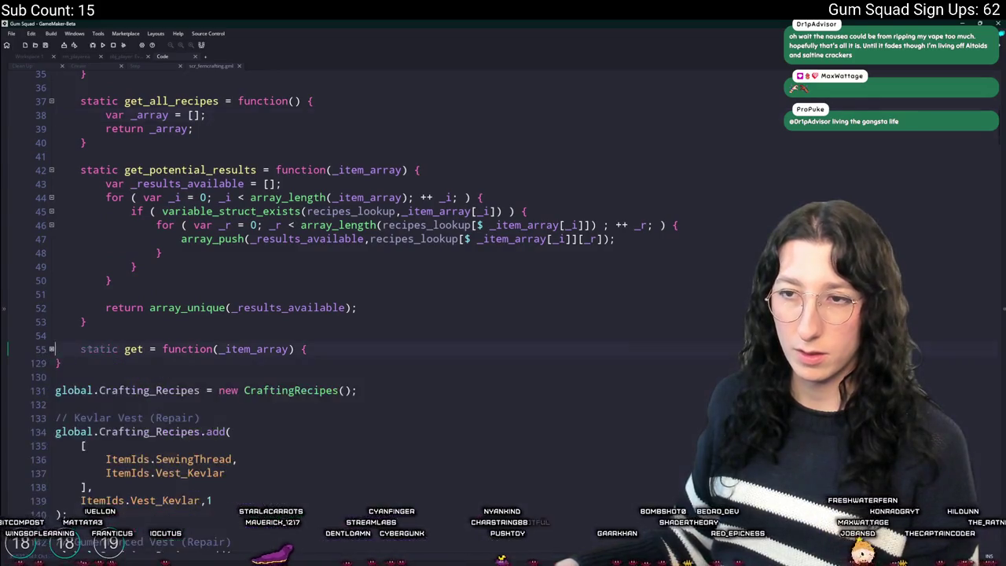
scroll(149, 256, "up", 3)
double_click(182, 187)
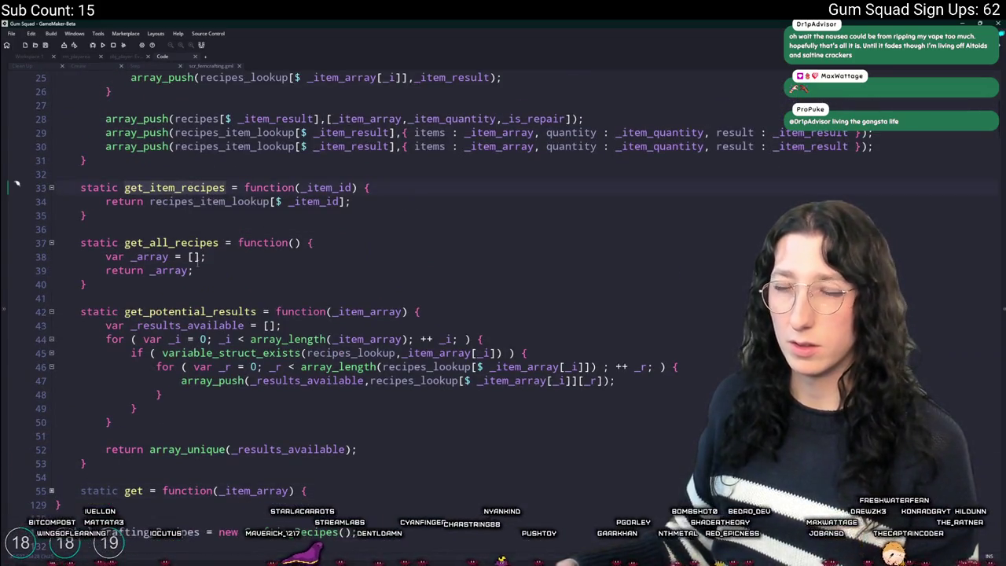
left_click(231, 256)
left_click(294, 242)
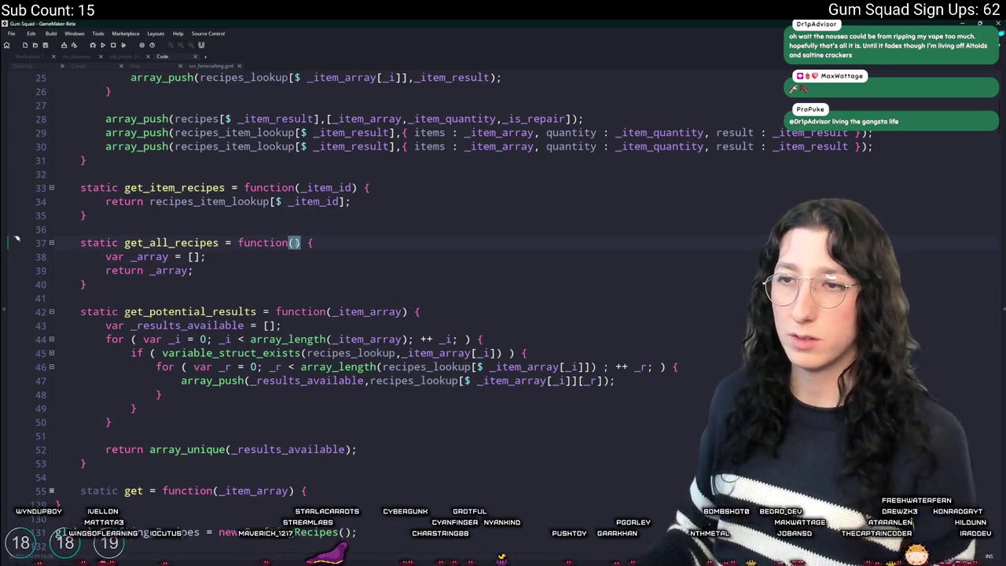
Below var _array = [];, add a for loop from _i = 0 to ItemIds.Size calling get_item_recipes(_i)
key("Down")
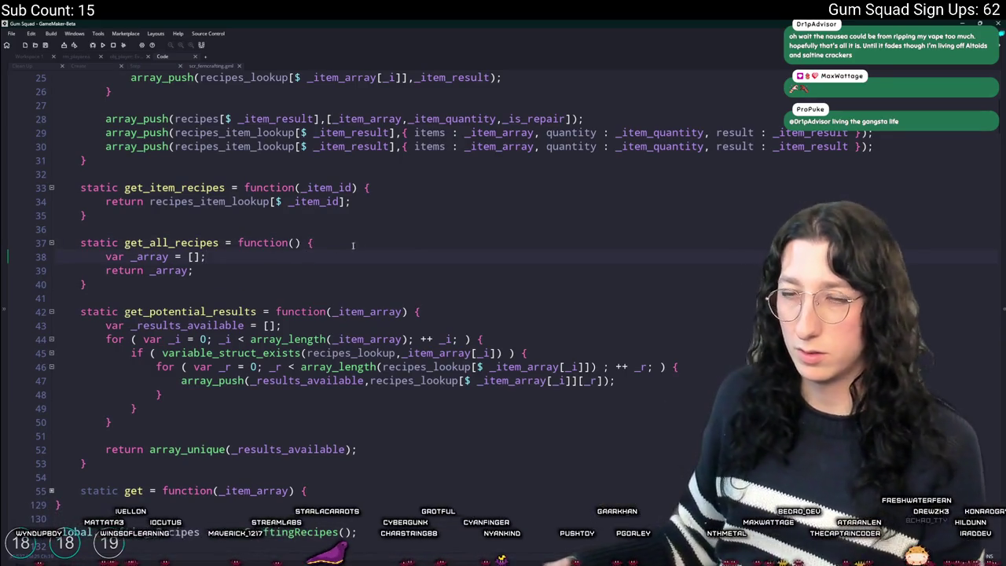
key("Return")
key("Return")
key("Return")
key("Up")
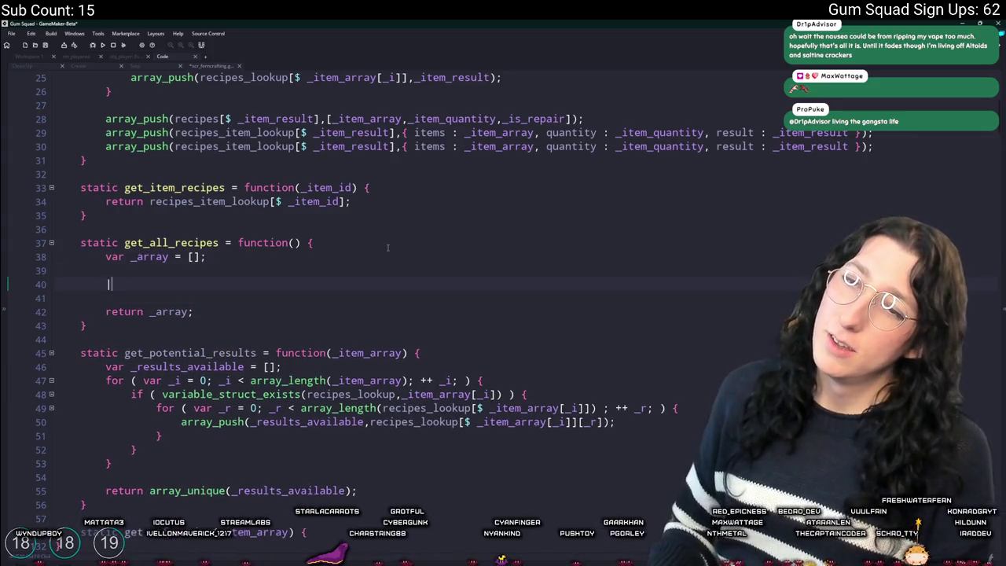
type("for ( var _i")
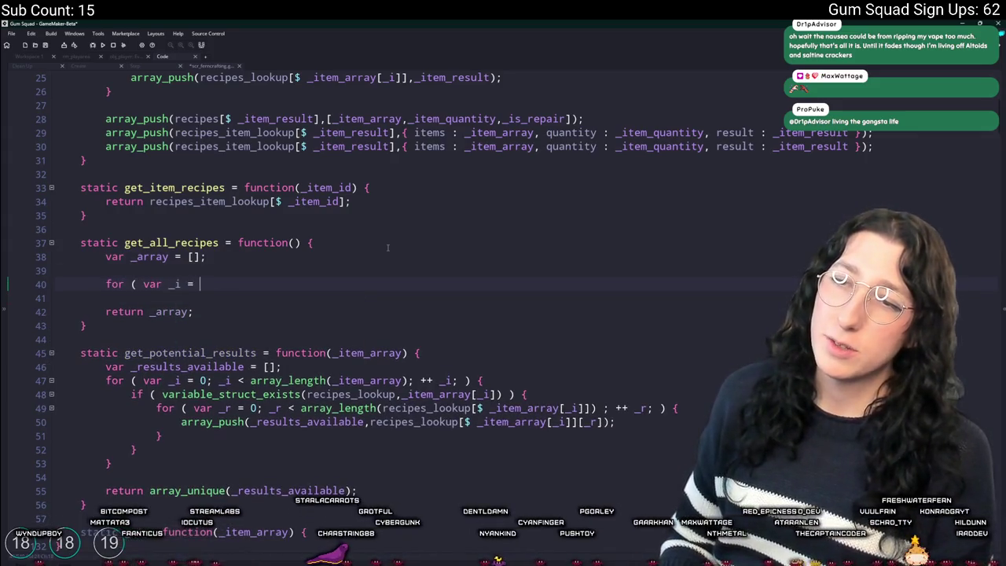
type(" = 0; _i < get_item_recipes")
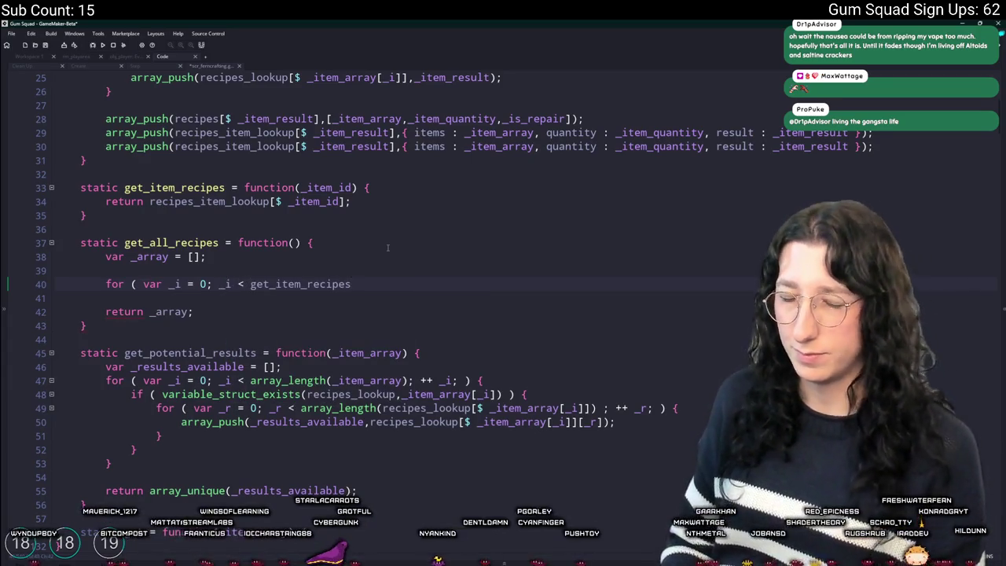
key("ctrl+BackSpace")
type("a")
key("BackSpace")
type("ItemIdsk")
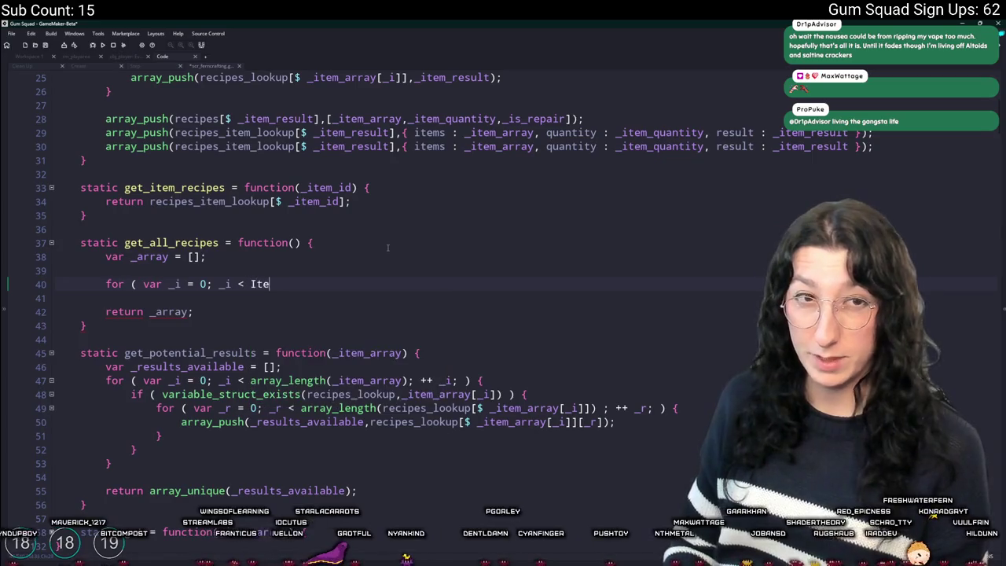
key("BackSpace")
type(".S")
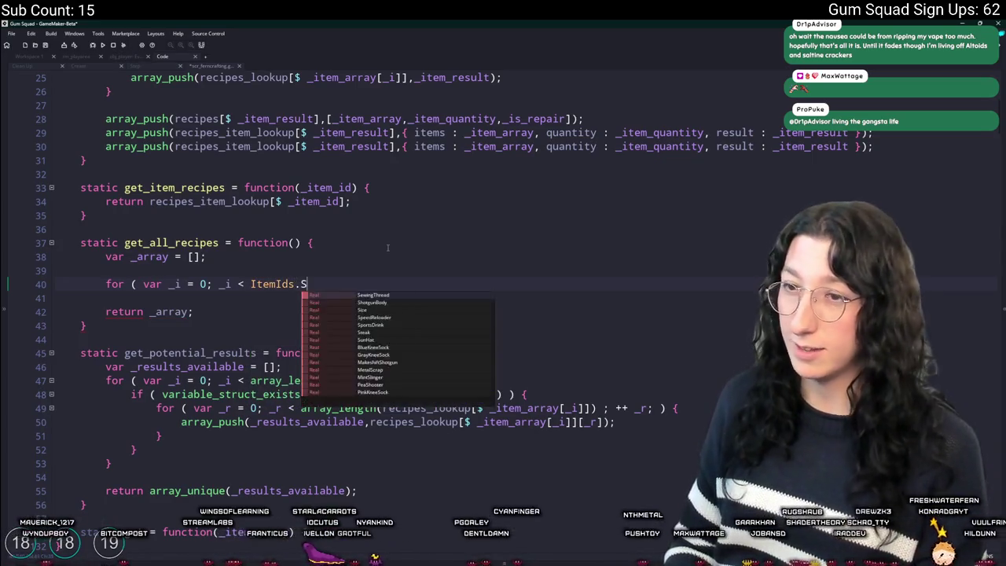
type("ize; ++ _i; ) {")
key("Return")
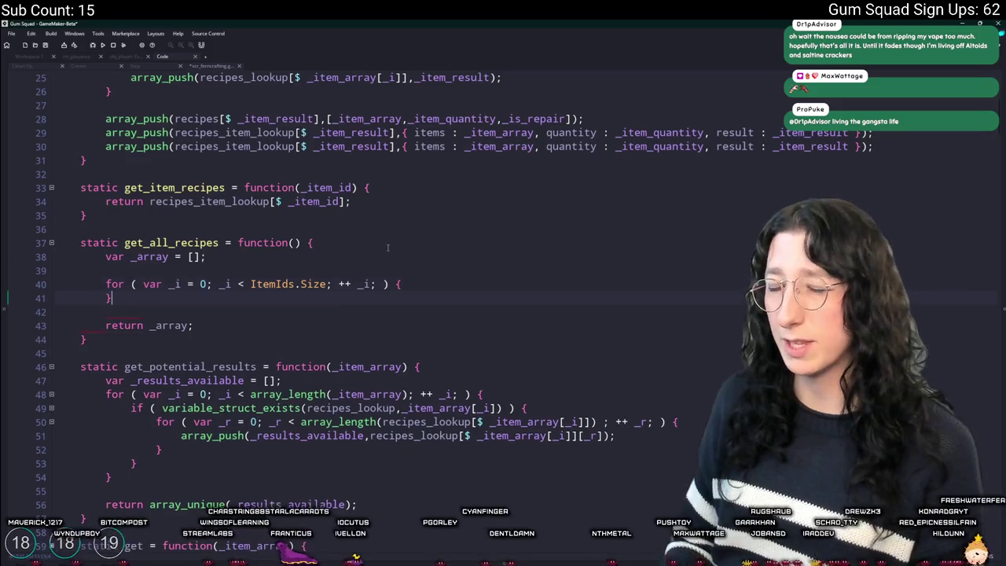
type("get_item_recipes")
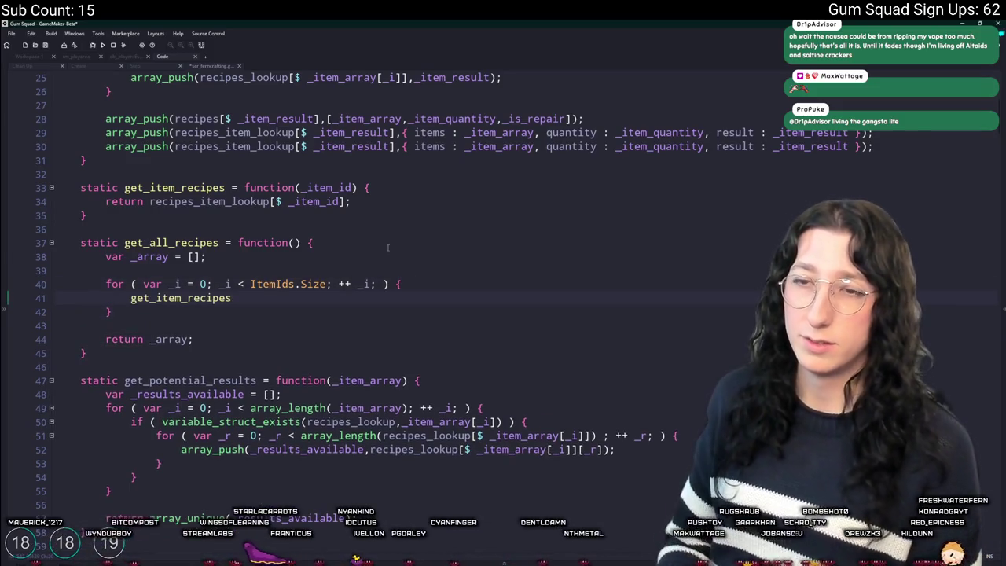
type("()")
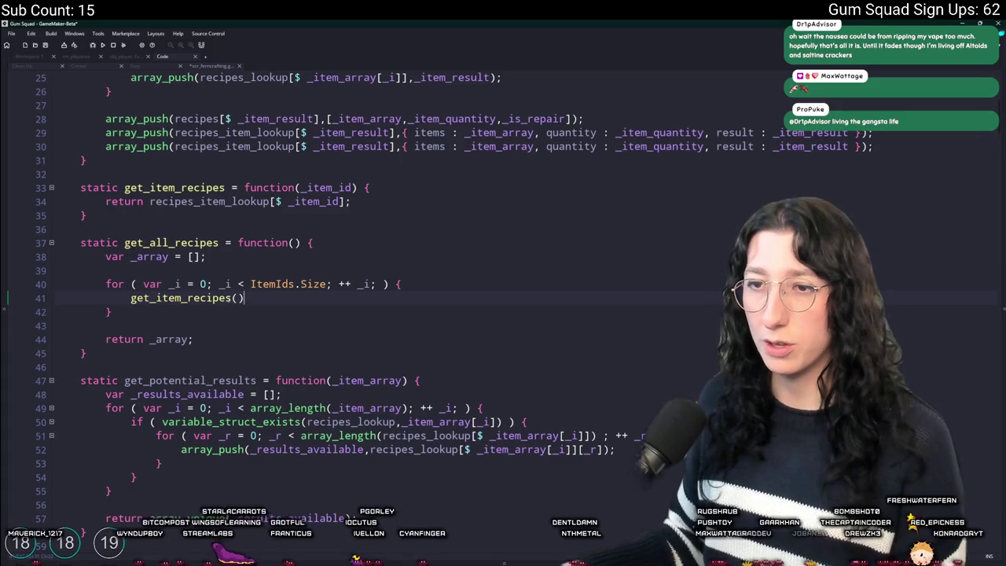
type("_i")
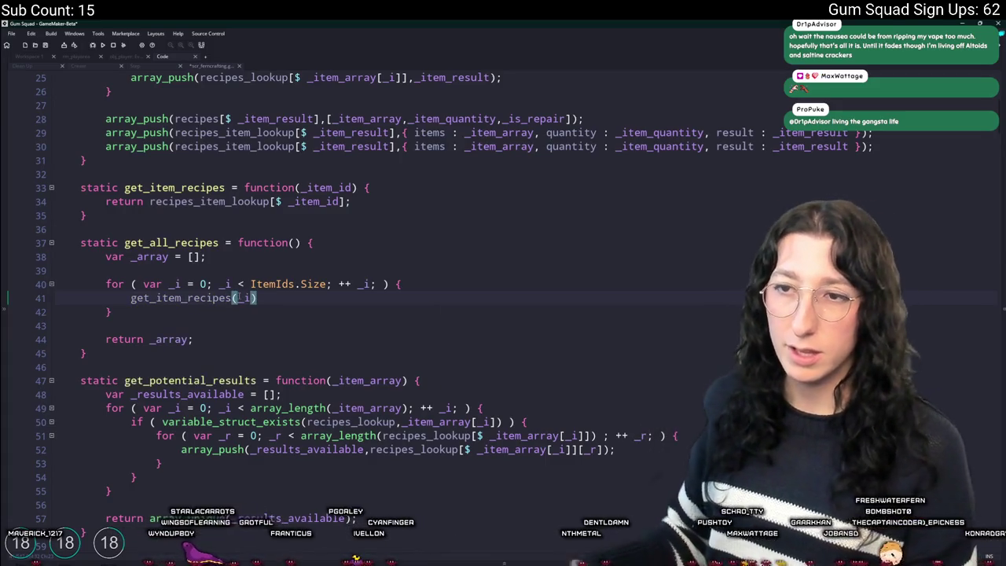
Wrap the get_item_recipes(_i) call in an if condition using is_array
left_click(131, 298)
type("if (")
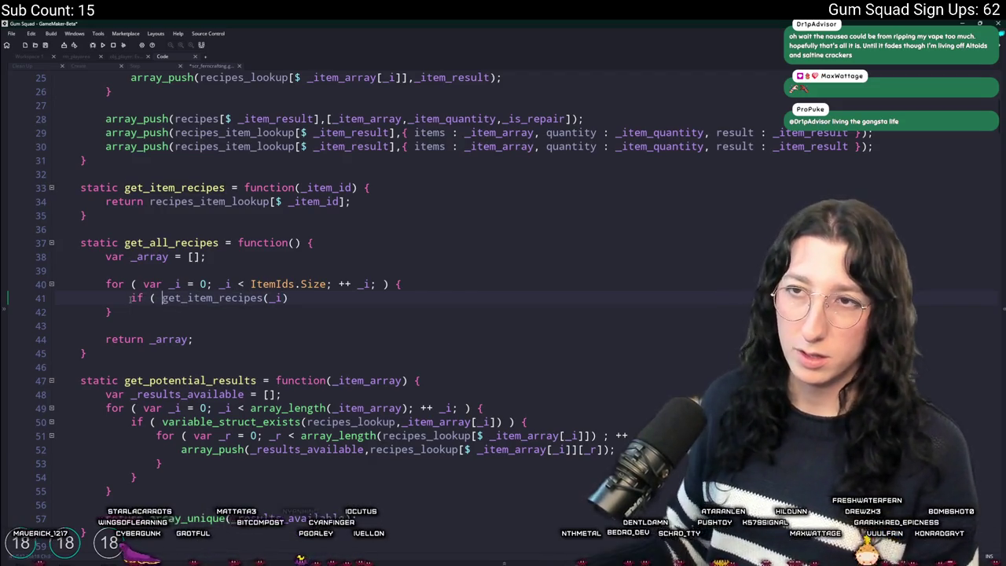
scroll(130, 297, "up", 3)
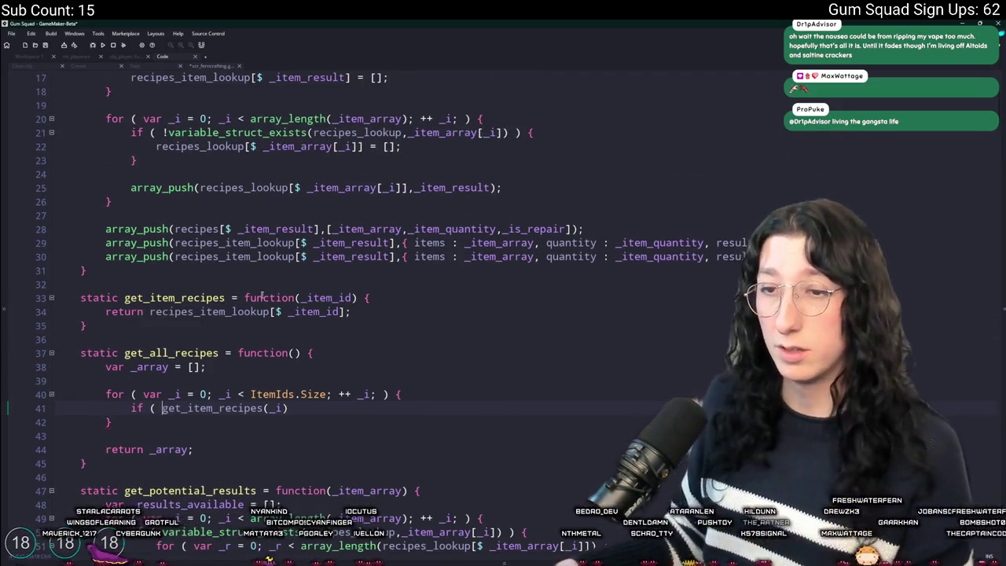
type("is_struct(")
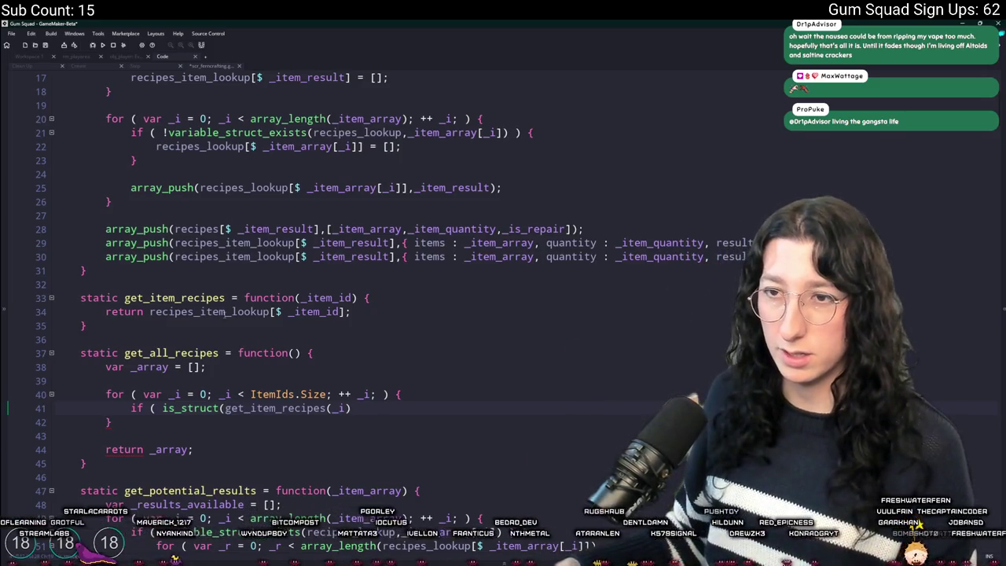
left_click(344, 311)
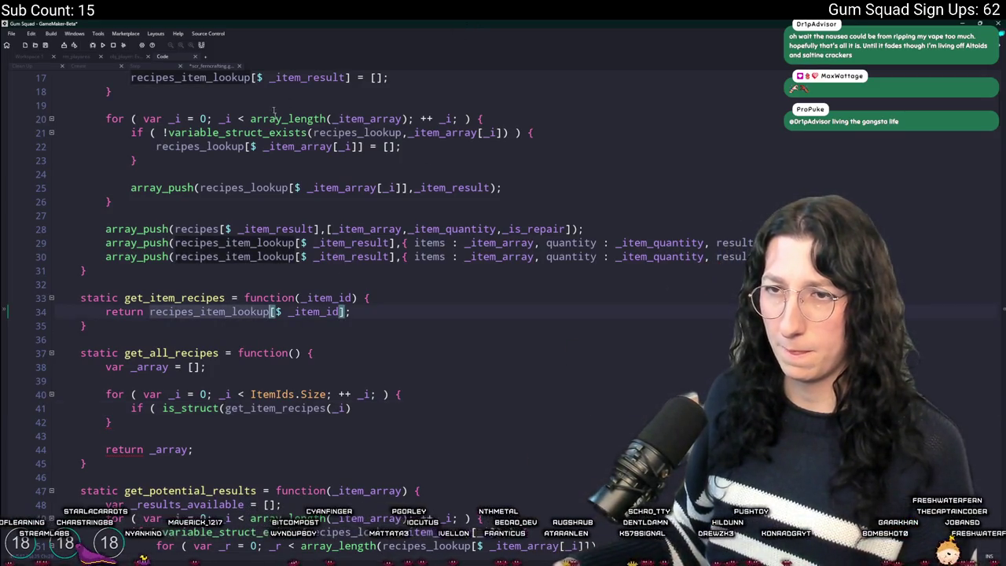
left_click(149, 312)
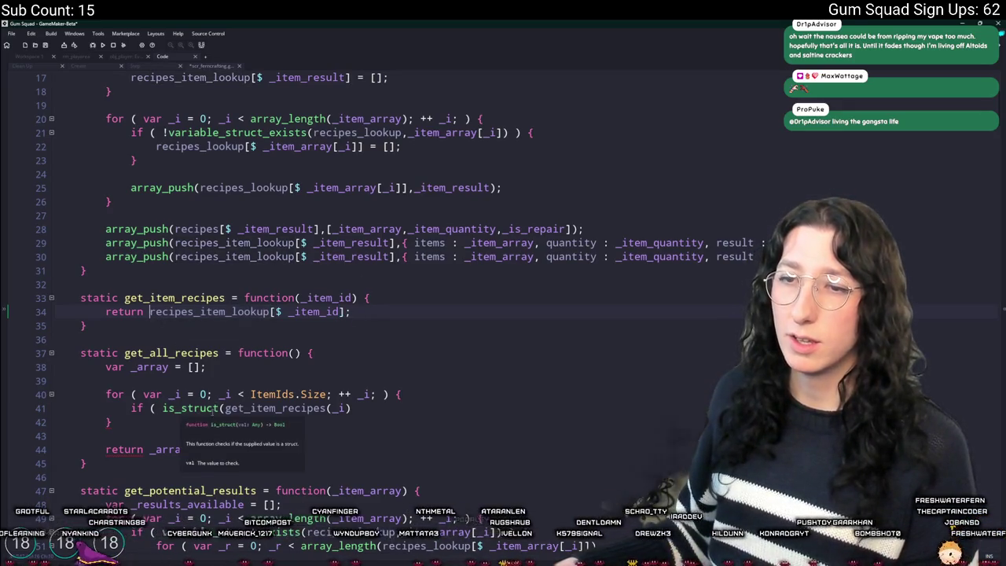
left_click_drag(220, 408, 182, 408)
type("arrau")
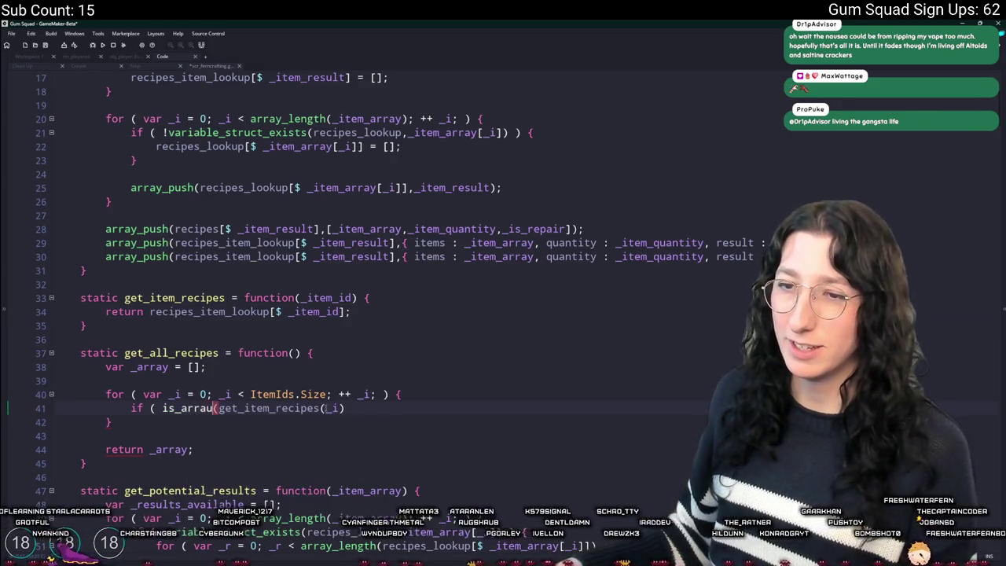
key("BackSpace")
type("y")
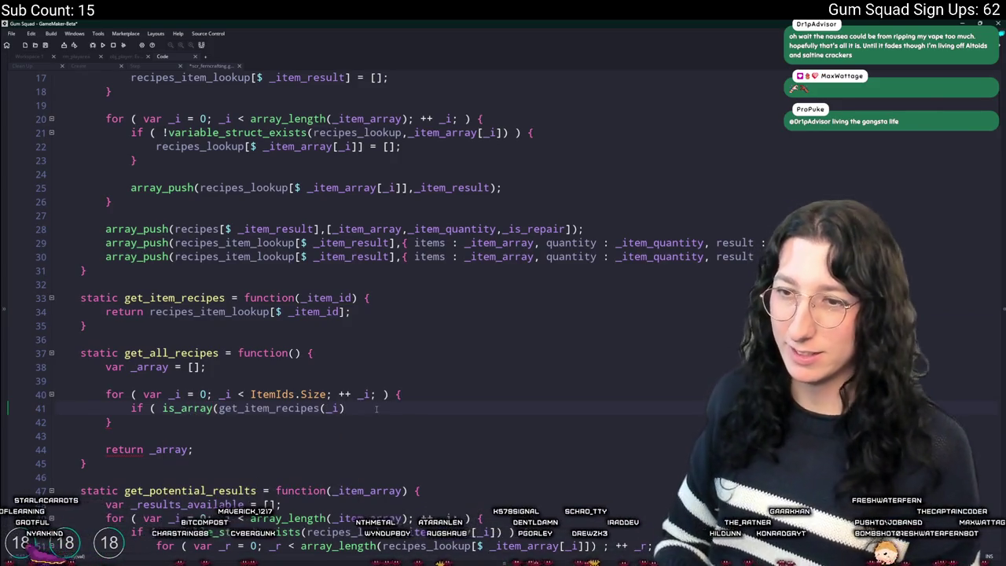
type(")")
Change the condition's check from is_array to !is_undefined
mouse_move(221, 415)
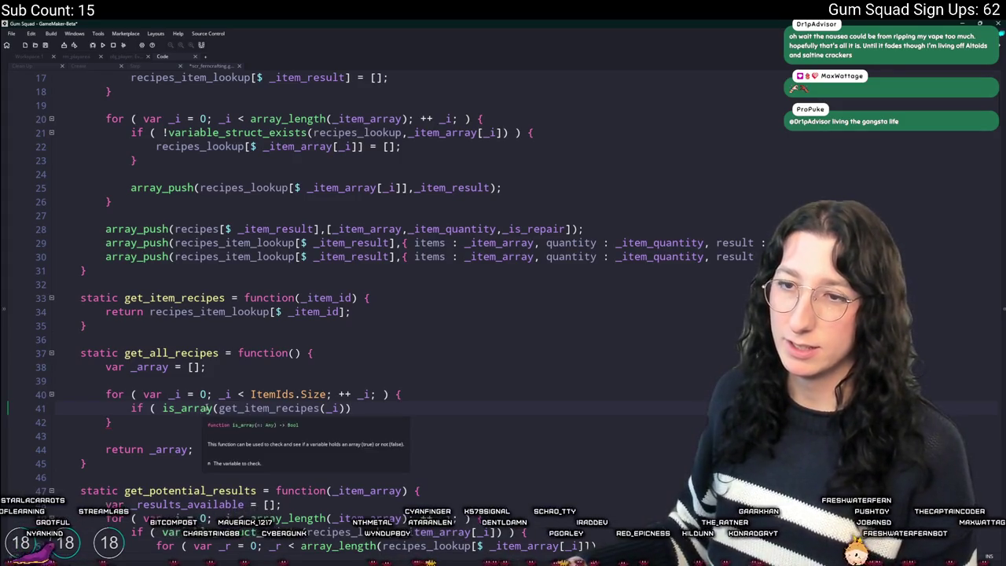
left_click(162, 408)
type("!")
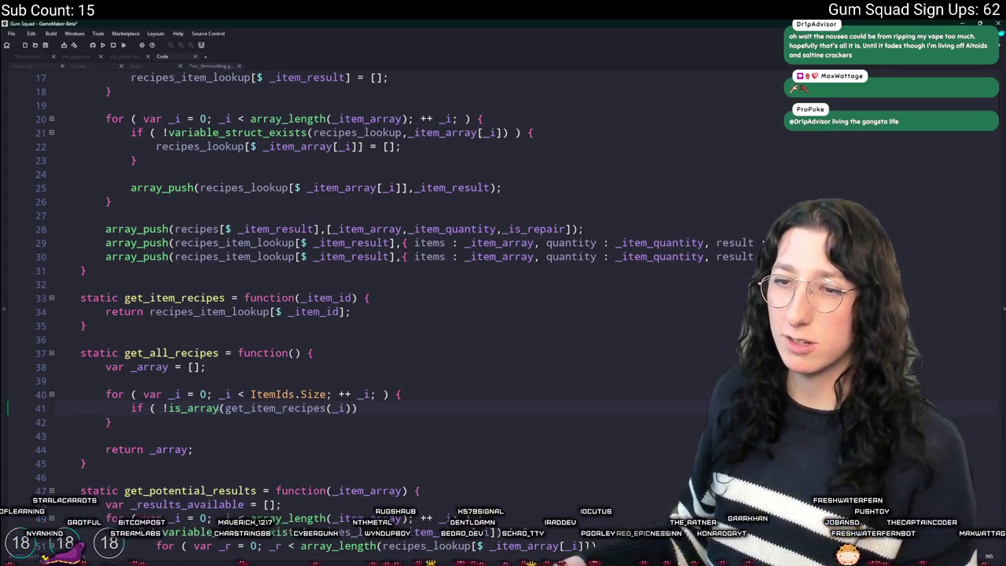
double_click(197, 408)
type("is_undefin")
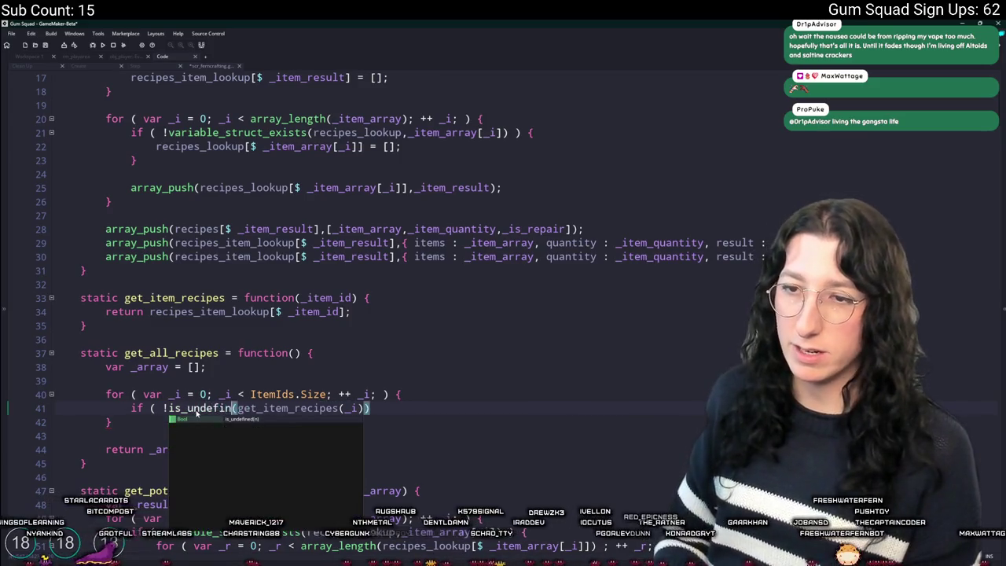
key("Return")
Close the condition with ') {' and open an empty line inside the if-block
scroll(466, 335, "down", 2)
left_click(451, 334)
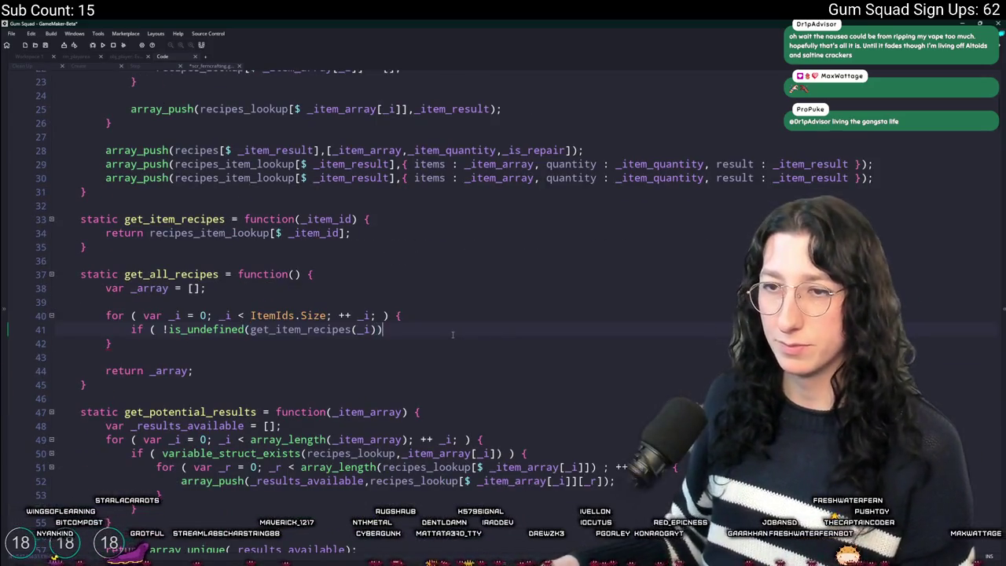
type(" ) {")
key("Return")
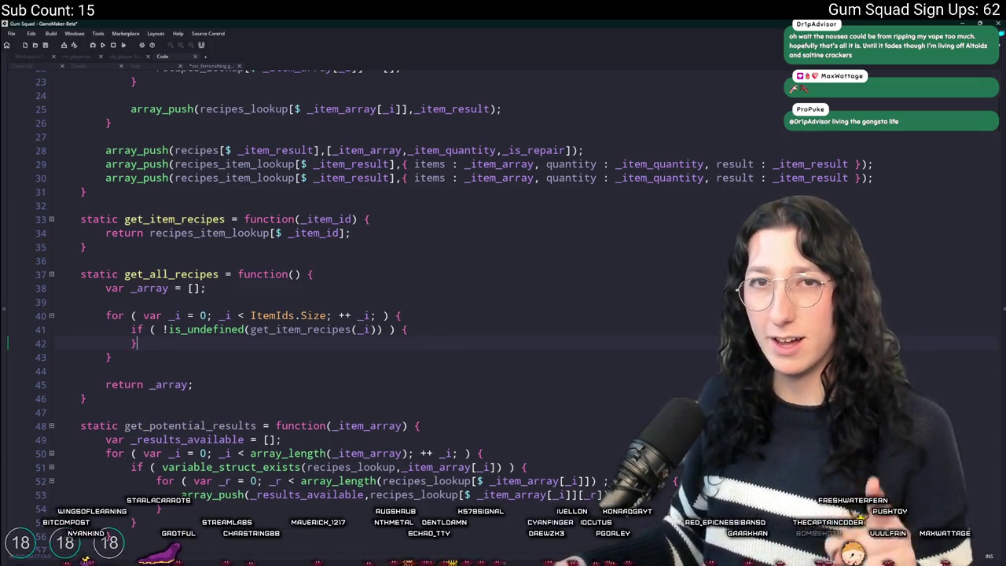
left_click(395, 329)
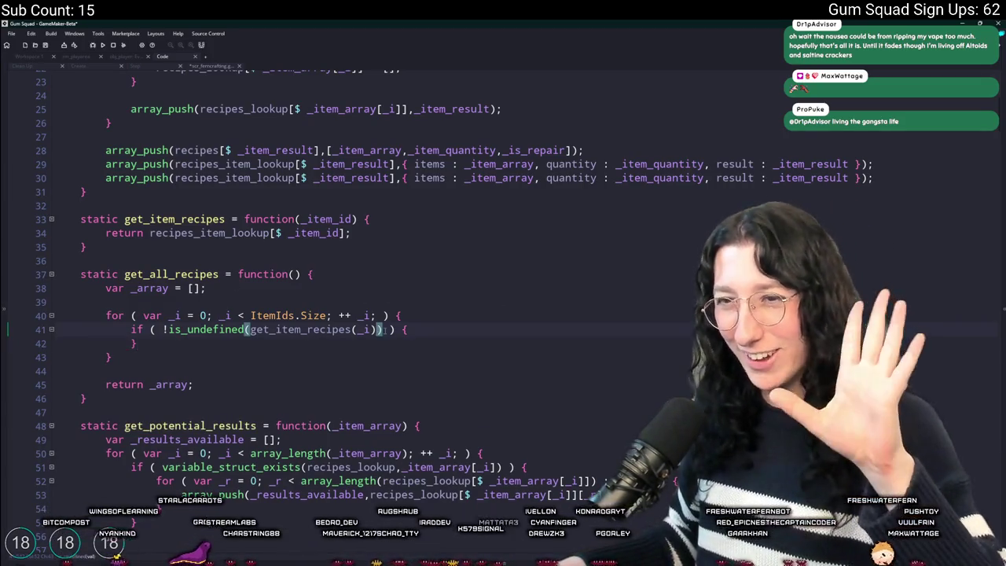
left_click(463, 330)
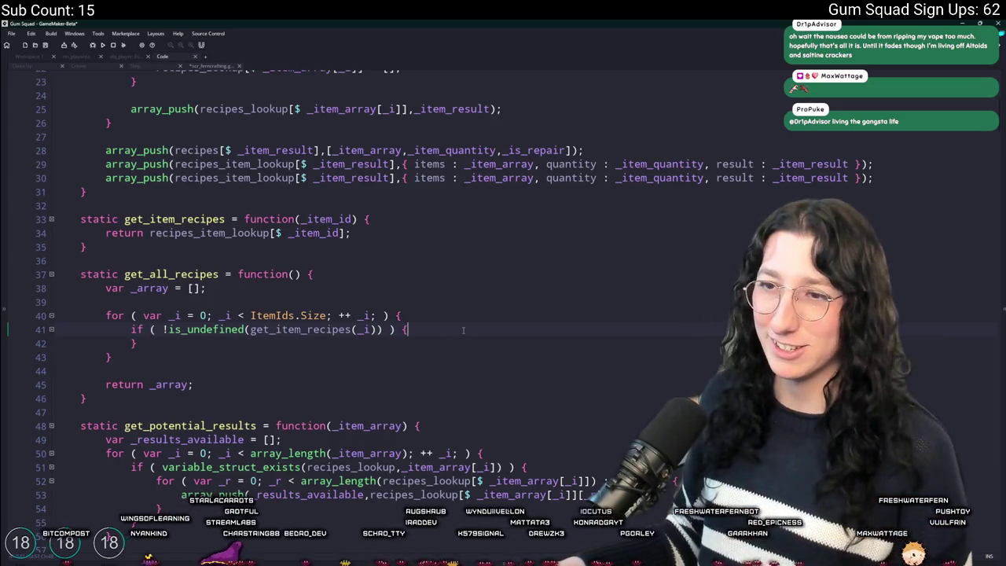
key("Return")
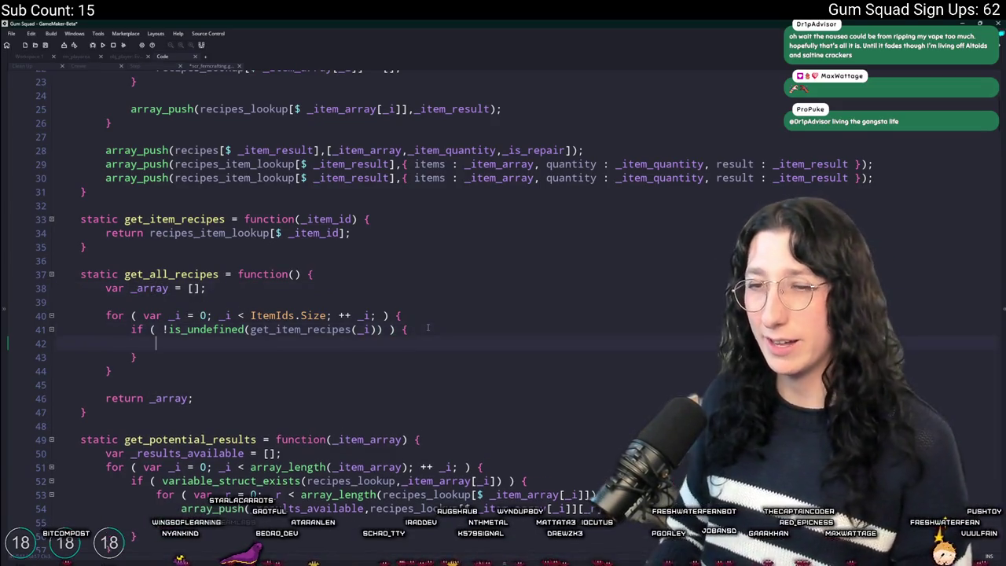
Inside the if-block, add array_push(_array,_i); and review the get_item_recipes lookup above
type("ay_push(")
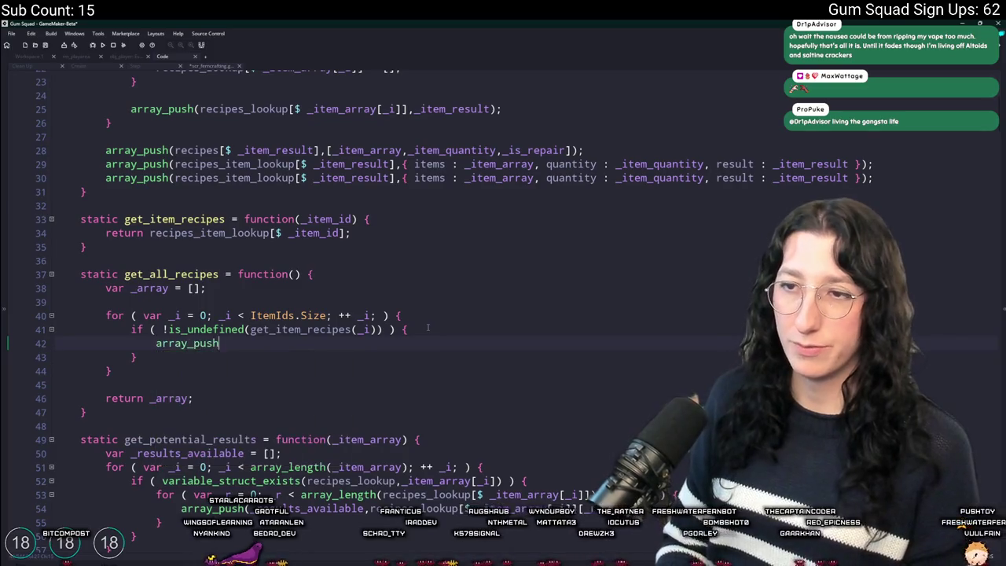
type("_array")
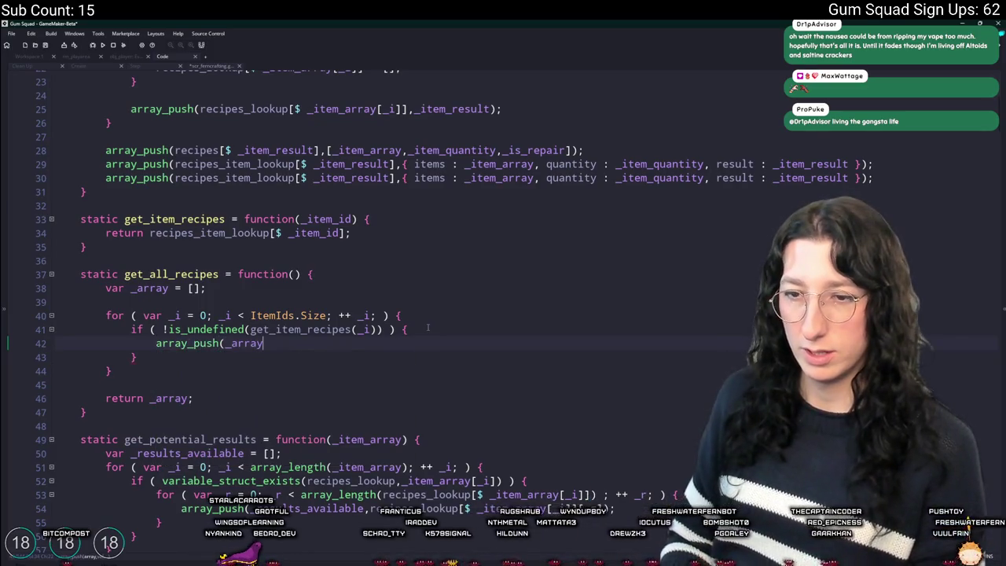
type(",")
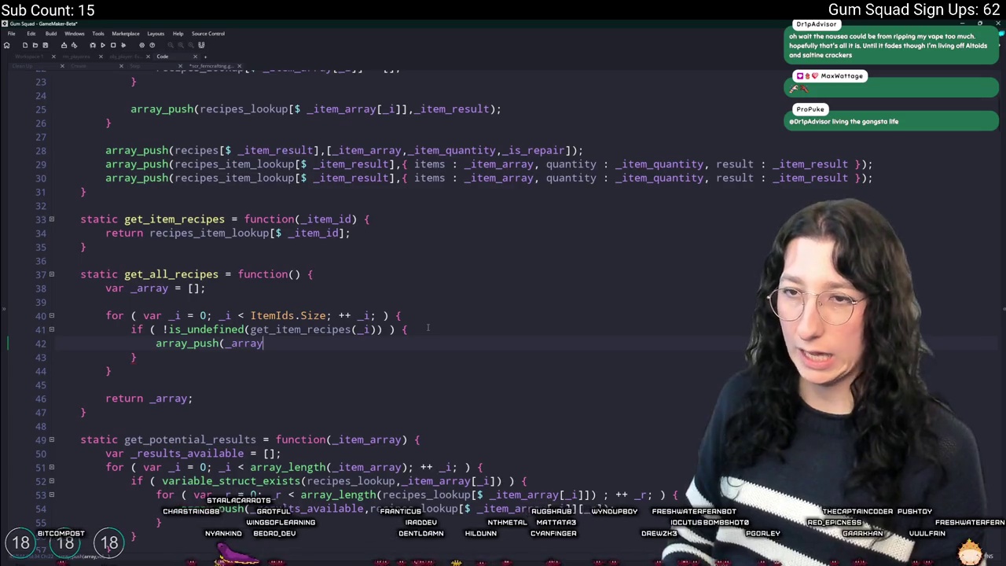
type("_i);")
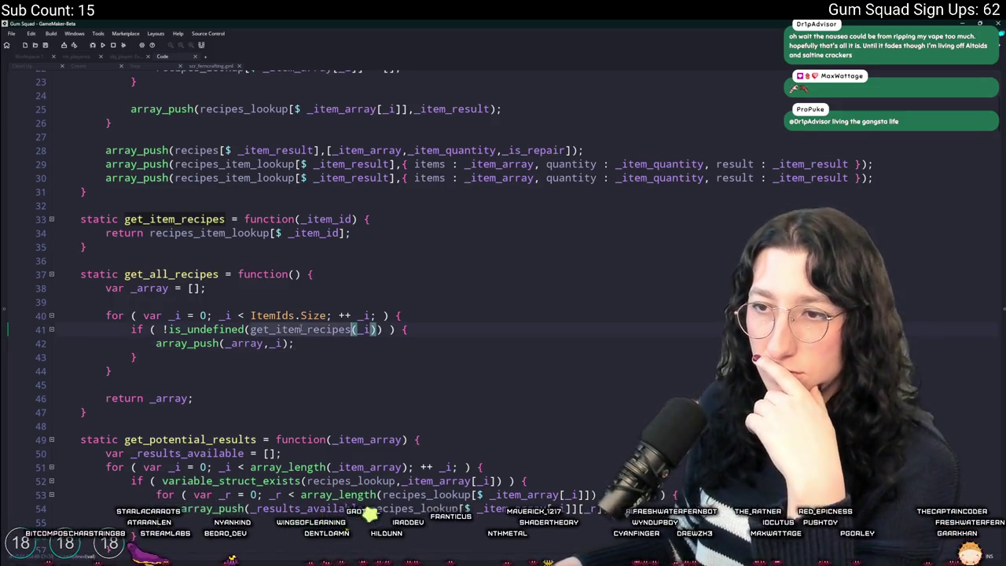
left_click(227, 243)
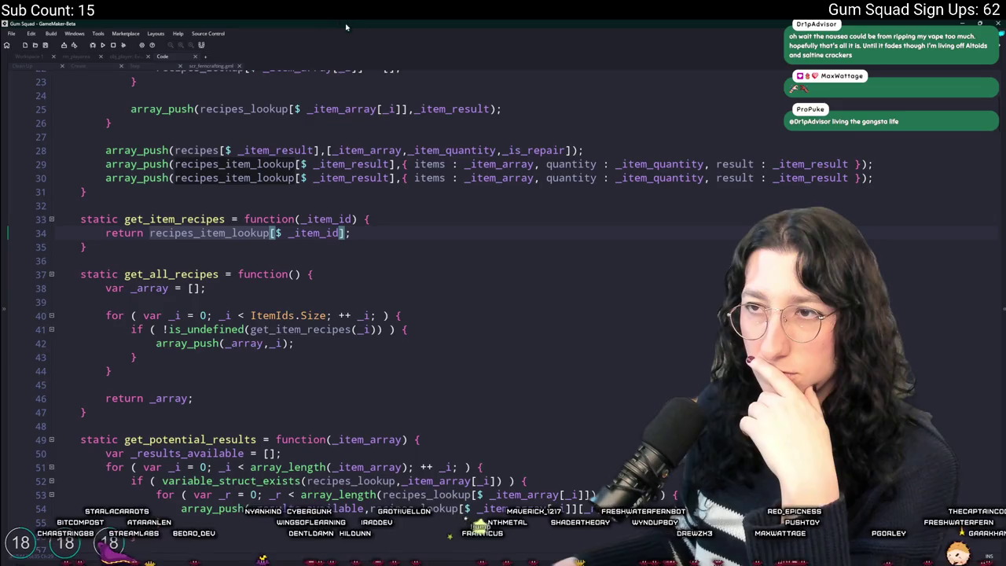
scroll(355, 39, "up", 1)
scroll(326, 182, "up", 1)
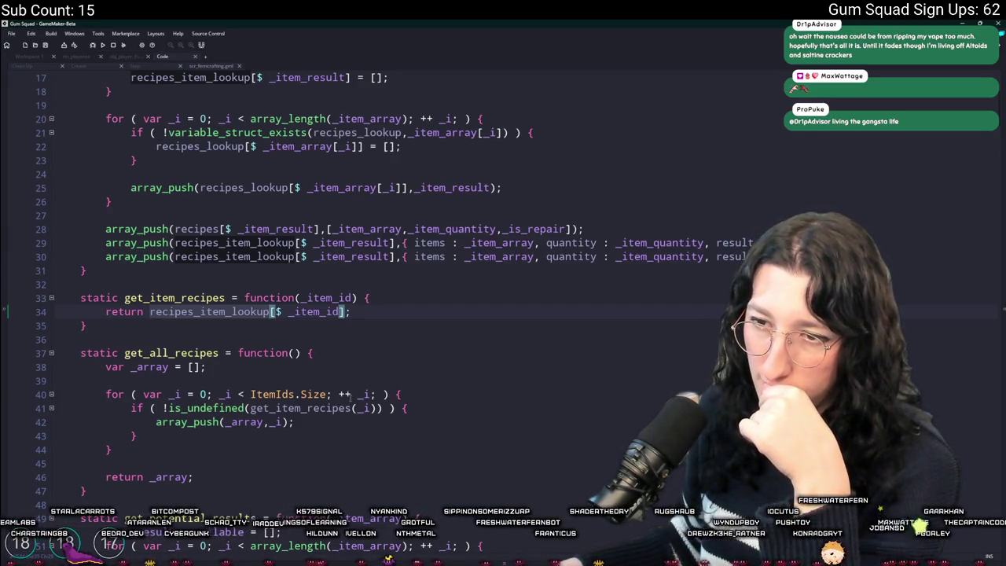
left_click(315, 420)
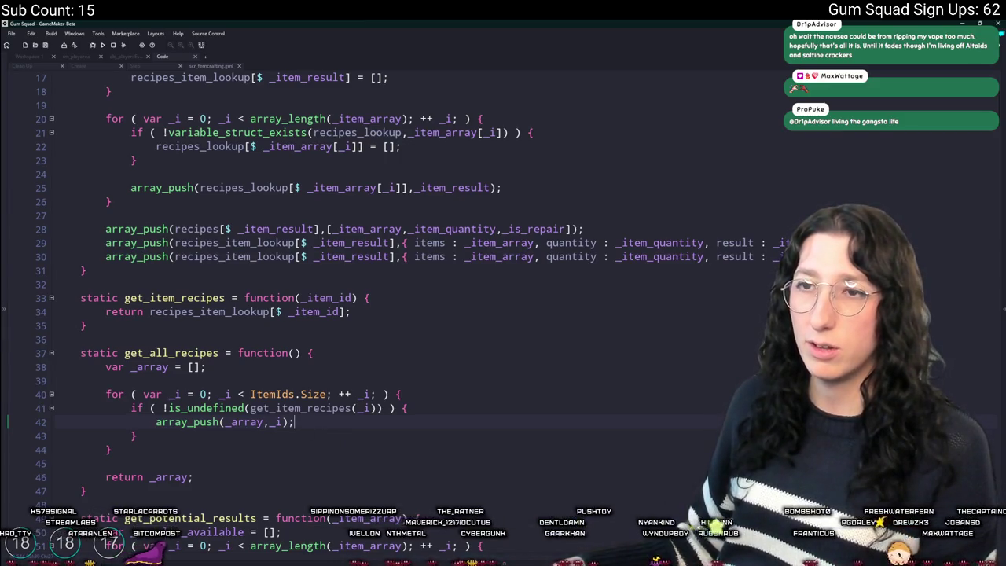
mouse_move(318, 414)
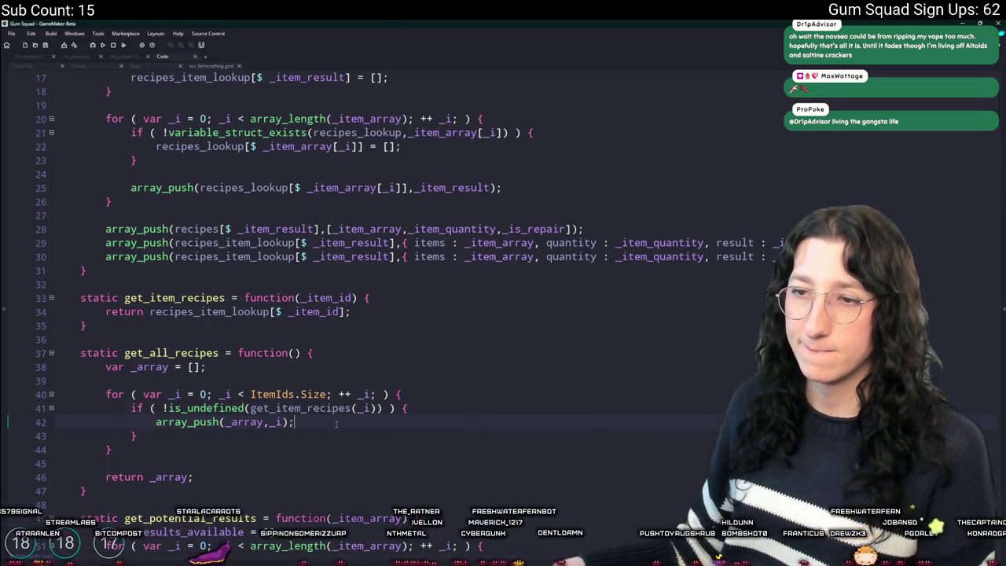
scroll(336, 424, "down", 1)
Change the push so it adds a [_i,] pair to _array
left_click(195, 335)
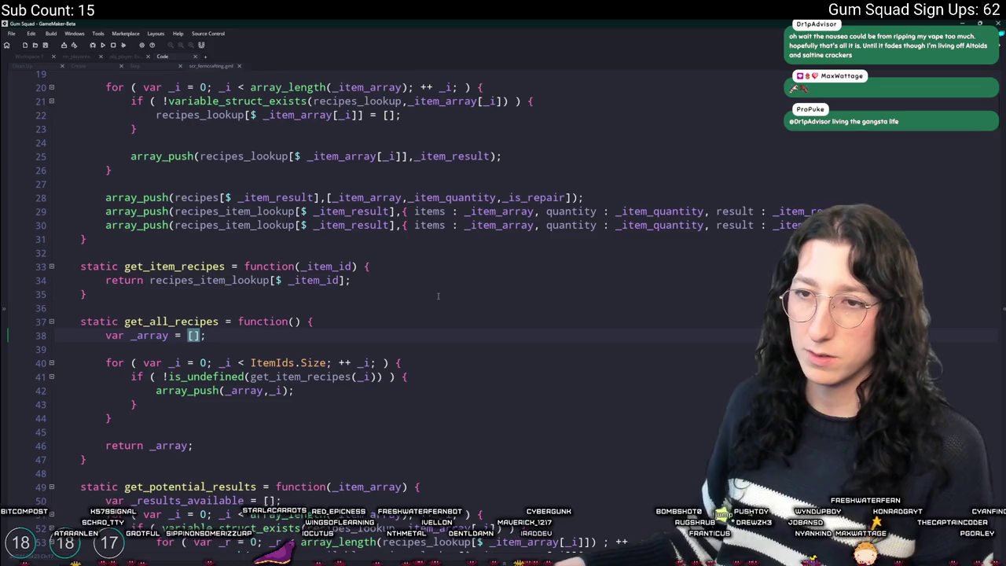
left_click(139, 336)
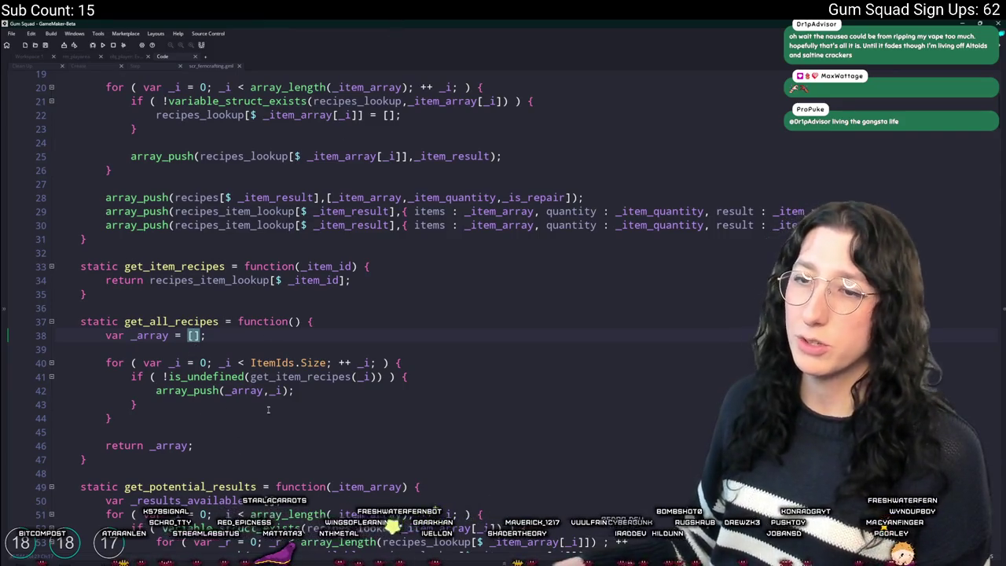
left_click(204, 391)
left_click(194, 335)
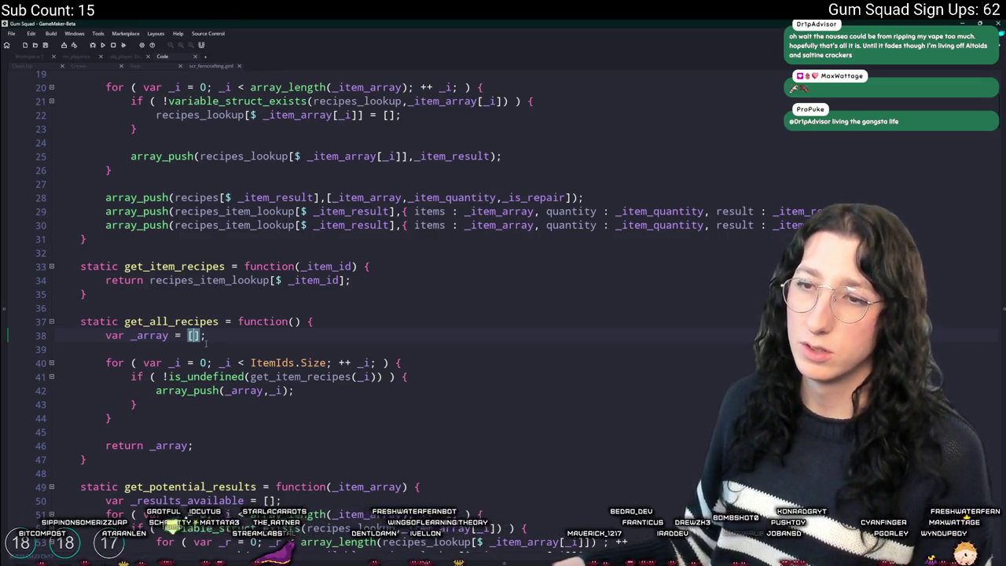
left_click(270, 390)
type("[")
key("Right")
key("Right")
type("]")
key("Left")
type(",")
Start a var _items assignment inside the if-block, then undo the pasted call
left_click_drag(376, 377, 249, 376)
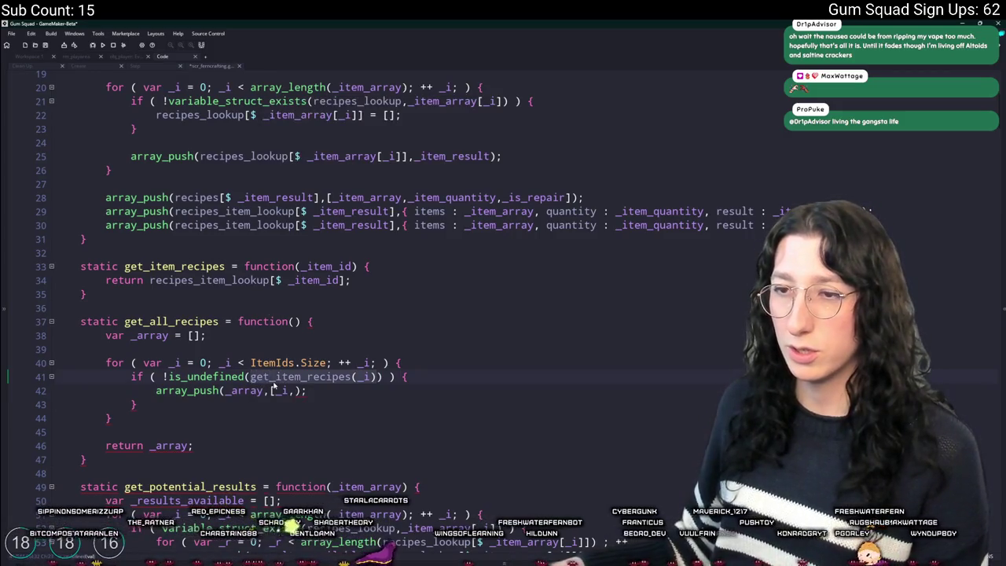
left_click(300, 390)
left_click(442, 374)
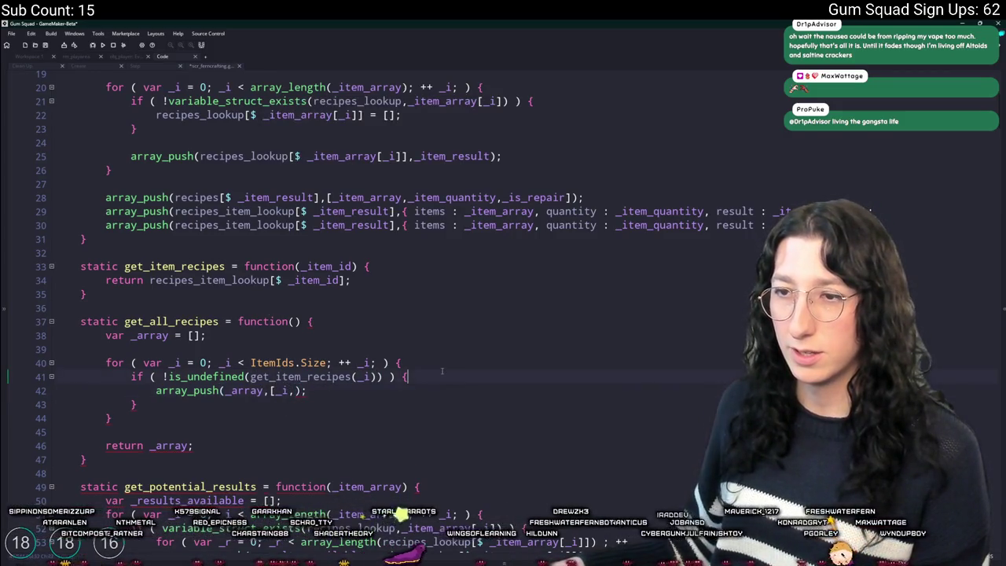
key("Return")
type("var _items ")
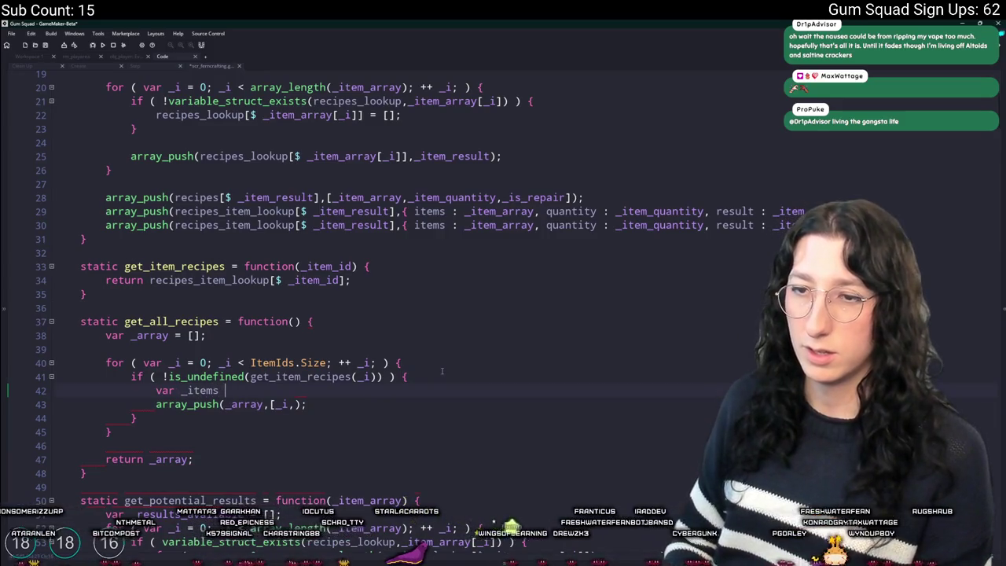
type("=")
type("get_item_recipes(_i);")
key("ctrl+z")
key("ctrl+z")
type("k")
key("BackSpace")
Declare var _recipes; after _array and assign _recipes = get_item_recipes(_i); at the loop's start
left_click(468, 333)
key("Return")
type("var _recipes")
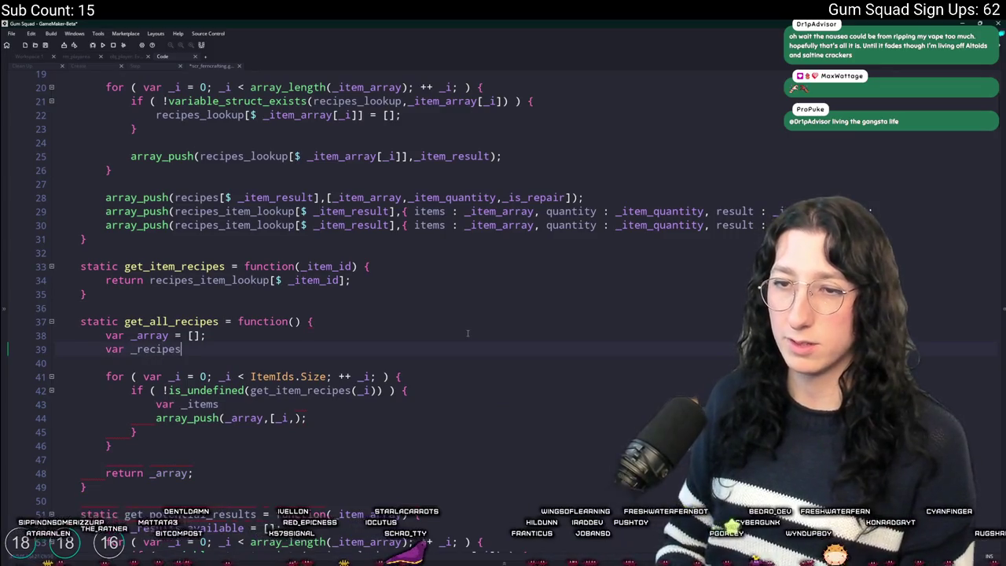
type(";")
left_click(481, 377)
key("Return")
type("_re")
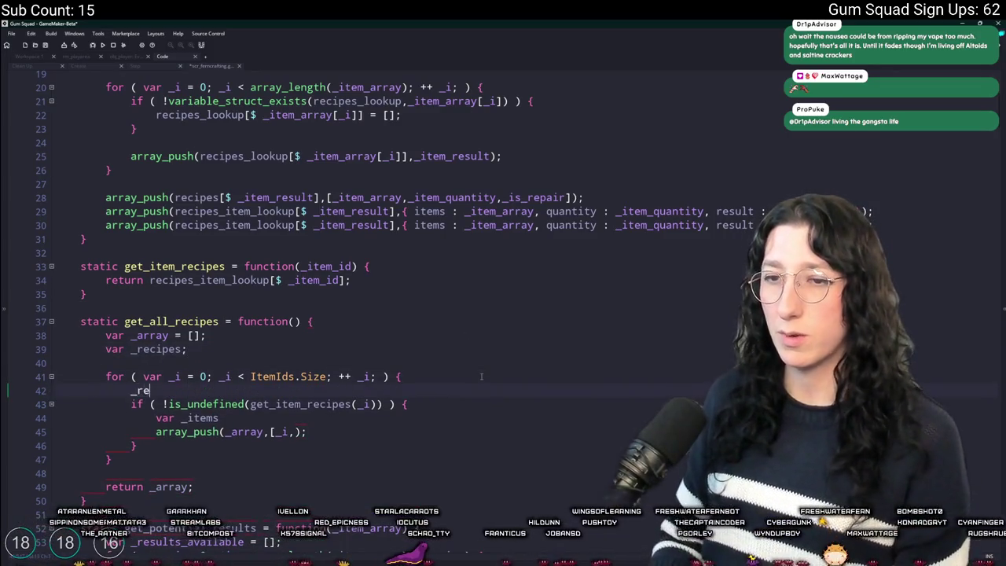
type("cipes = get_item_recipes(_i);")
scroll(480, 376, "down", 3)
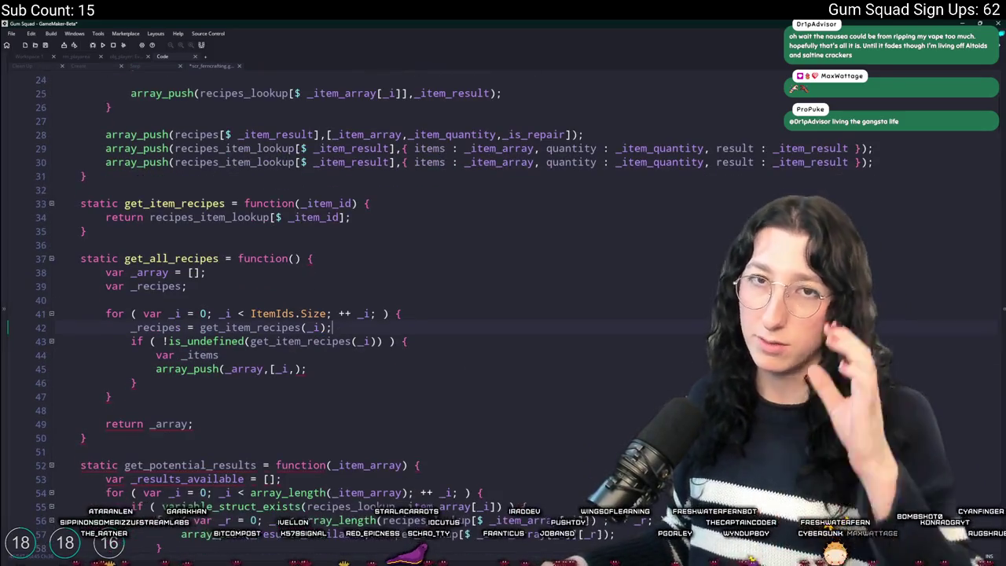